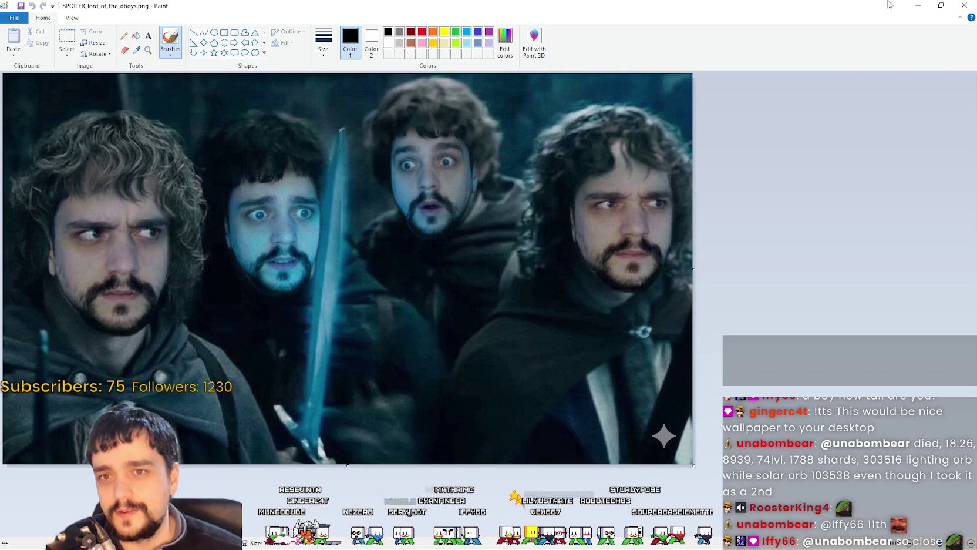
Step: Minimize Paint to bring back the Godot editor showing the unsaved-changes dialog
click(918, 6)
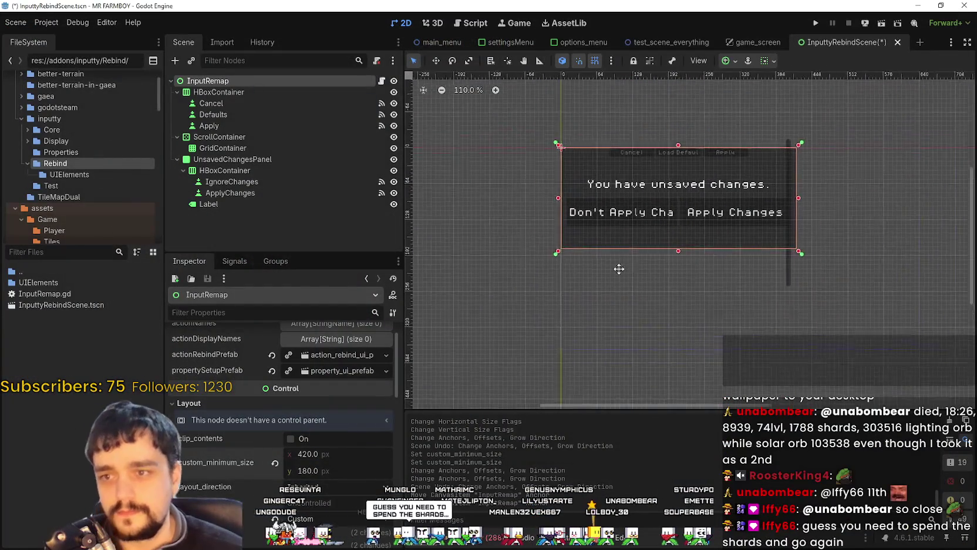
Step: Inspect the GridContainer, ScrollContainer and dialog button nodes in the Scene dock
scroll(619, 269, up, 5)
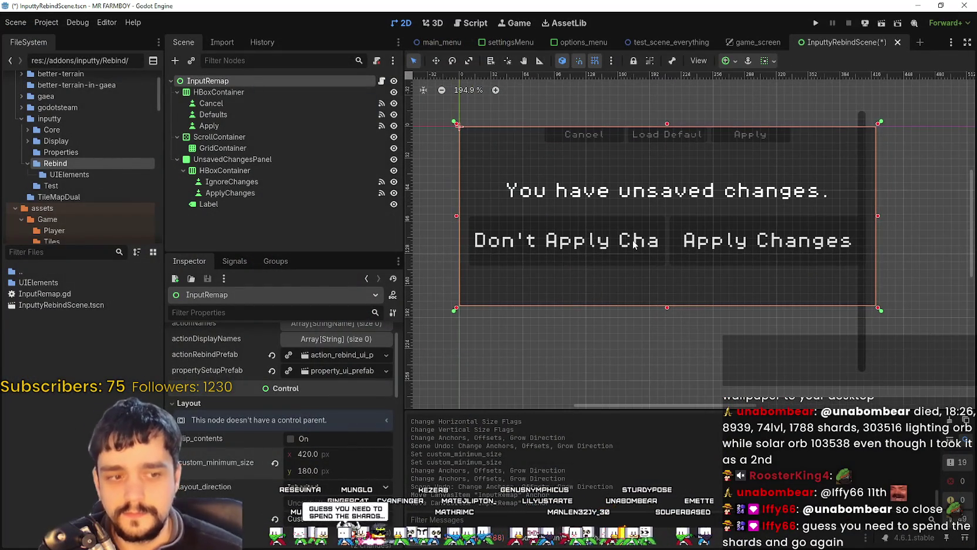
scroll(751, 241, down, 3)
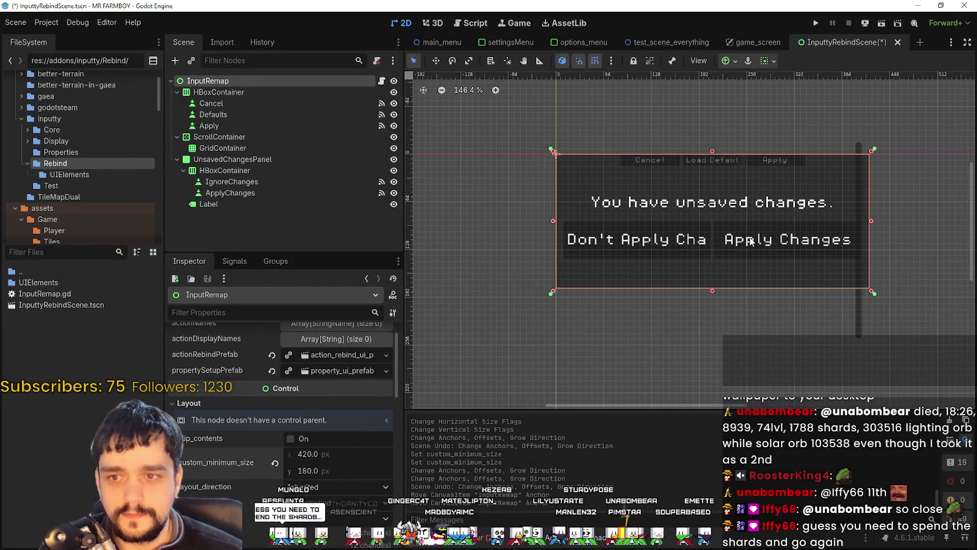
click(284, 150)
click(282, 135)
click(286, 126)
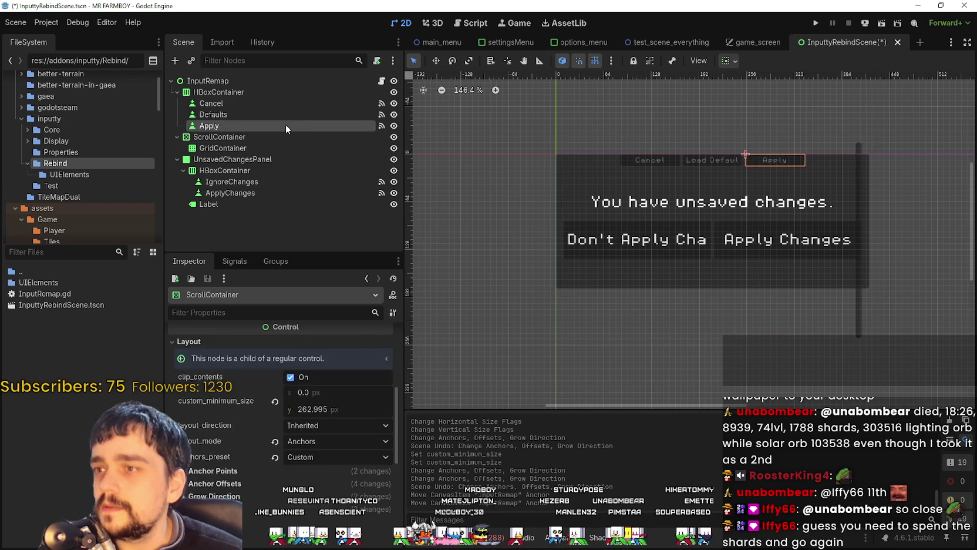
click(284, 112)
click(280, 101)
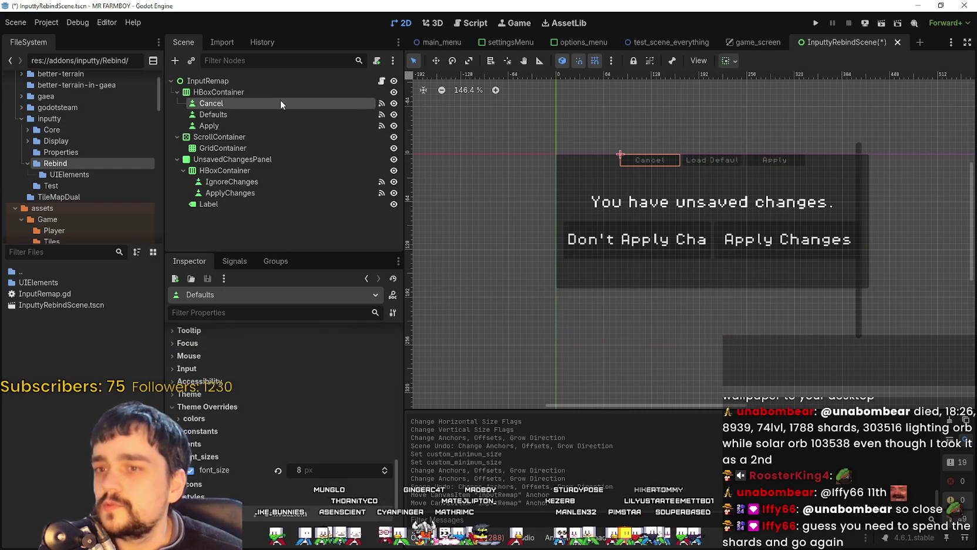
click(265, 182)
Step: Reset the ApplyChanges button's custom minimum width from 198 to 0
click(263, 193)
click(239, 372)
scroll(264, 509, down, 10)
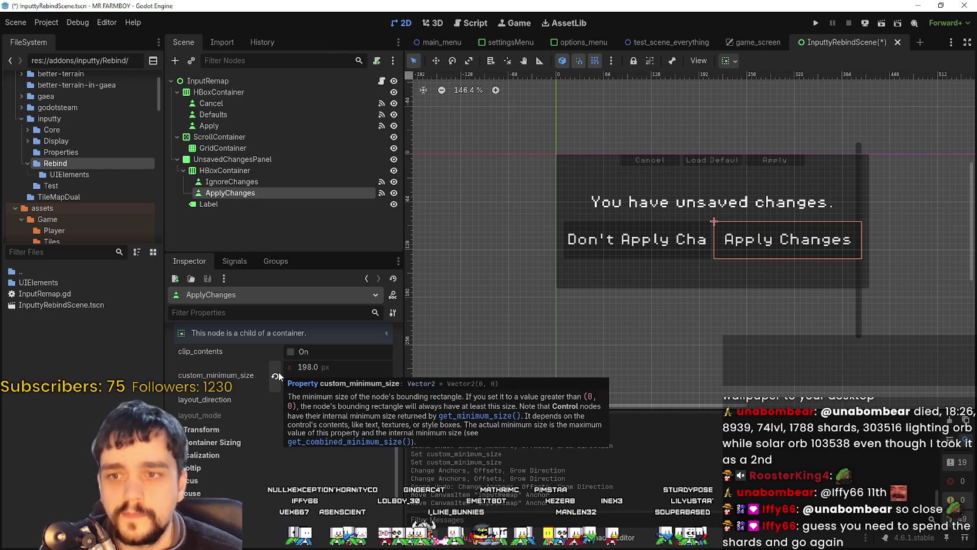
click(279, 376)
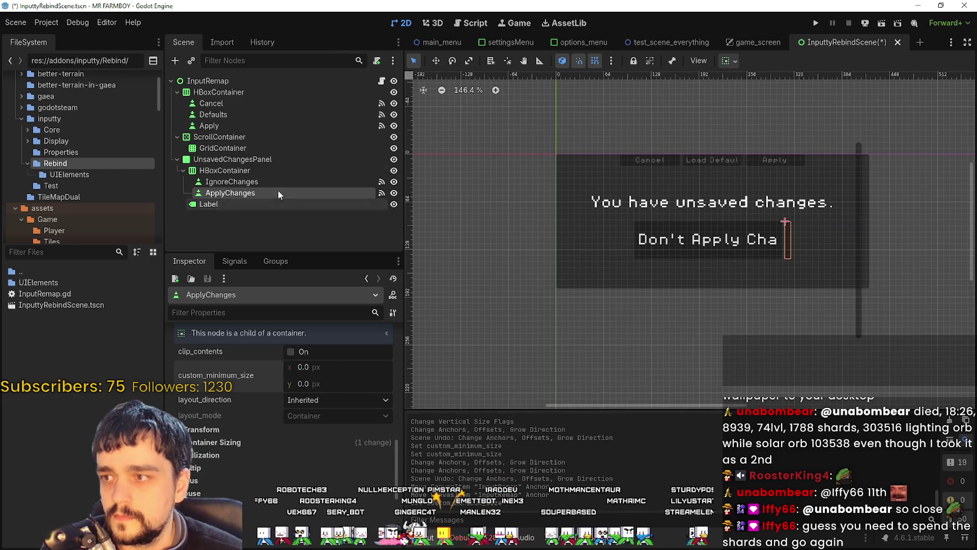
Step: Set the ApplyChanges button's custom minimum width to 80 px
click(270, 169)
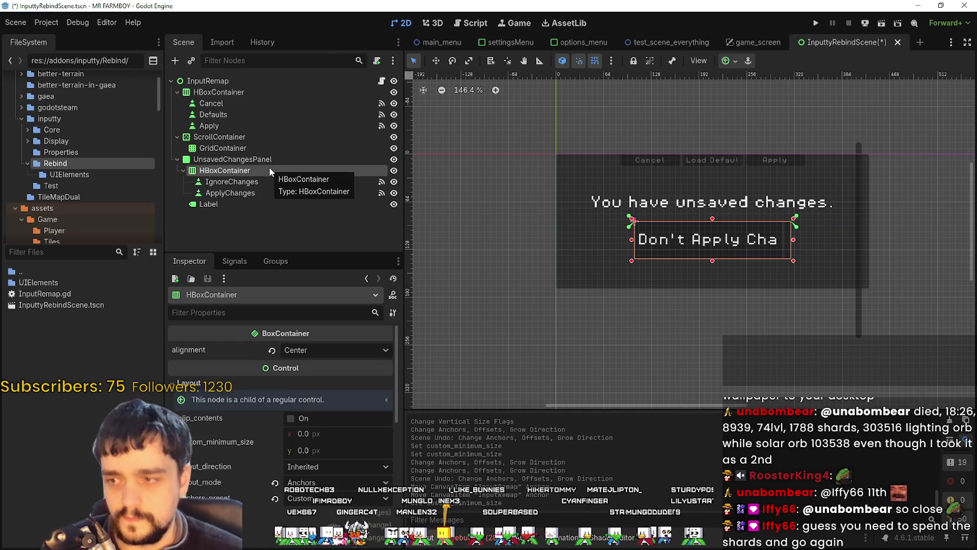
click(256, 193)
drag(302, 367, 305, 366)
drag(785, 221, 768, 222)
click(335, 367)
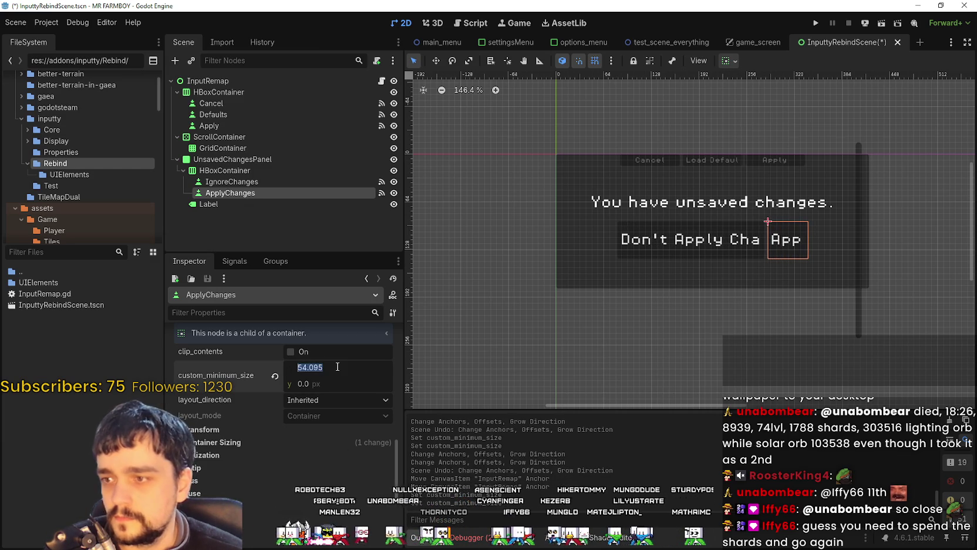
text(80)
key(Return)
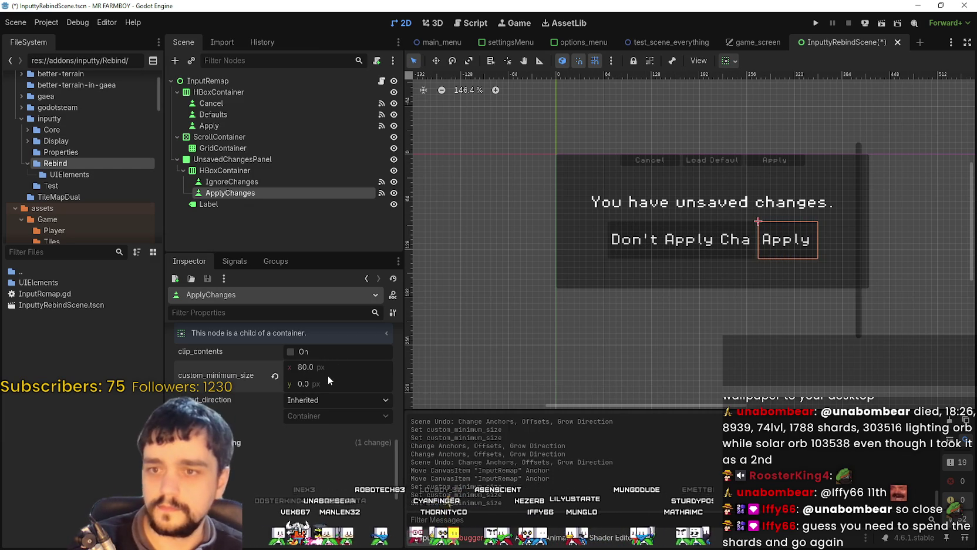
Step: Set the IgnoreChanges button's custom minimum width to 80 px as well
click(232, 181)
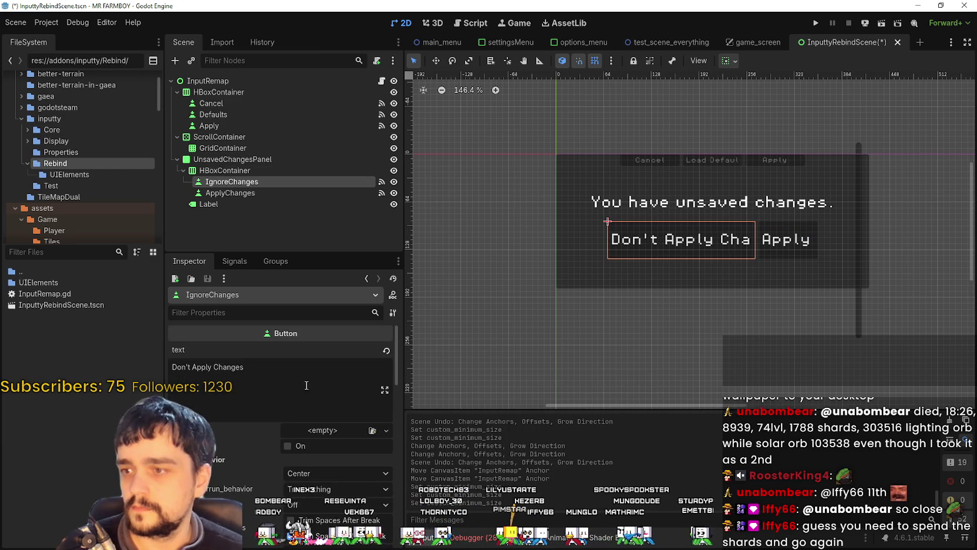
scroll(307, 429, down, 5)
scroll(307, 422, up, 5)
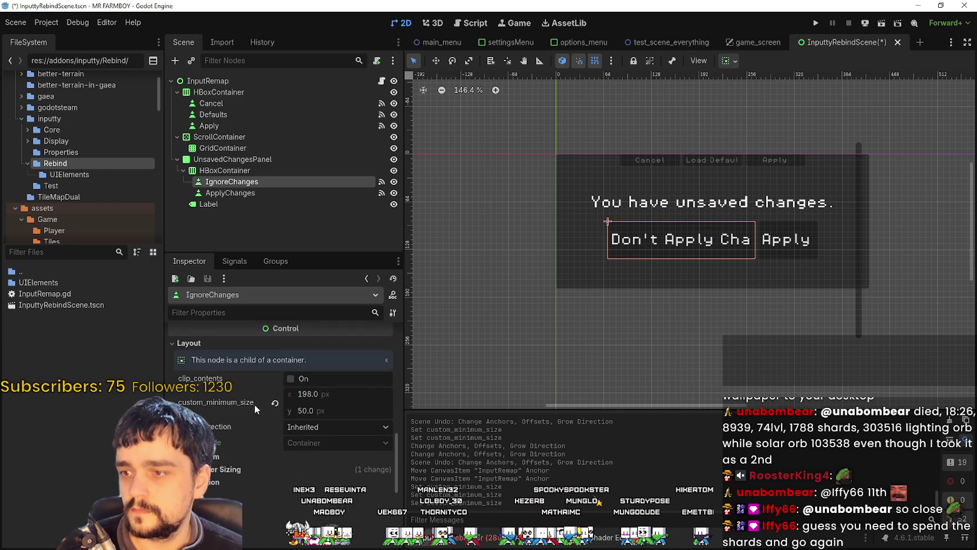
click(276, 403)
text(80)
key(Return)
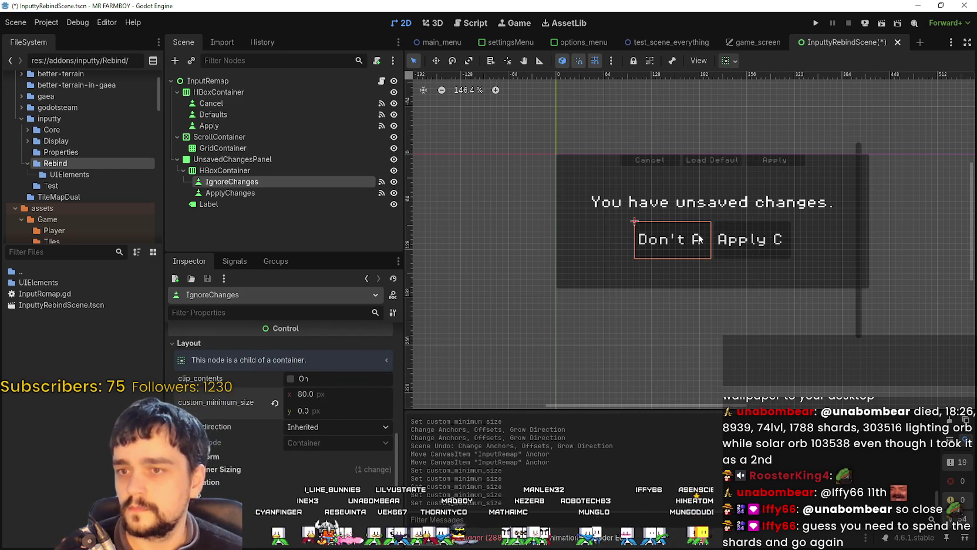
scroll(323, 500, down, 2)
scroll(265, 470, down, 2)
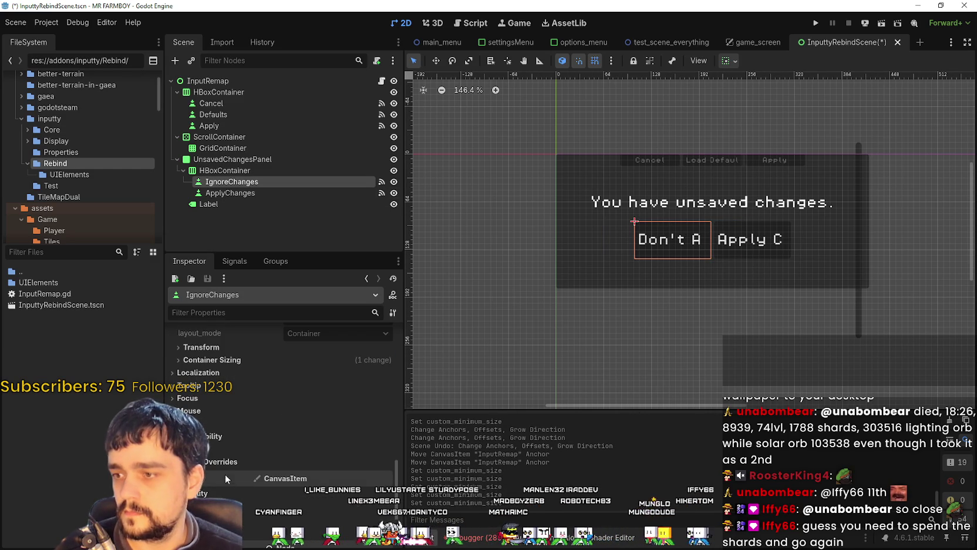
scroll(260, 504, down, 3)
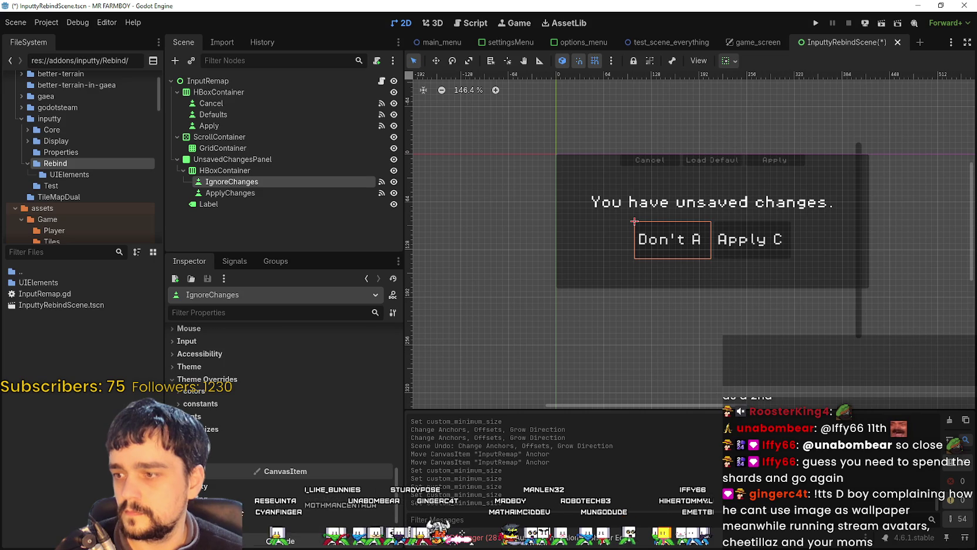
click(226, 433)
Step: Set the IgnoreChanges button's font_size theme override to 8
click(342, 439)
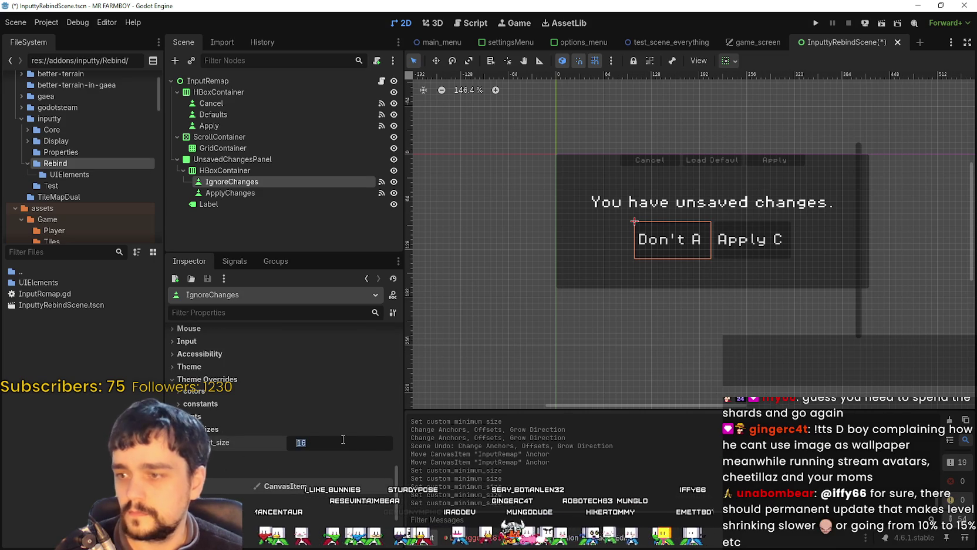
text(8)
key(Return)
scroll(713, 147, up, 3)
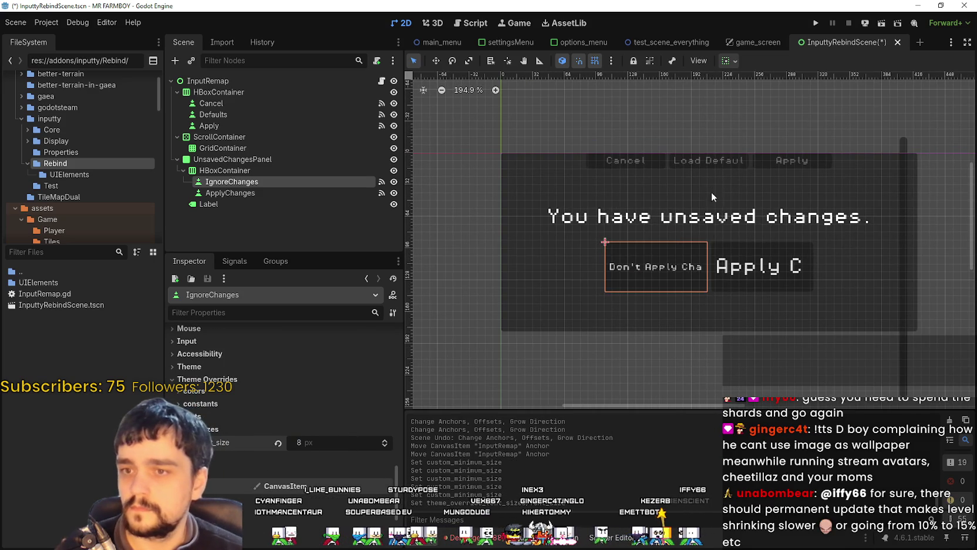
Step: Give ApplyChanges the same 8 px font size and save the scene
click(274, 192)
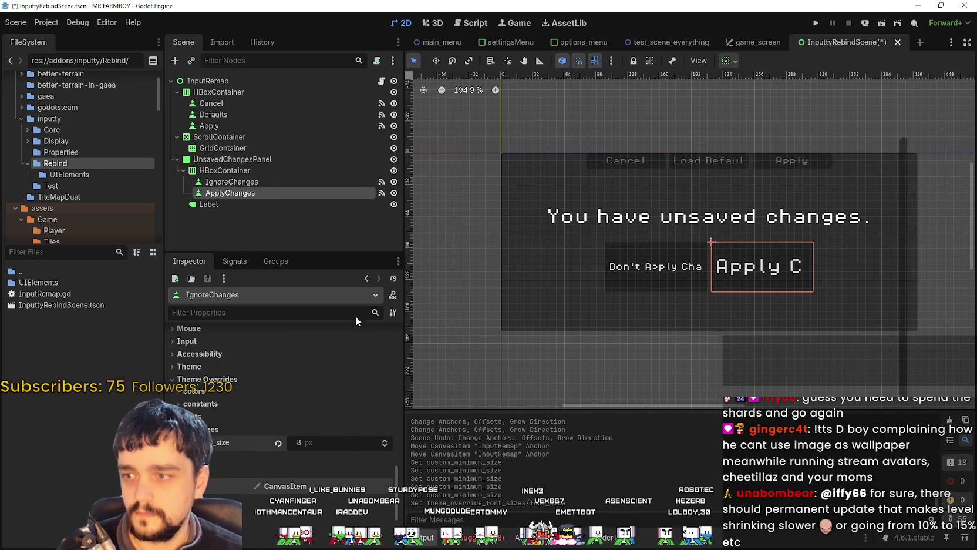
scroll(298, 436, down, 3)
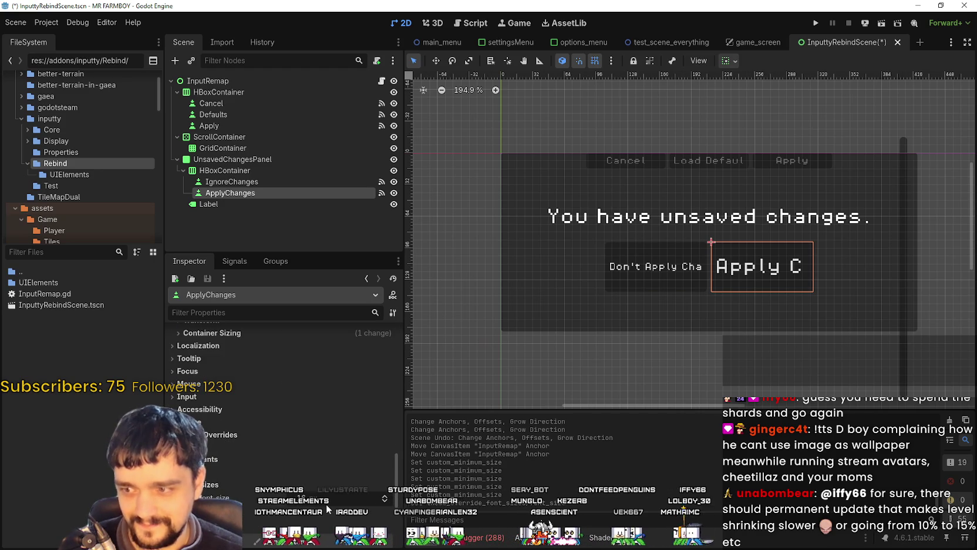
key(Return)
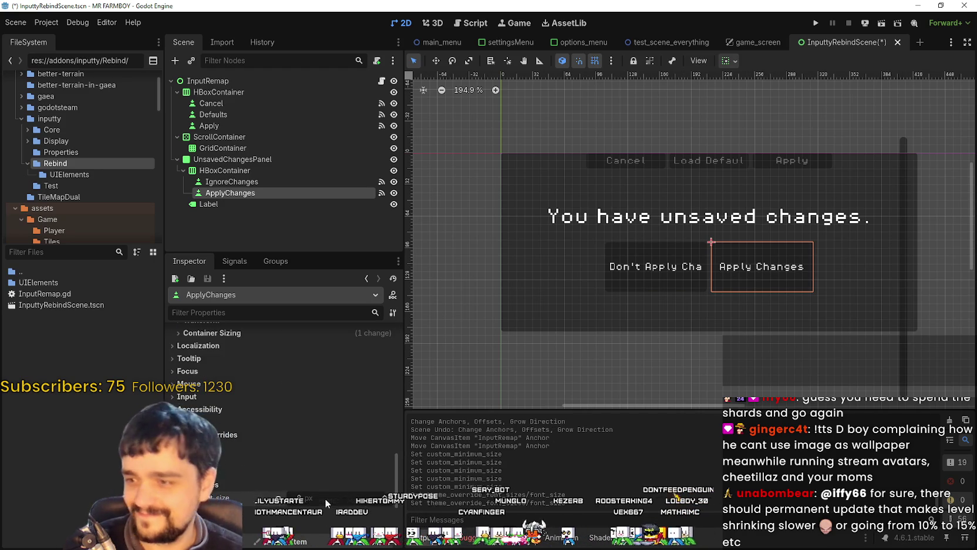
key(ctrl+s)
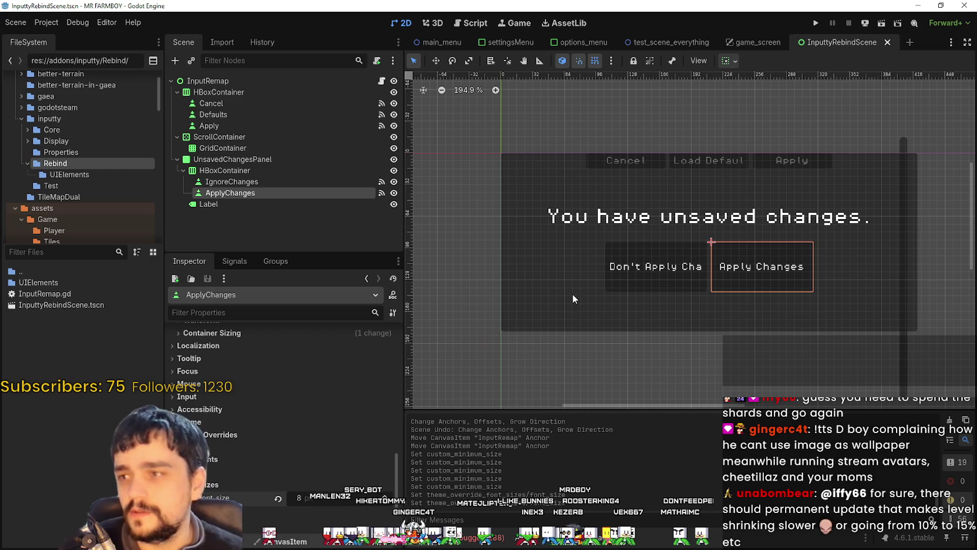
click(261, 173)
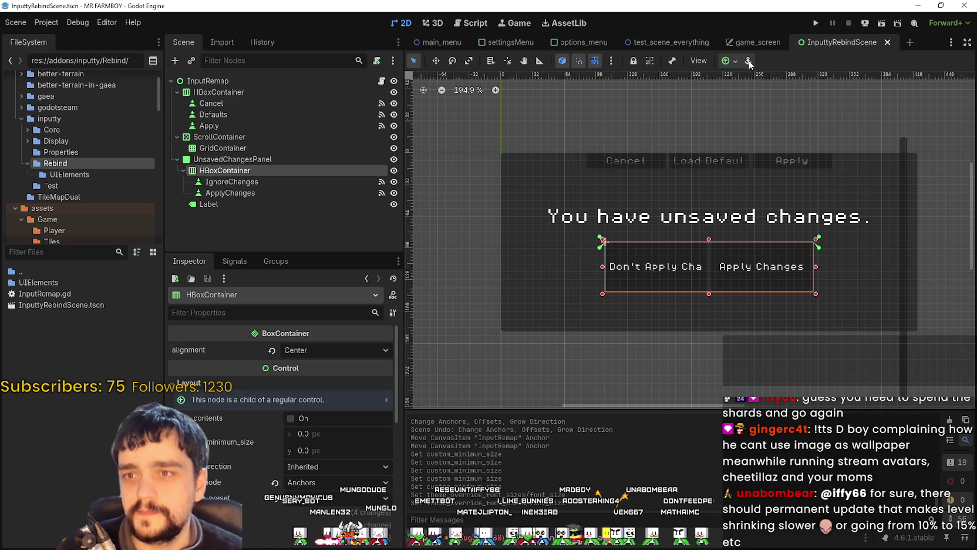
Step: Drag the HBoxContainer's left and right handles outward to widen the button row
click(728, 61)
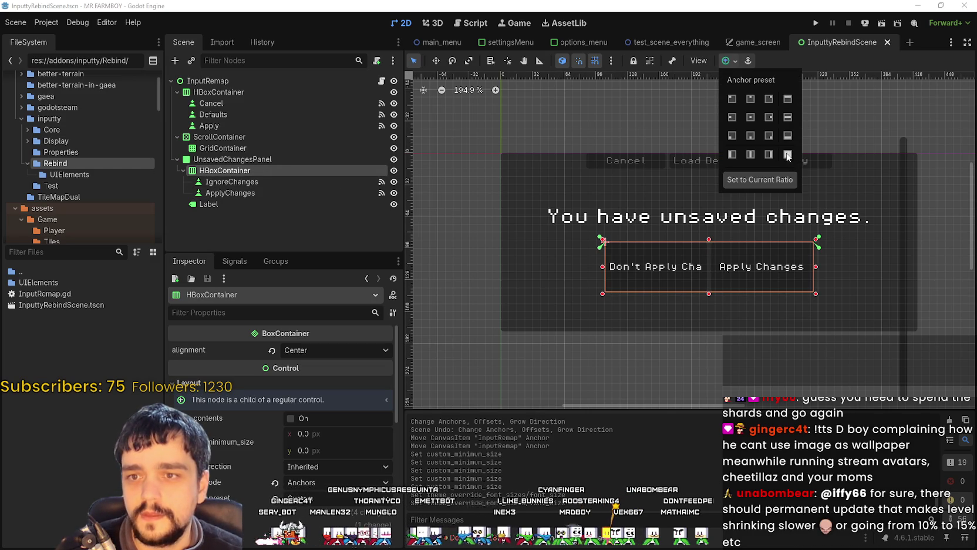
click(816, 266)
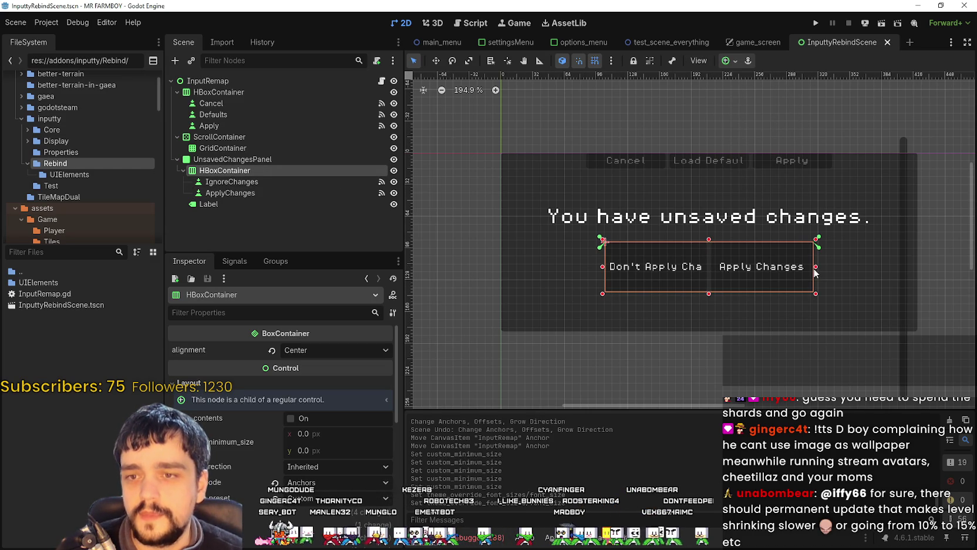
drag(816, 266, 868, 266)
drag(603, 266, 536, 271)
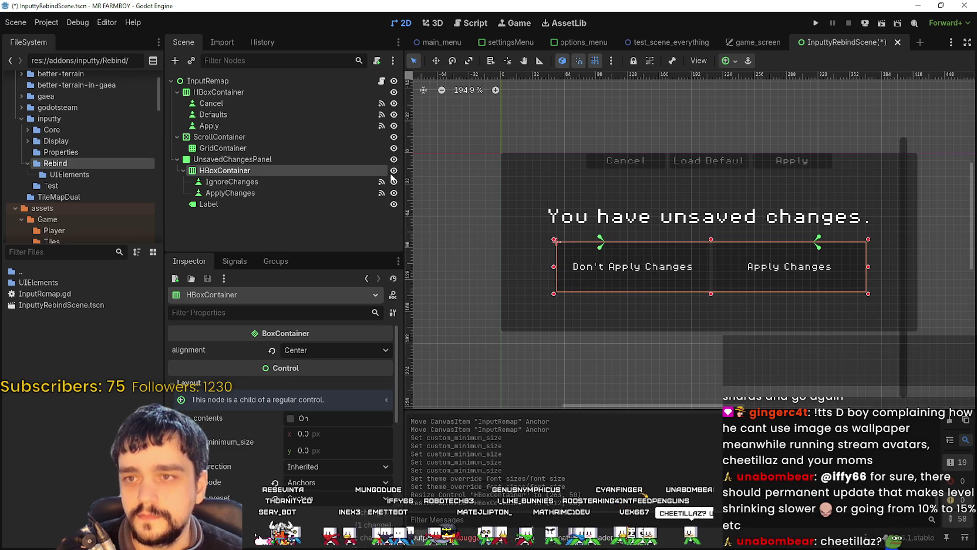
Step: Review the buttons, UnsavedChangesPanel and the row's anchor presets after widening
click(274, 192)
click(277, 182)
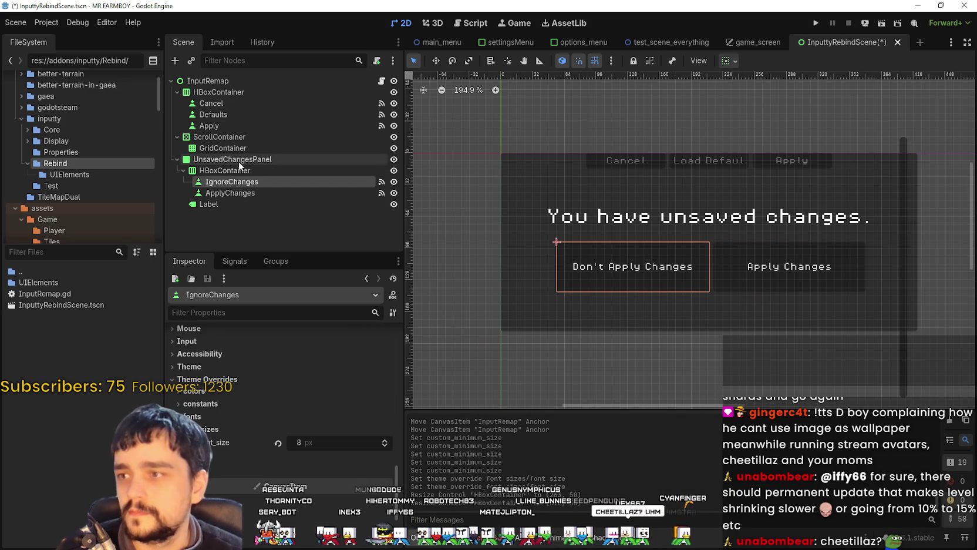
click(276, 160)
click(276, 170)
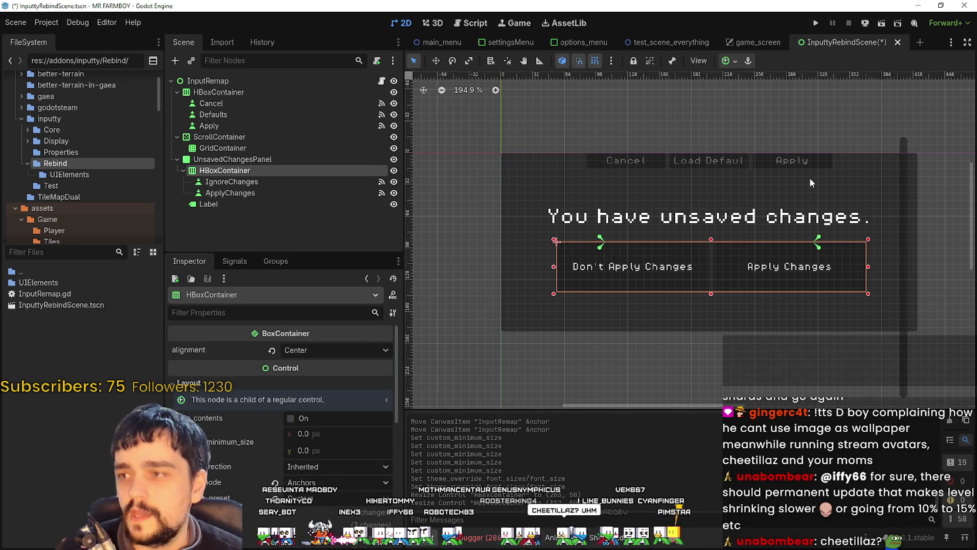
click(743, 61)
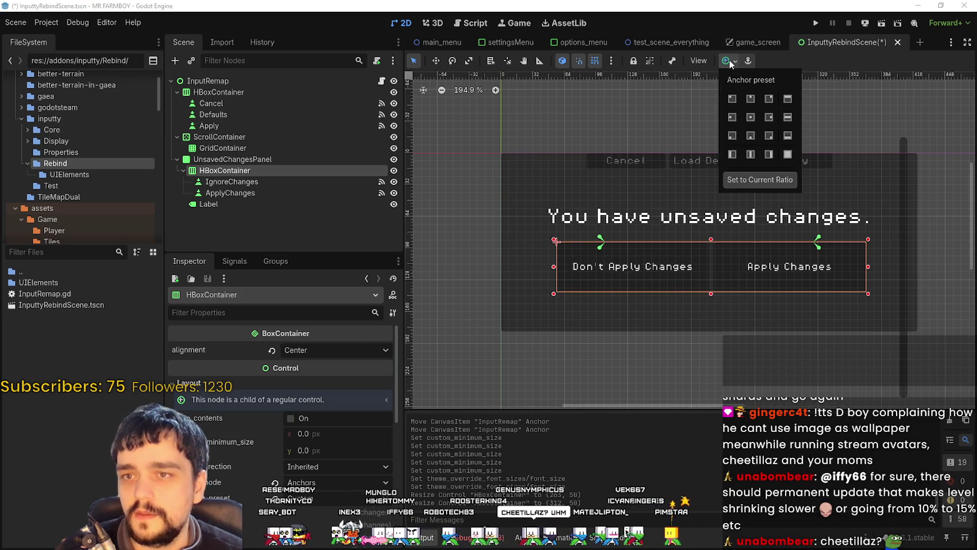
click(278, 189)
click(284, 171)
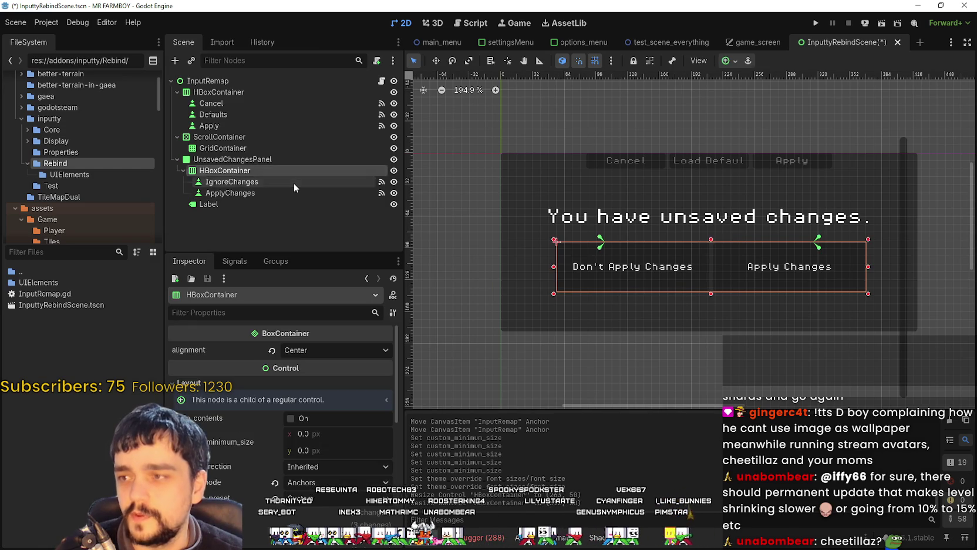
Step: Top-align the Don't Apply button and turn off its horizontal Expand
click(294, 182)
click(731, 61)
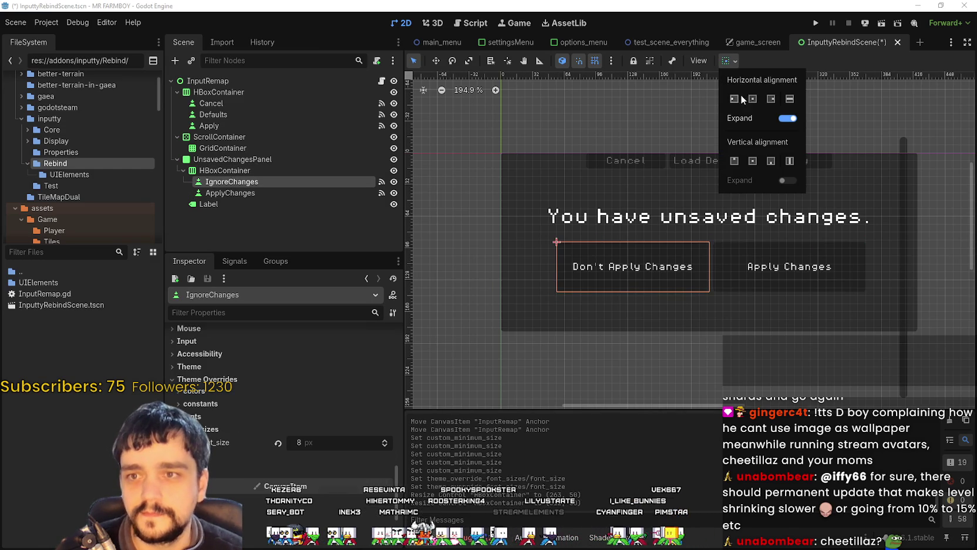
click(793, 120)
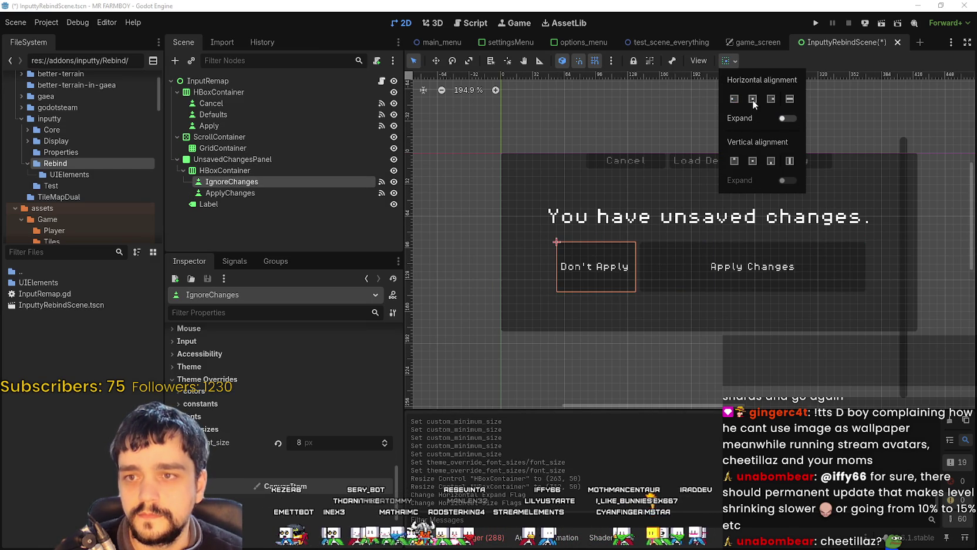
click(738, 162)
click(798, 56)
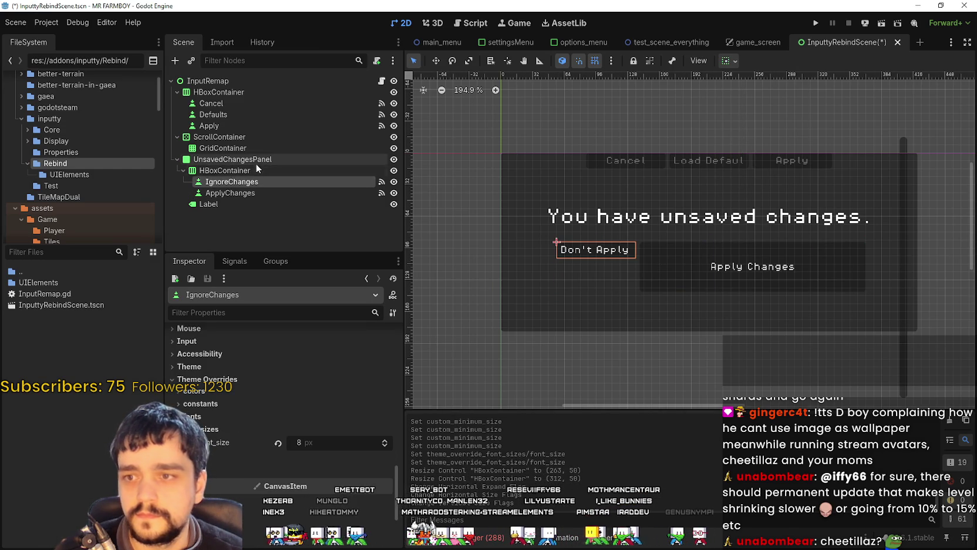
Step: Top-align the Apply Changes button and turn off its horizontal Expand
click(254, 194)
click(734, 63)
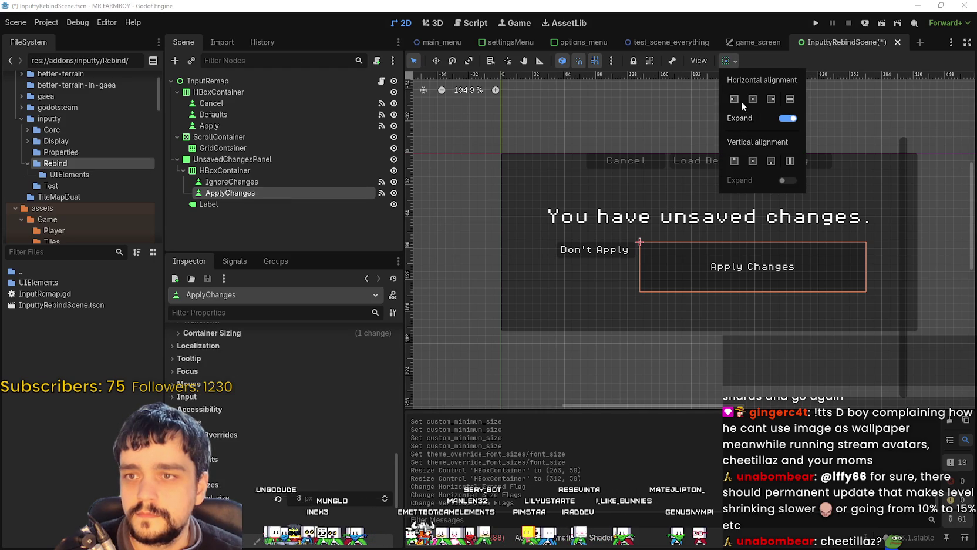
click(788, 119)
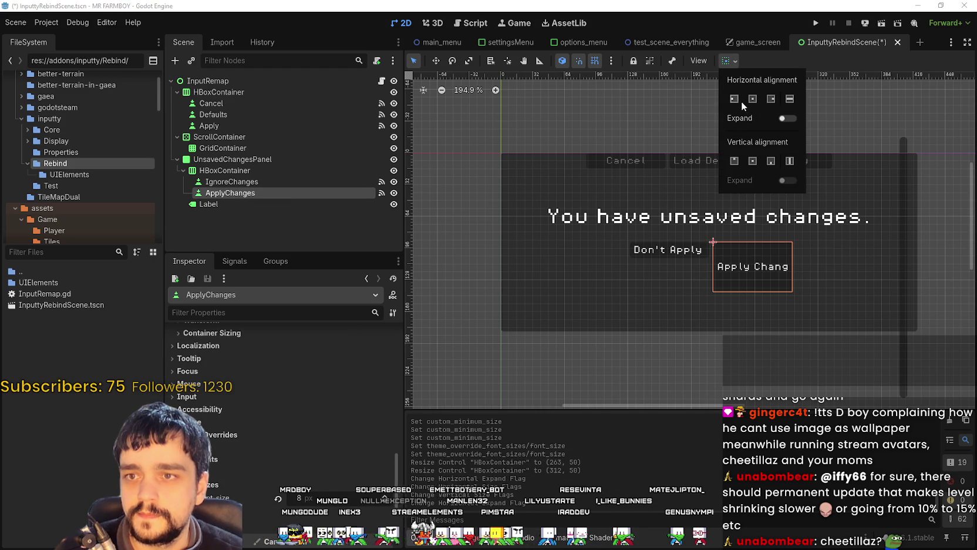
click(735, 161)
click(775, 57)
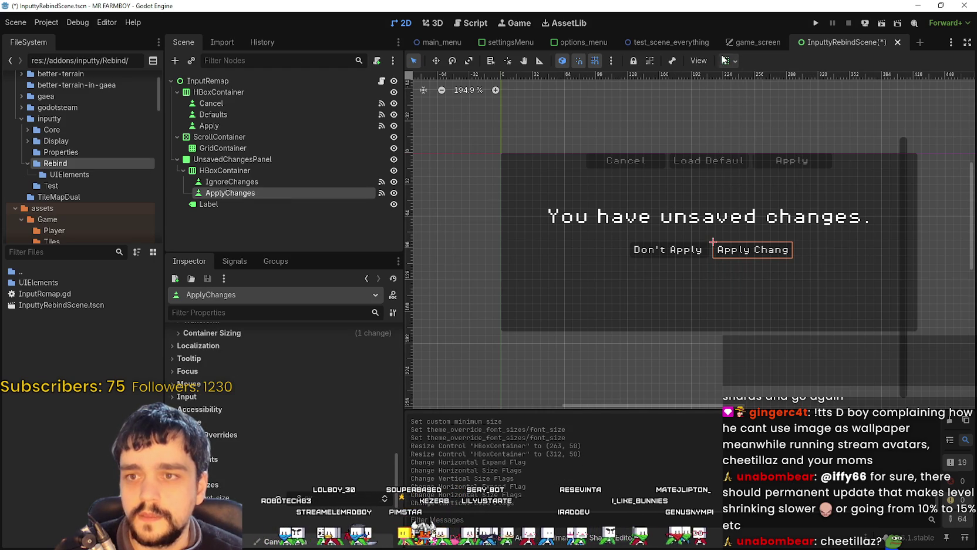
Step: Keep the HBoxContainer alignment Center and drag its bottom edge up to shorten it
click(194, 170)
click(306, 351)
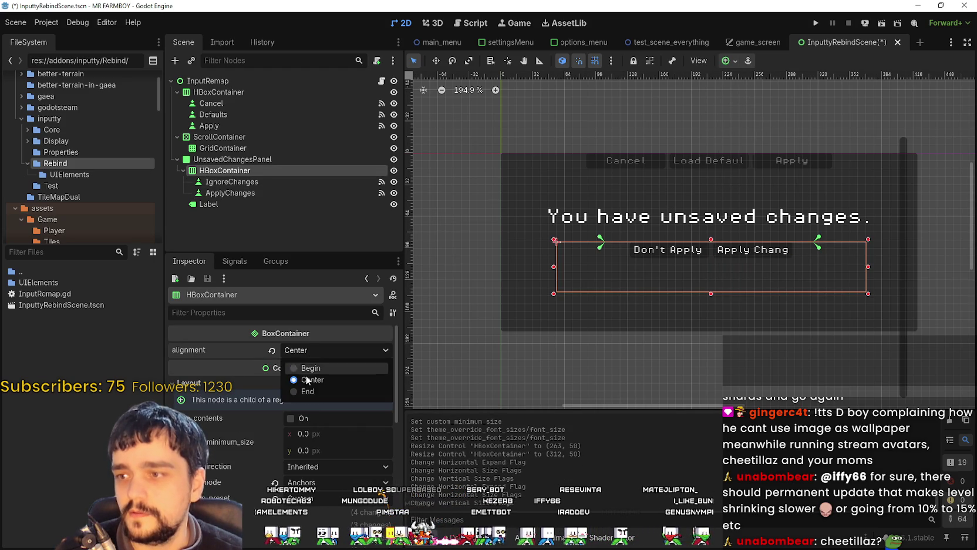
click(317, 383)
drag(711, 293, 722, 235)
scroll(766, 262, down, 3)
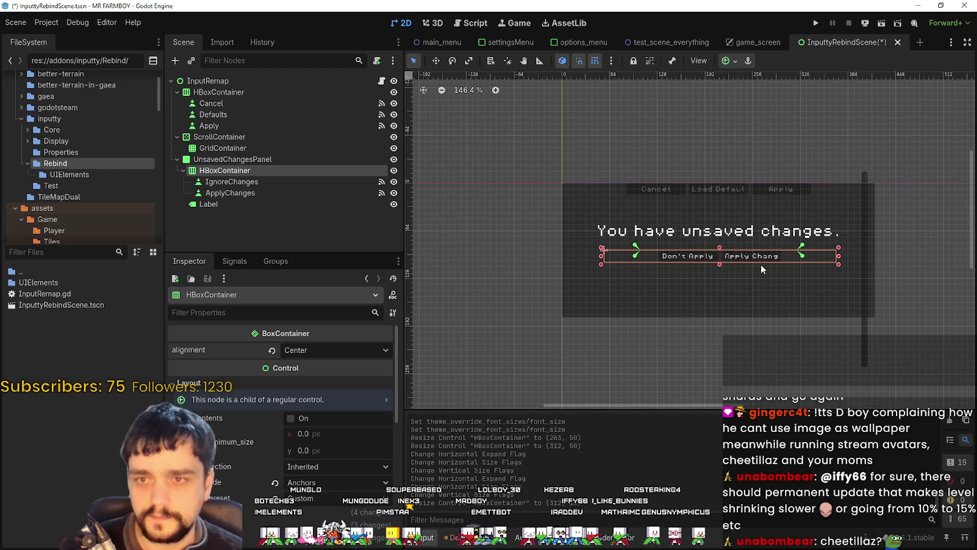
Step: Save, then reset the ScrollContainer's custom minimum height to 0
key(ctrl+s)
scroll(851, 297, up, 2)
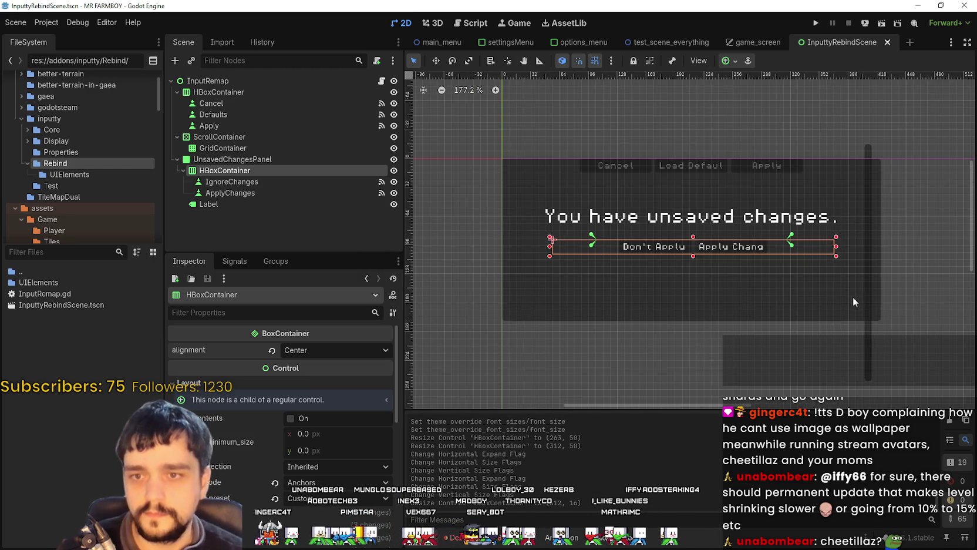
click(219, 137)
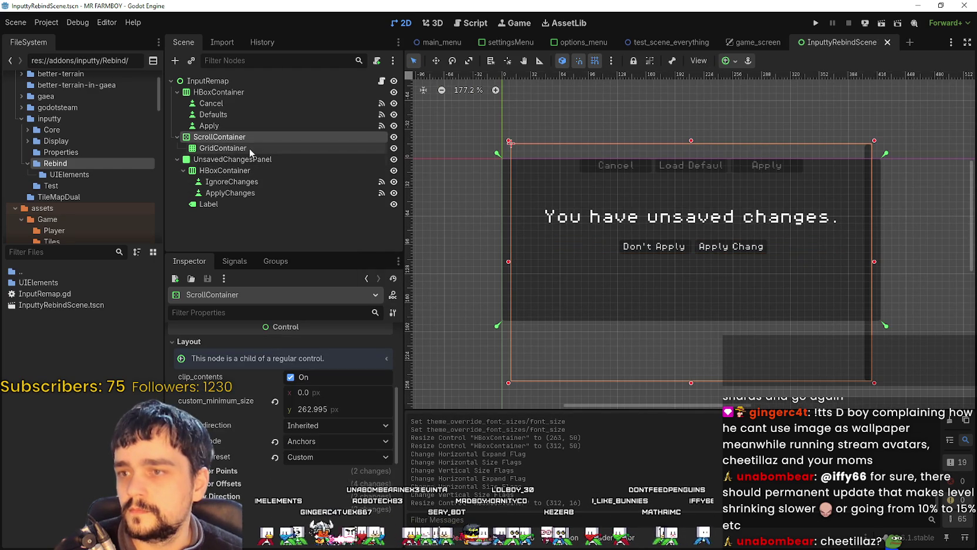
scroll(870, 299, down, 1)
scroll(870, 300, up, 1)
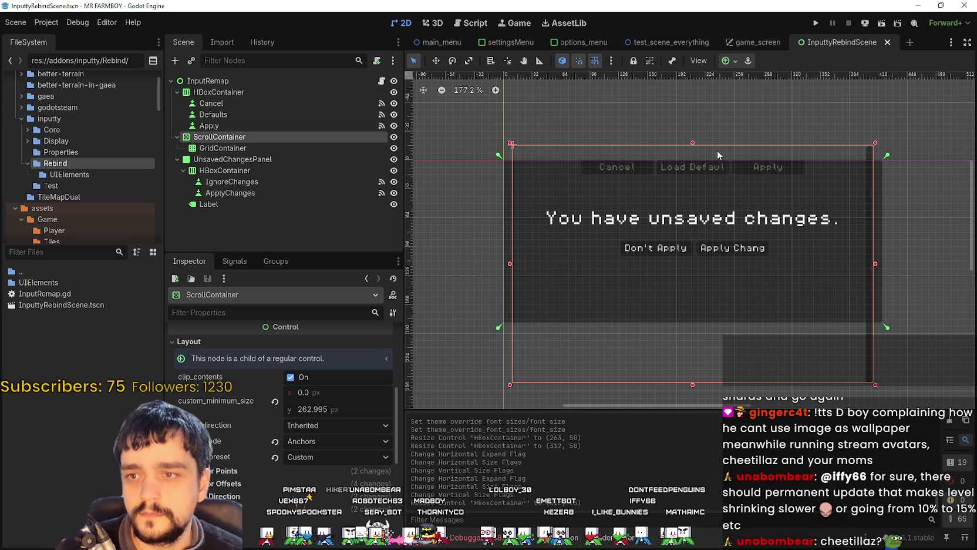
scroll(690, 145, up, 3)
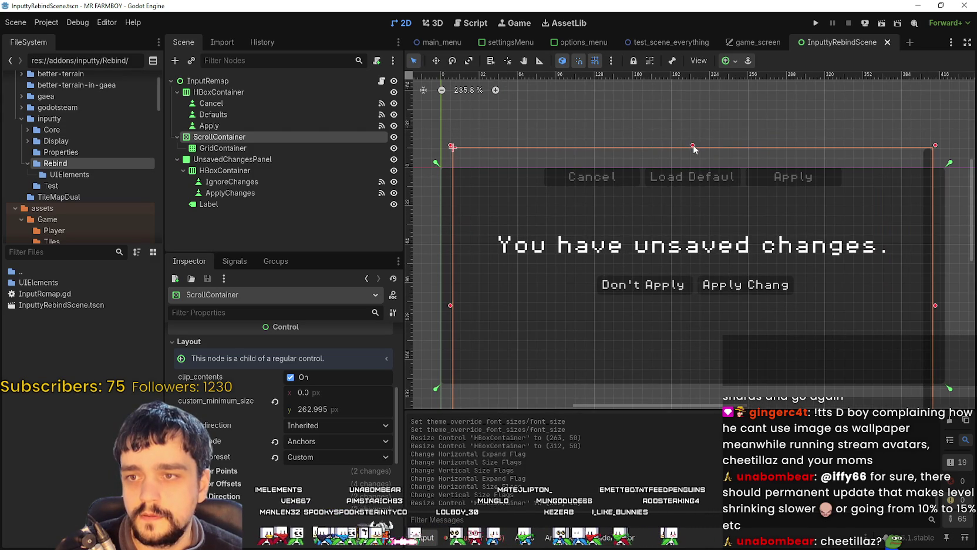
drag(692, 167, 697, 165)
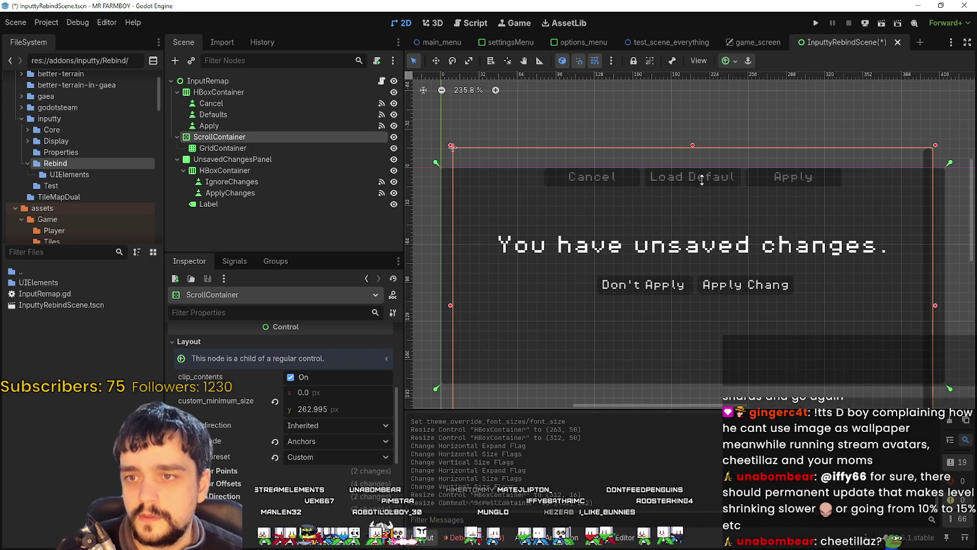
click(276, 402)
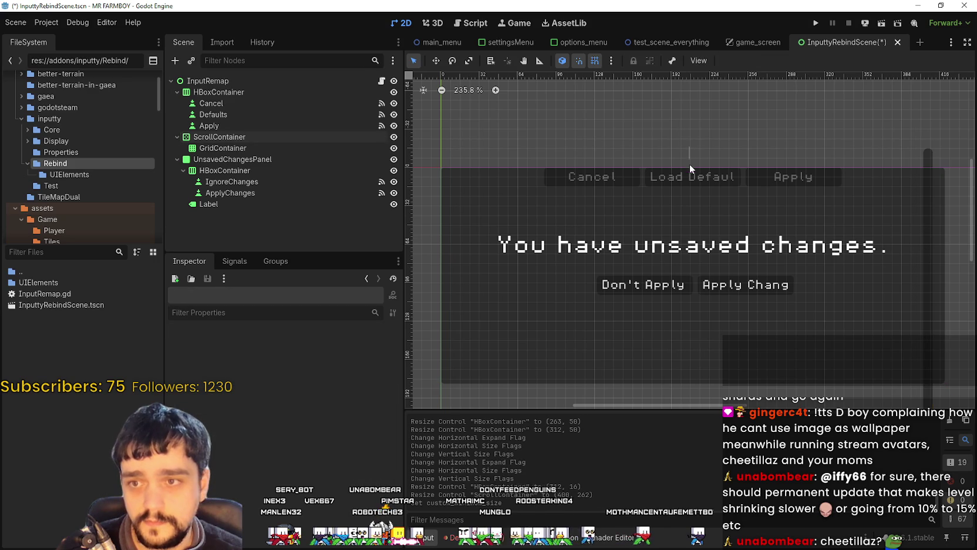
Step: Move the ScrollContainer's top edge below the top buttons, raise its bottom edge, and save
click(247, 147)
click(289, 137)
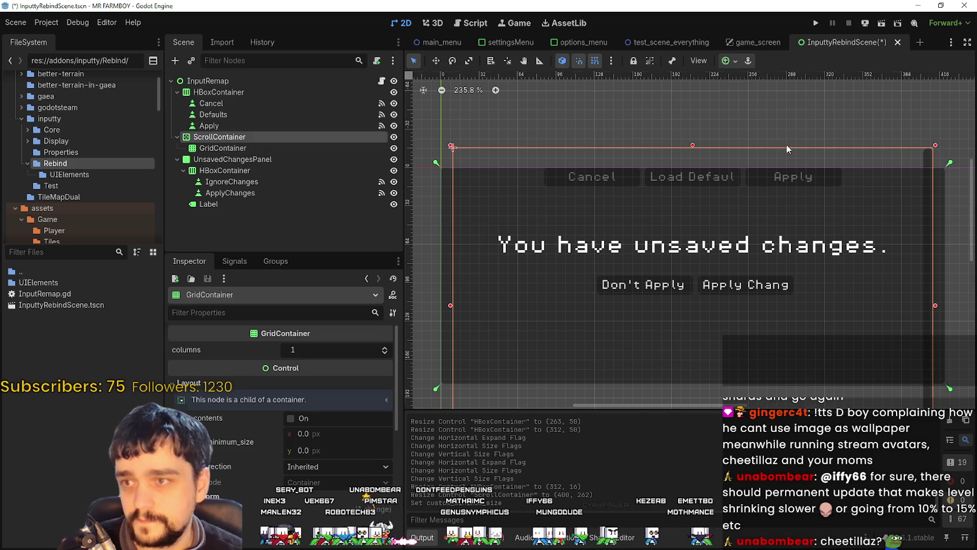
drag(693, 148, 698, 195)
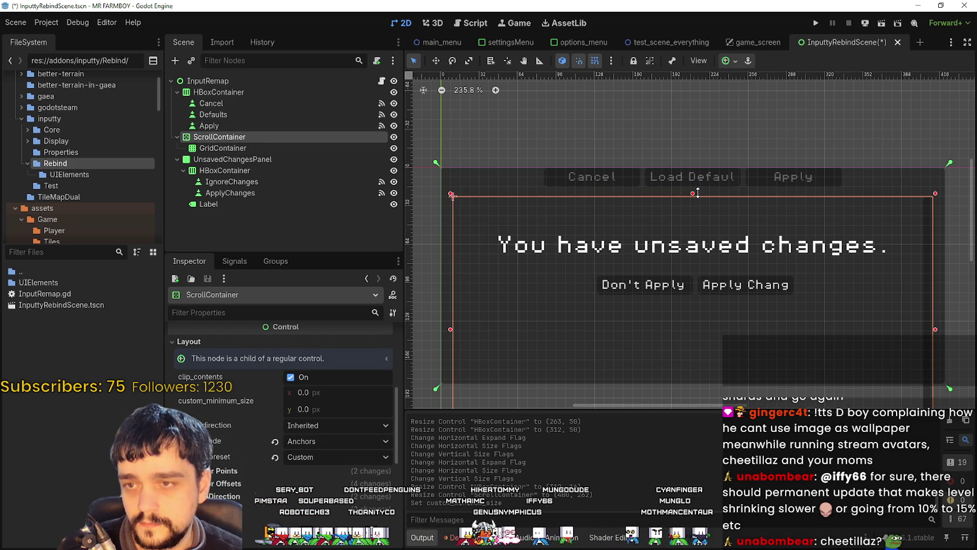
scroll(728, 332, down, 5)
mouse_move(707, 352)
mouse_down()
mouse_move(711, 293)
mouse_move(726, 290)
mouse_up()
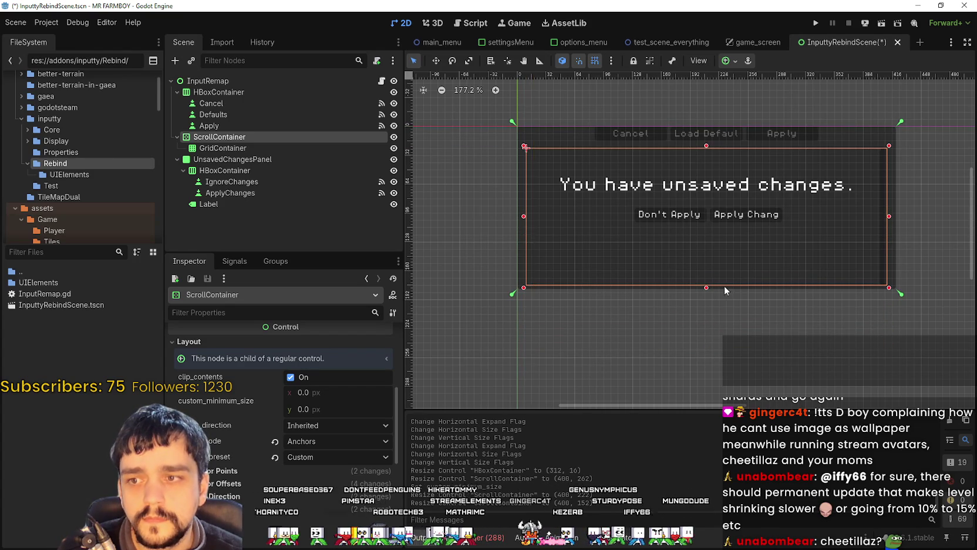
scroll(723, 177, up, 6)
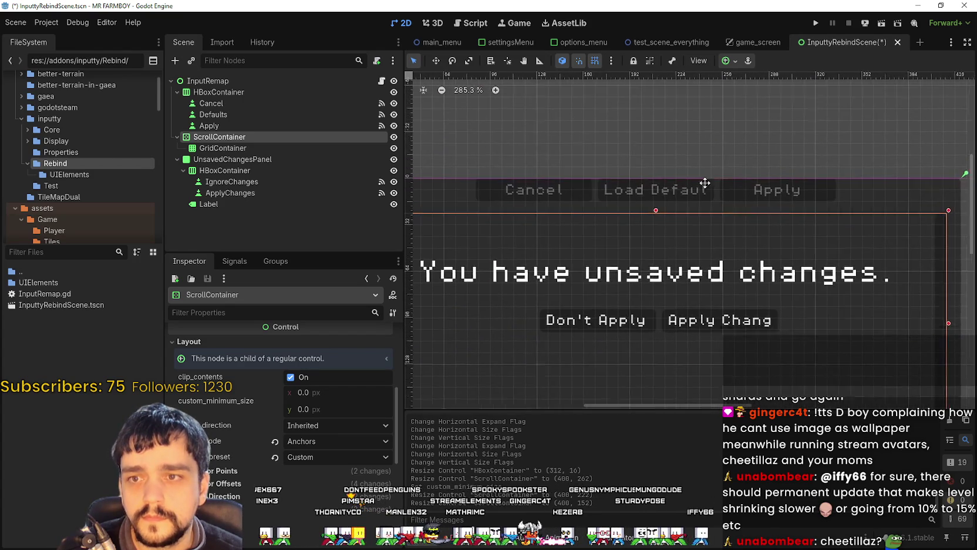
scroll(705, 182, down, 2)
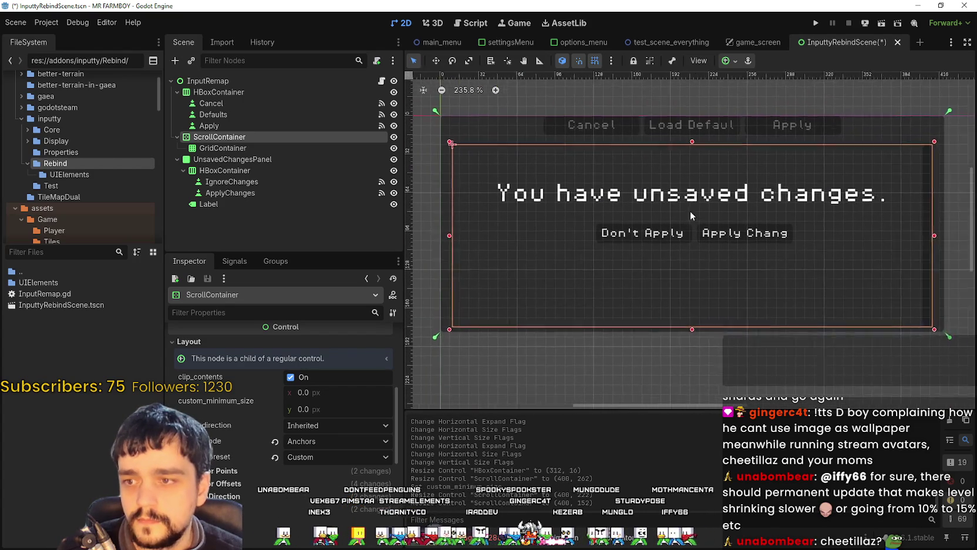
scroll(690, 218, down, 1)
key(ctrl+s)
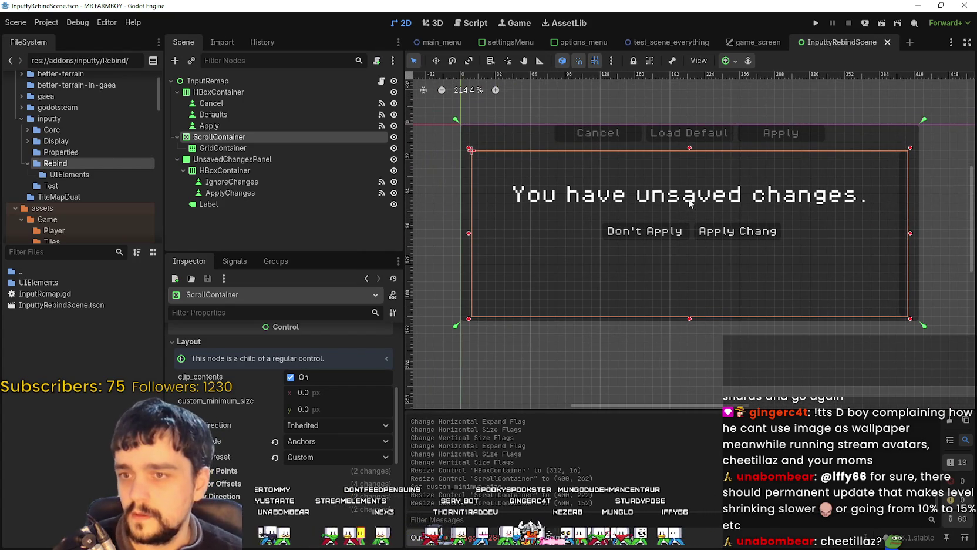
Step: Review the panel, HBoxContainer, buttons, Label, GridContainer and ScrollContainer nodes
click(274, 158)
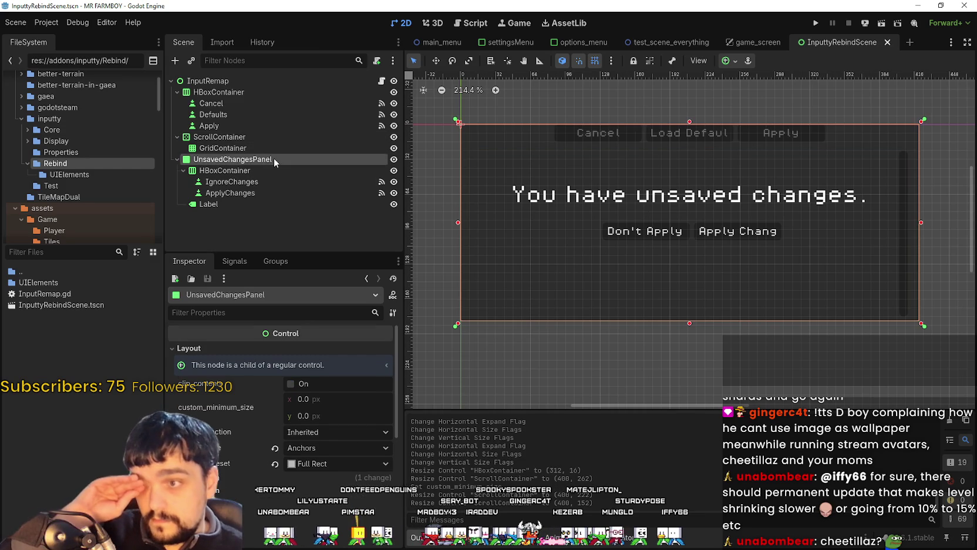
click(266, 170)
click(271, 190)
click(270, 182)
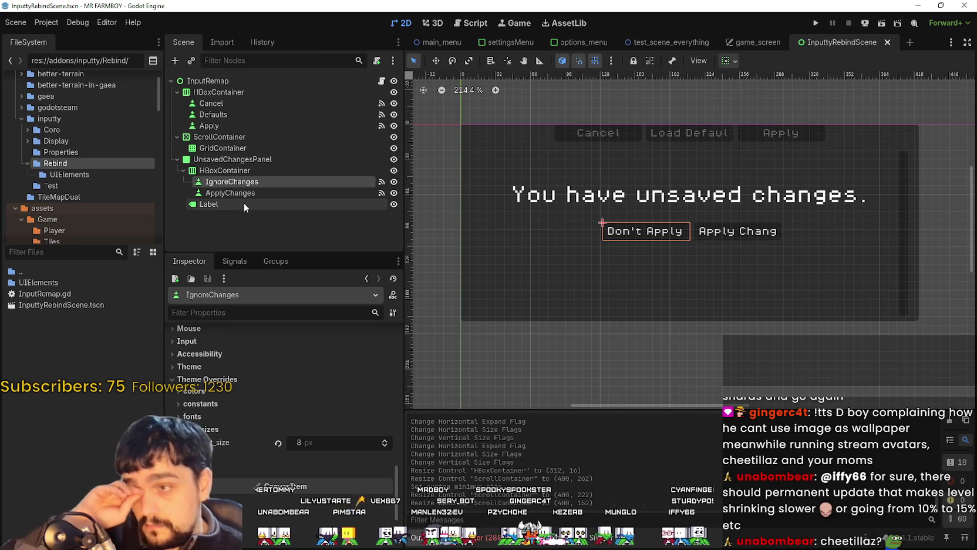
click(244, 202)
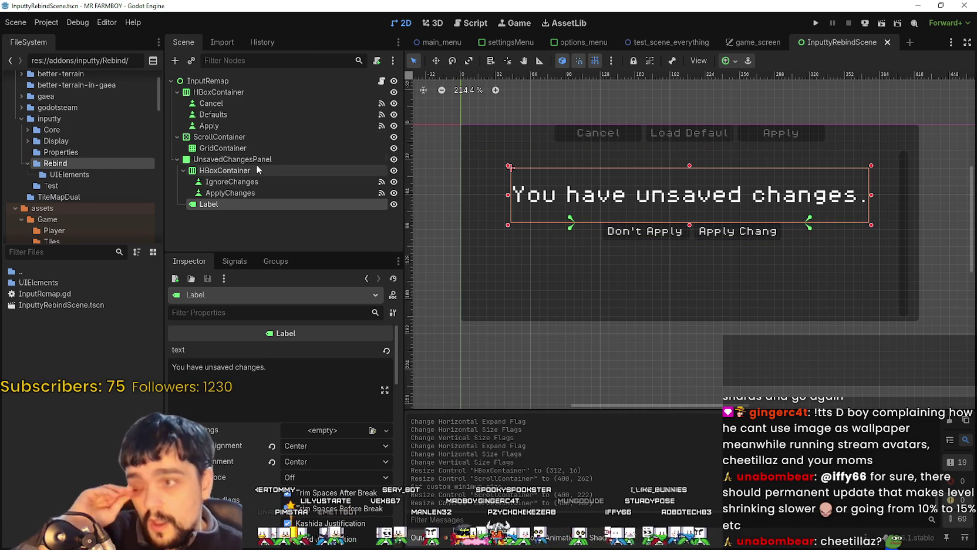
click(234, 146)
click(241, 137)
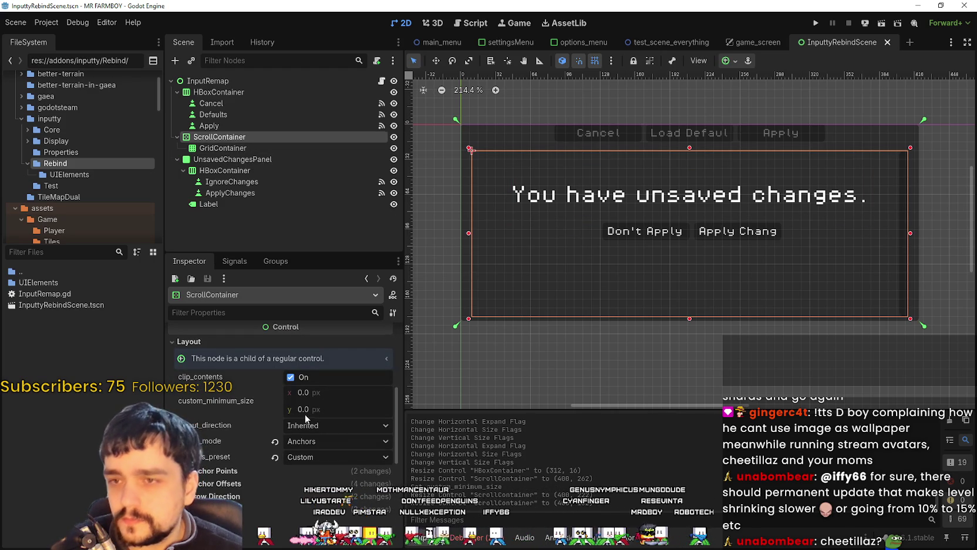
Step: Check the ScrollContainer's anchor presets and browse its Inspector properties
click(730, 61)
click(738, 61)
click(742, 61)
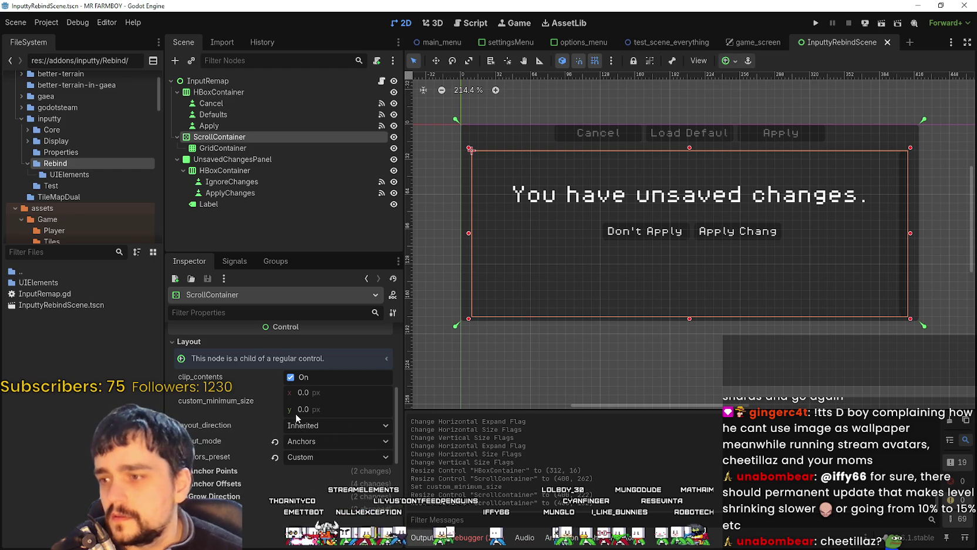
scroll(300, 510, down, 3)
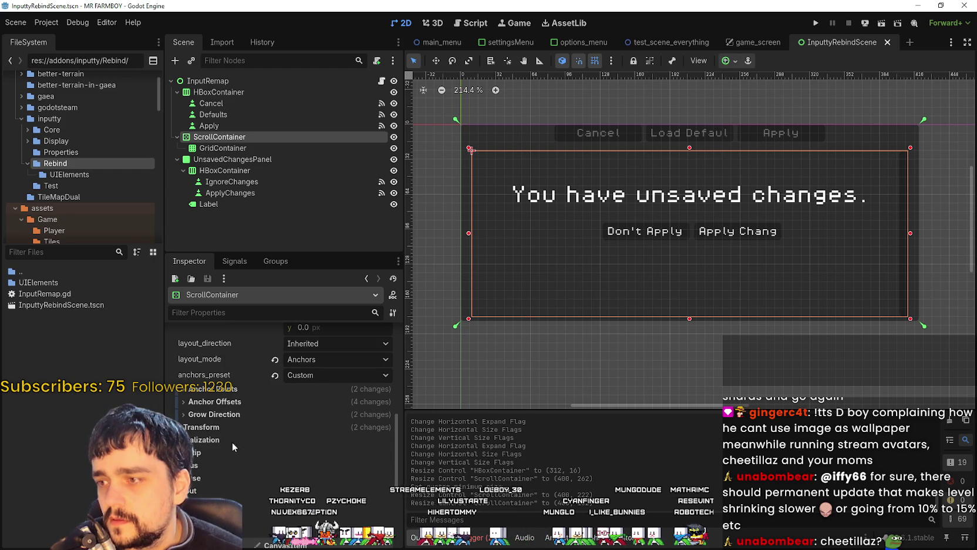
scroll(245, 432, down, 3)
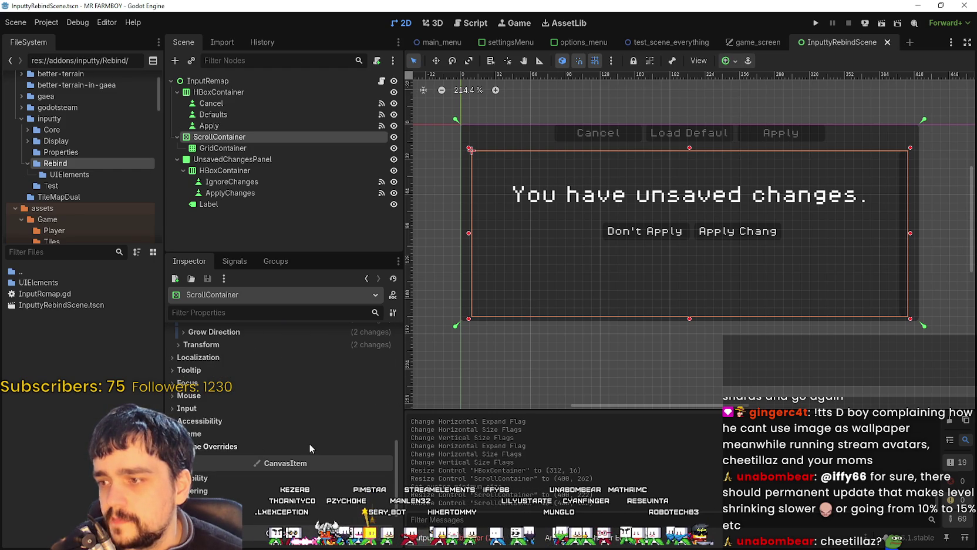
scroll(284, 423, up, 3)
drag(297, 382, 315, 382)
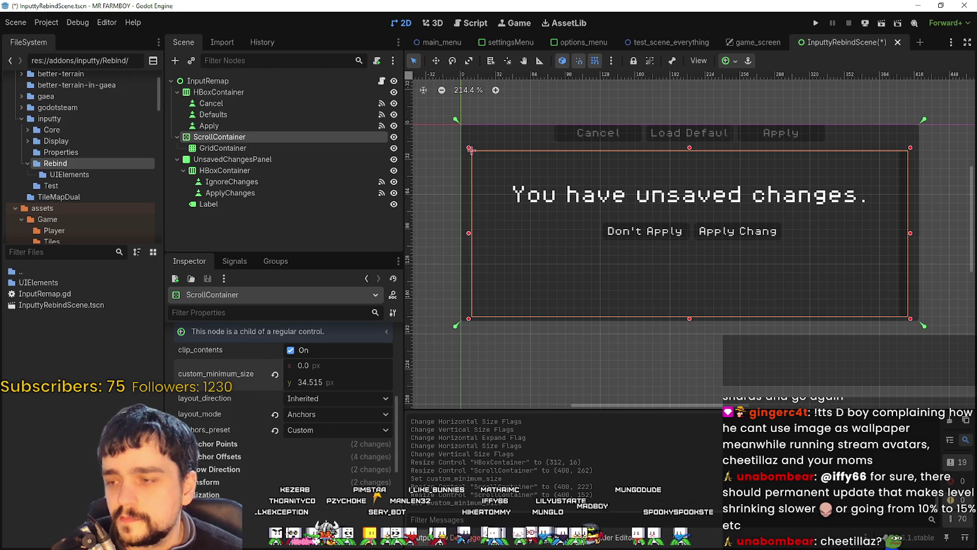
scroll(254, 453, down, 5)
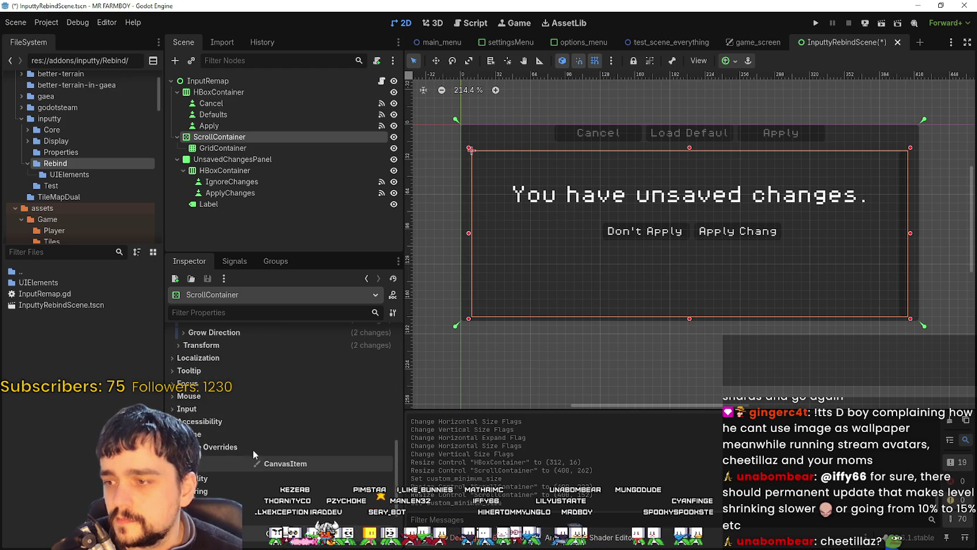
Step: Set the ScrollContainer's minimum height to 152 px, save, and run the project
click(233, 349)
scroll(311, 445, up, 5)
click(329, 410)
text(152)
key(Return)
key(ctrl+s)
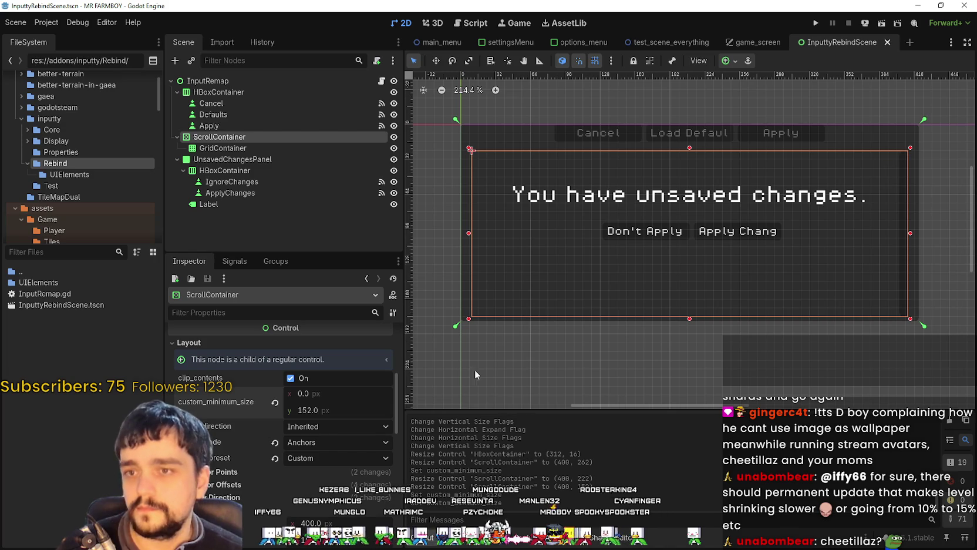
click(817, 23)
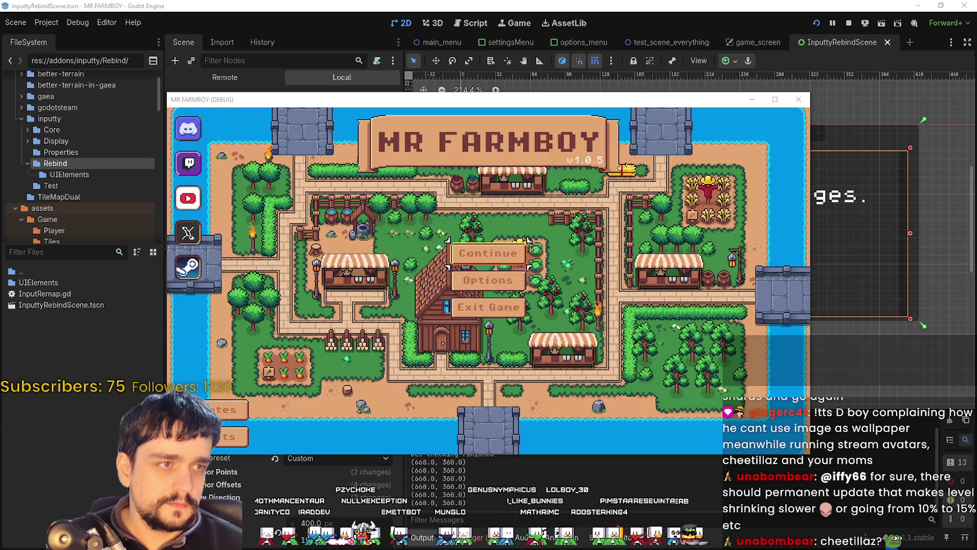
Step: Switch from the MR FARMBOY debug window to Discord with Alt+Tab
key(alt+Tab)
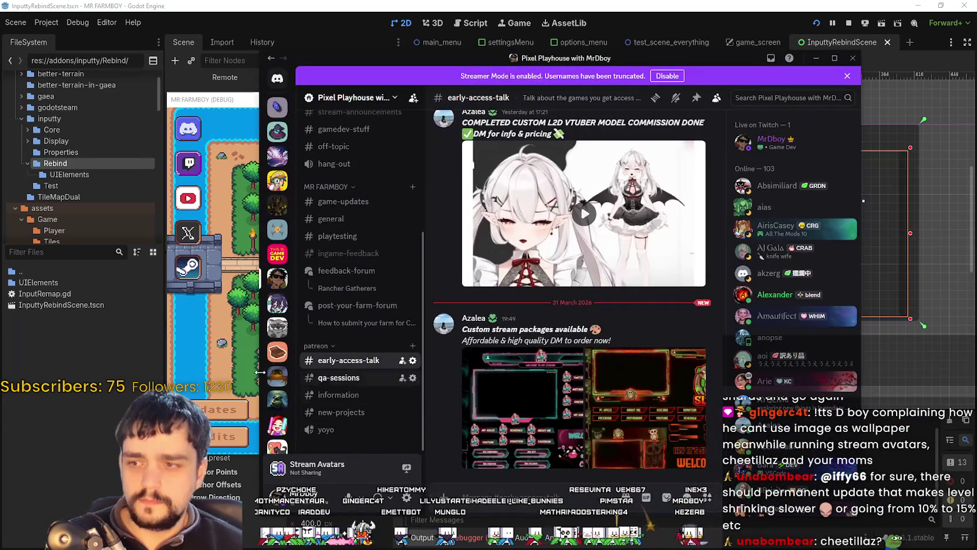
Step: Widen the Discord window and open the Slowly overlay image from early-access-talk
drag(261, 372, 84, 338)
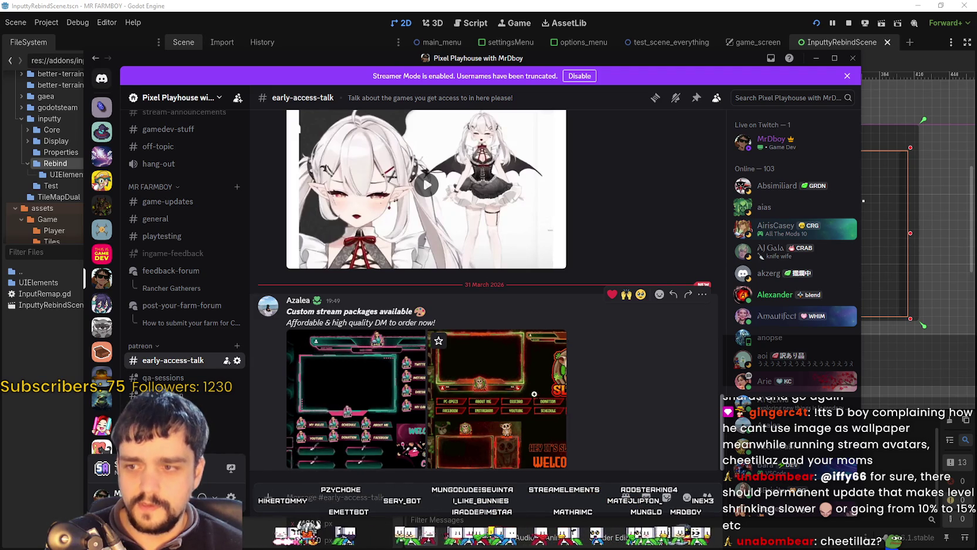
click(499, 376)
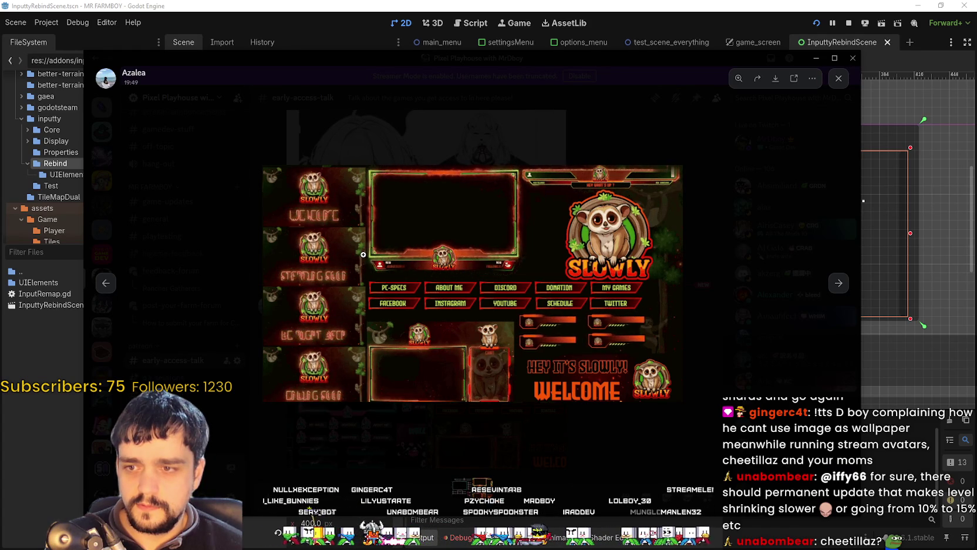
click(603, 206)
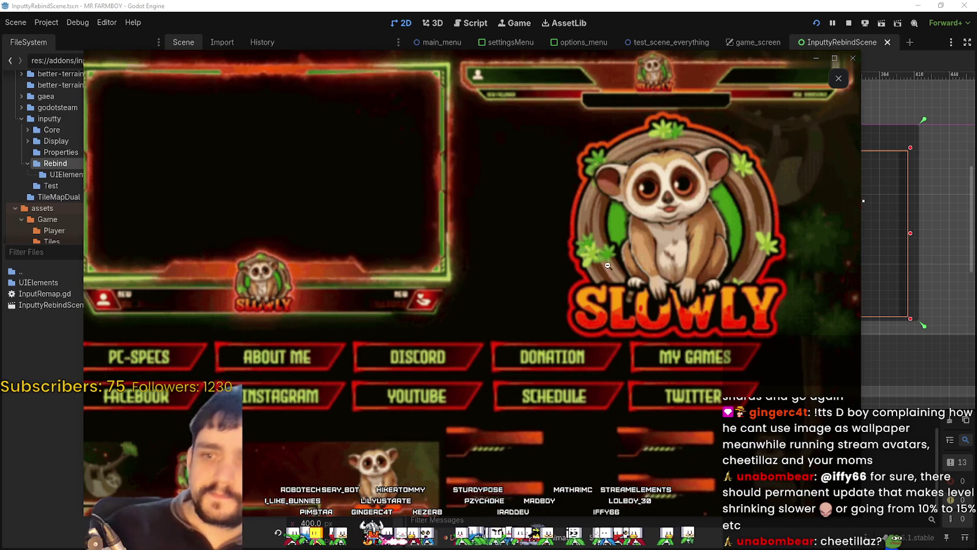
click(543, 340)
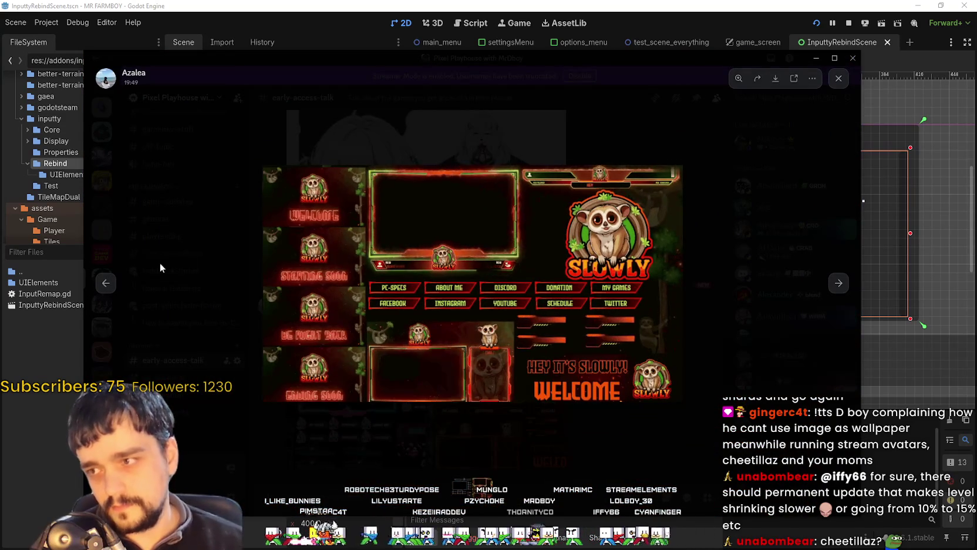
click(116, 280)
click(482, 300)
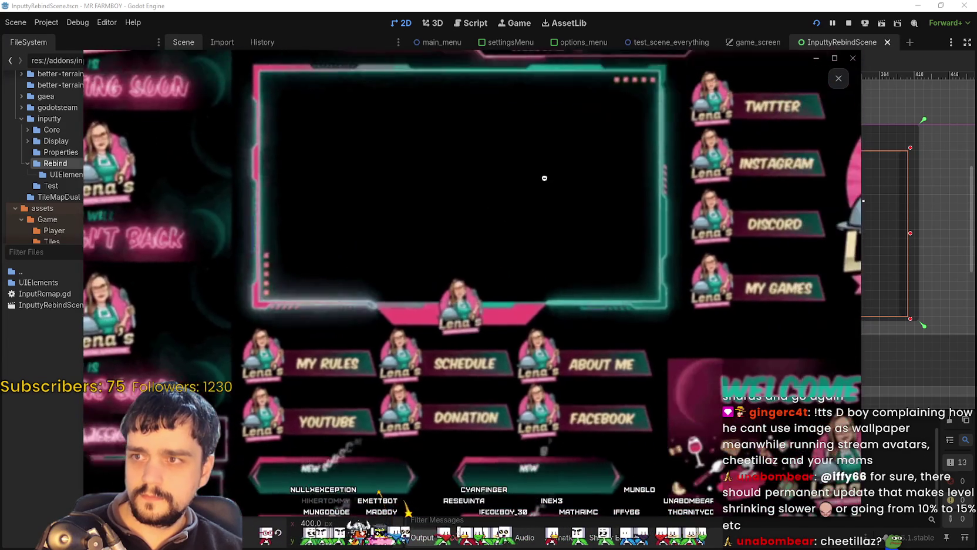
click(547, 180)
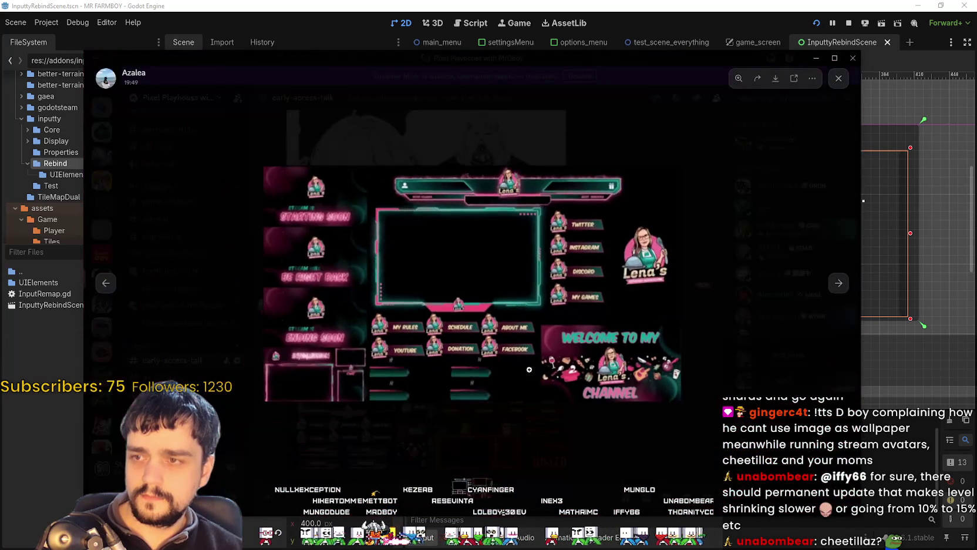
click(840, 285)
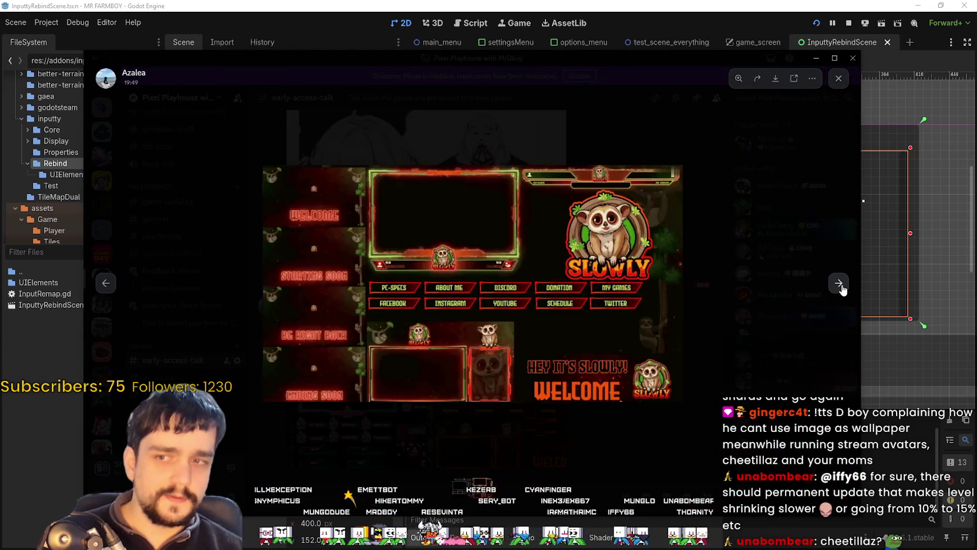
click(106, 285)
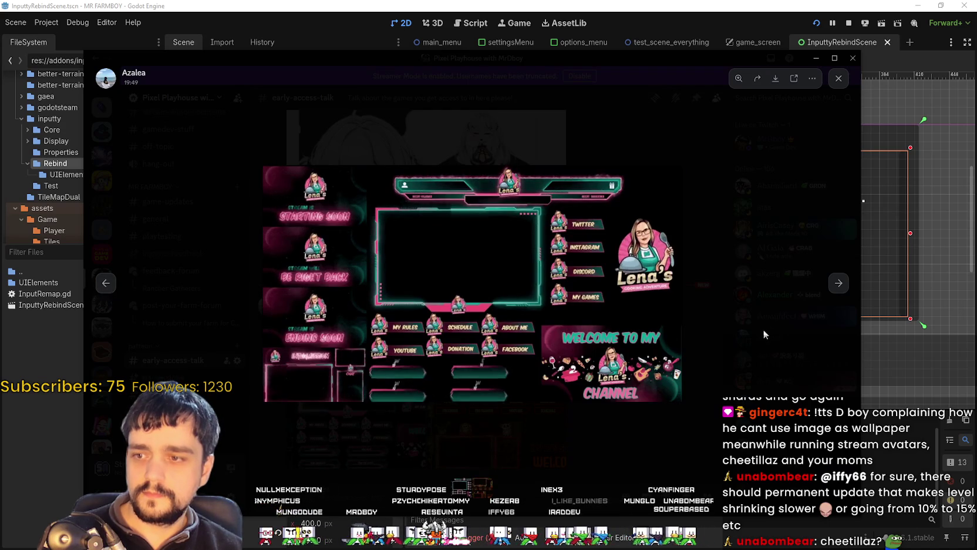
click(838, 283)
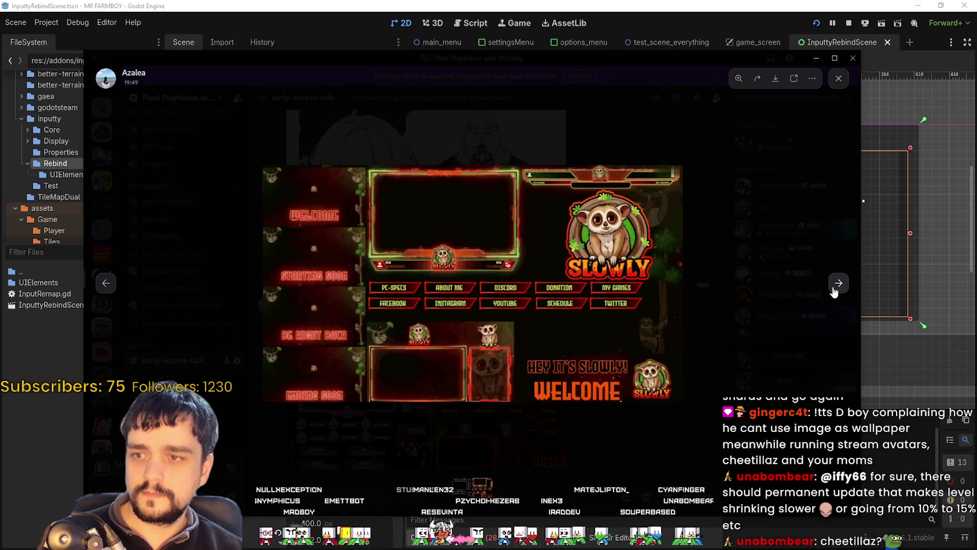
click(106, 284)
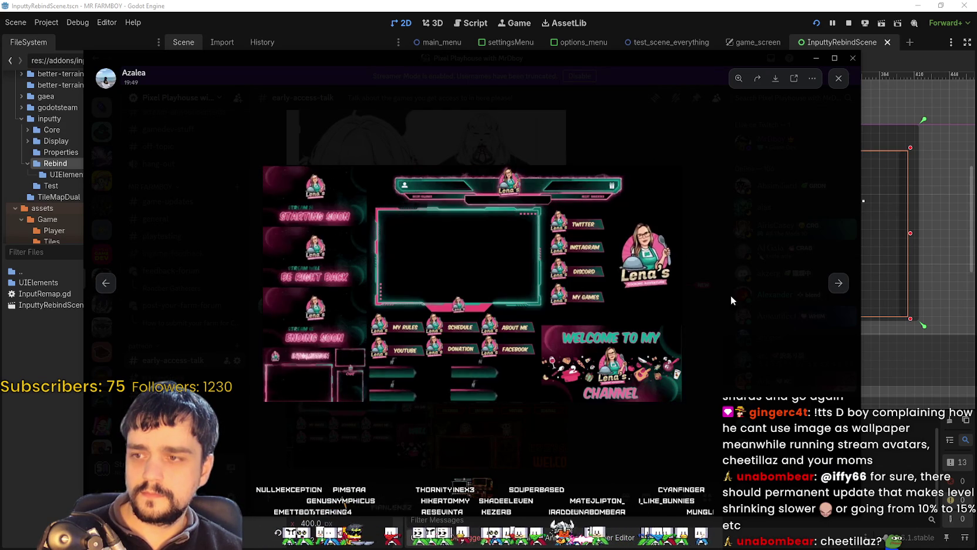
click(836, 281)
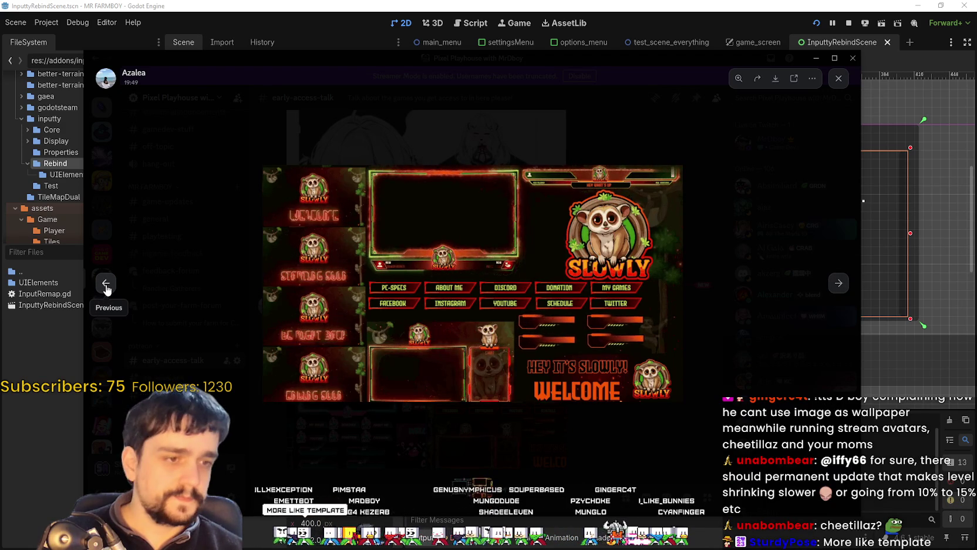
click(107, 285)
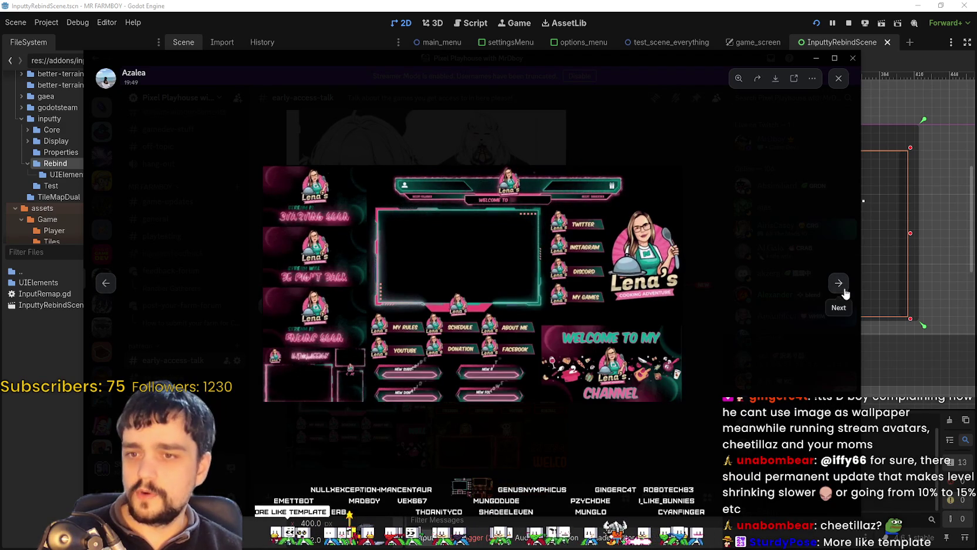
click(840, 283)
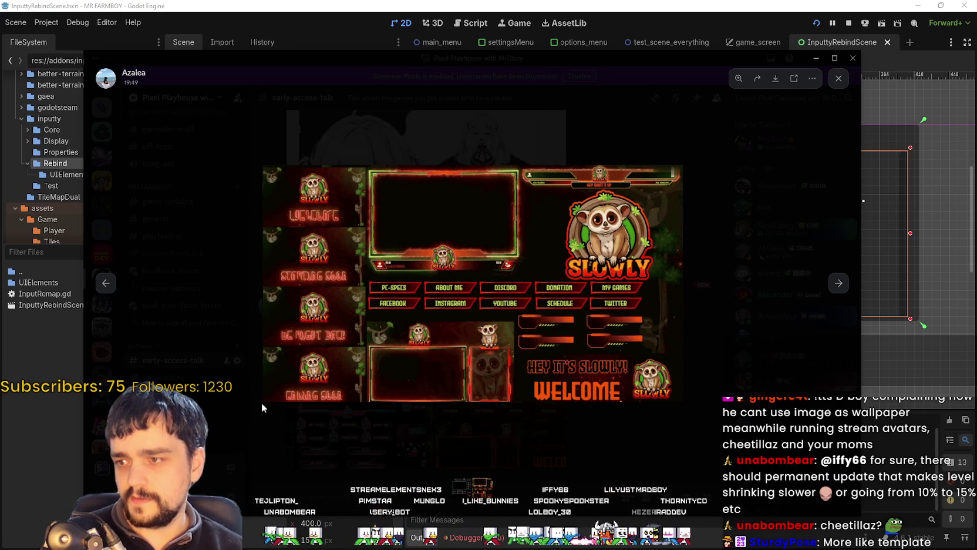
click(306, 194)
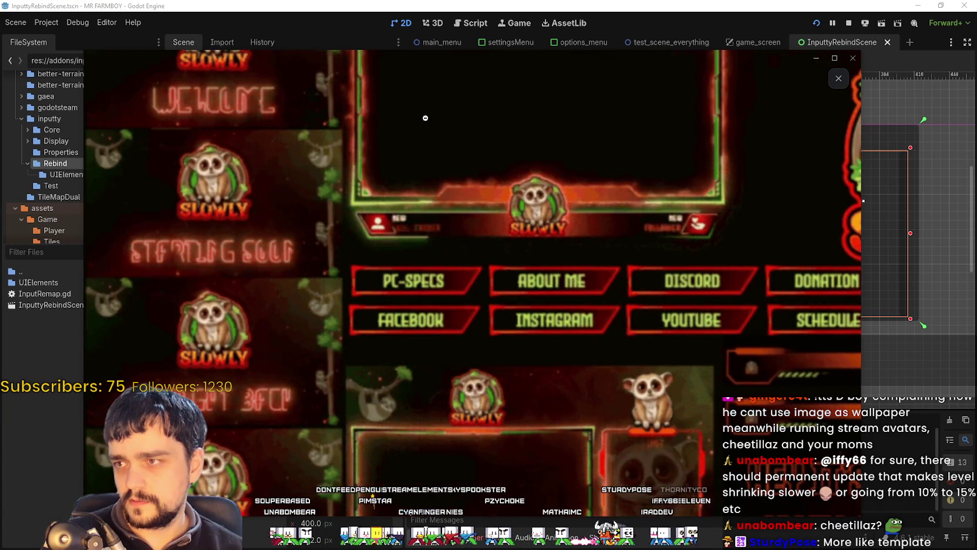
Step: Zoom in and out on the overlay images until the whole overlay sheet is visible
click(383, 372)
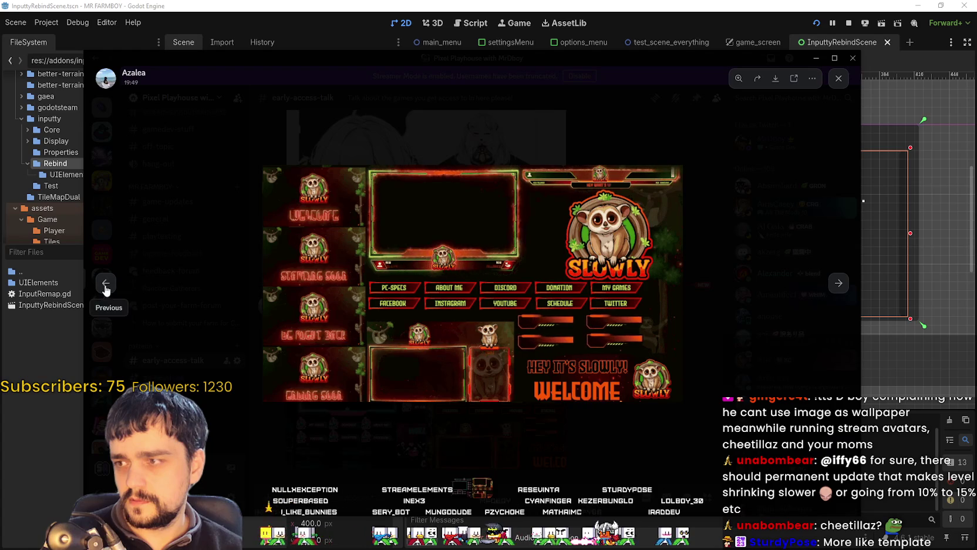
click(106, 283)
click(370, 218)
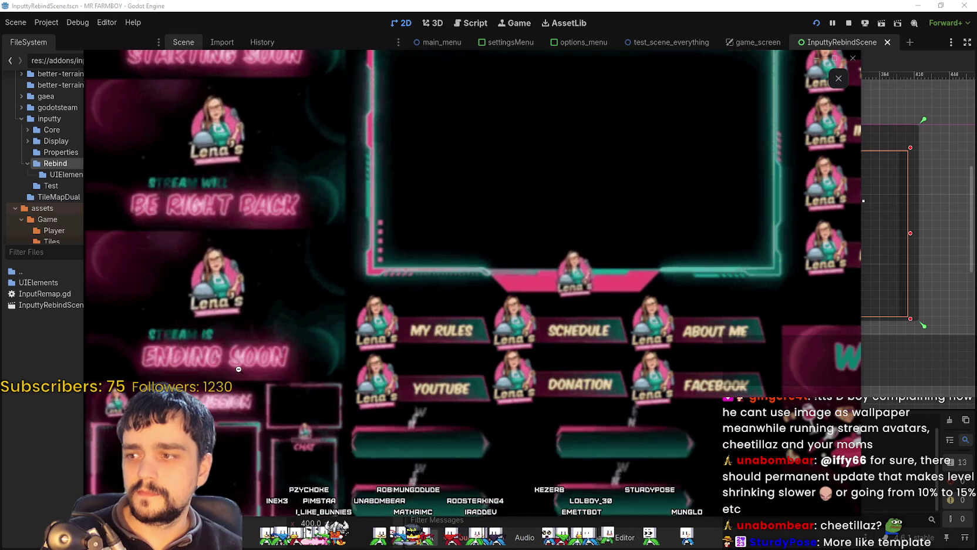
click(339, 202)
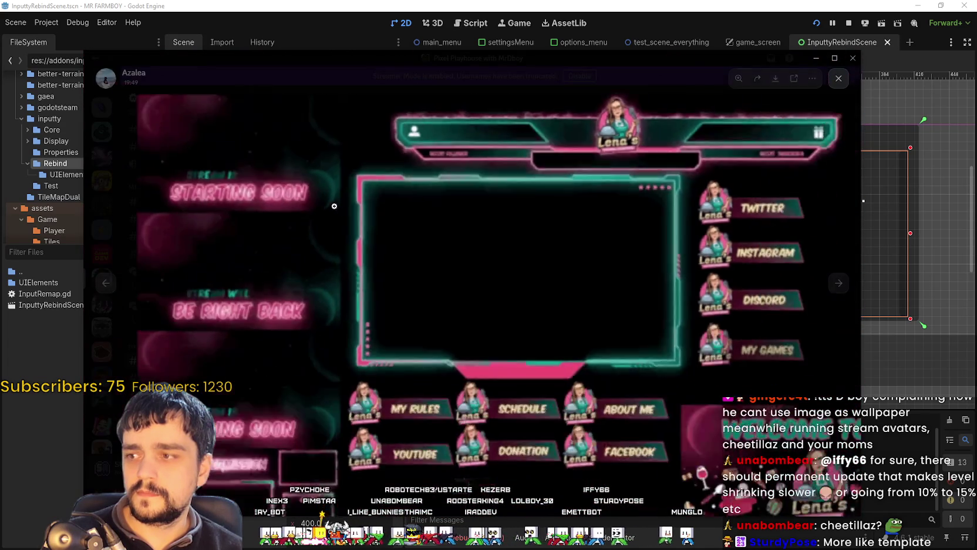
Step: Close the image viewer and drag the Discord window off to the right
click(838, 78)
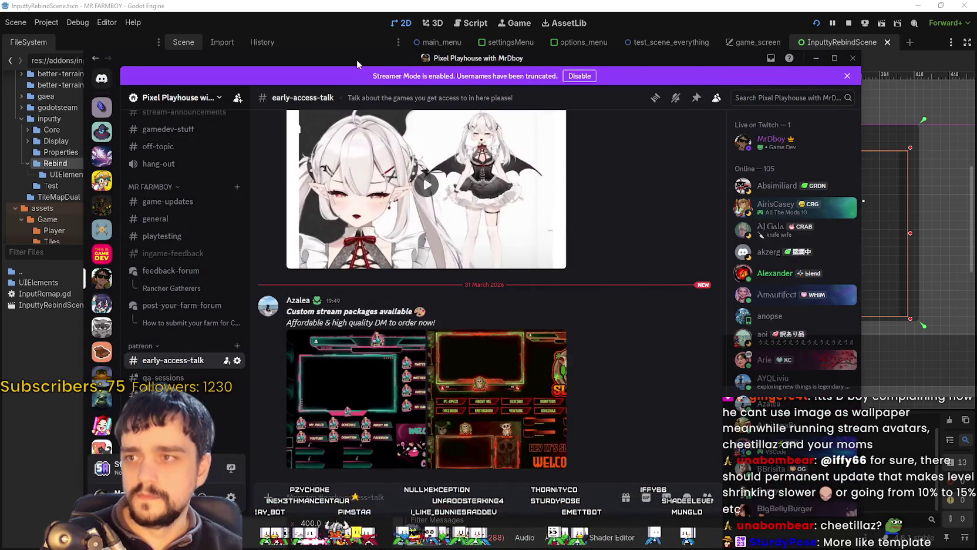
drag(357, 60, 453, 51)
drag(335, 45, 976, 65)
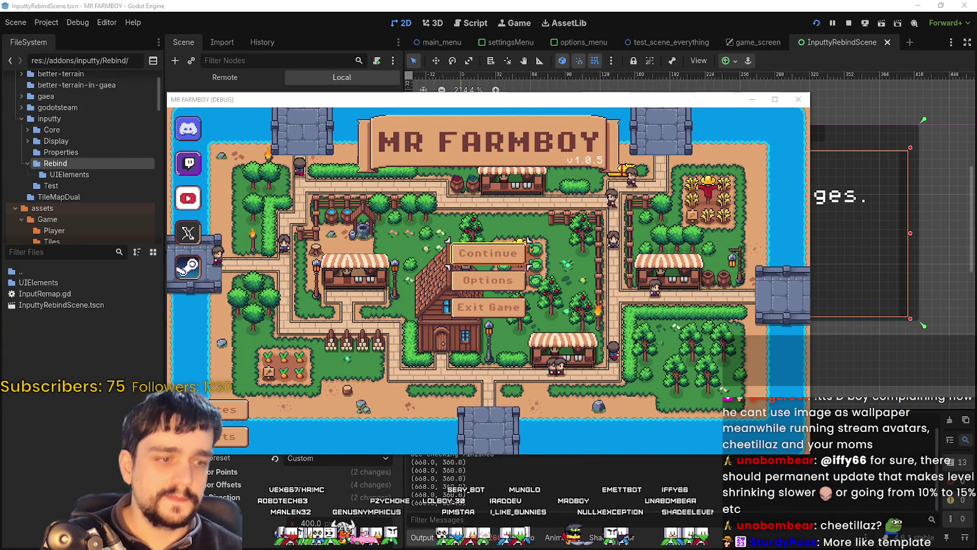
Step: Open the game's save-game selection from Continue, then close it
key(Return)
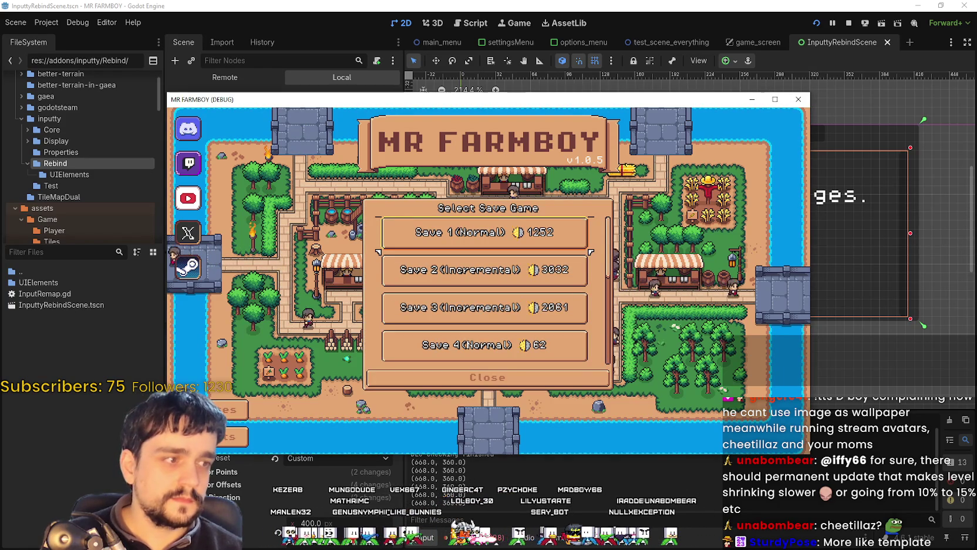
scroll(472, 376, down, 2)
click(472, 376)
Step: Browse the Input key bindings in the game's Options, then close the debug window
click(488, 270)
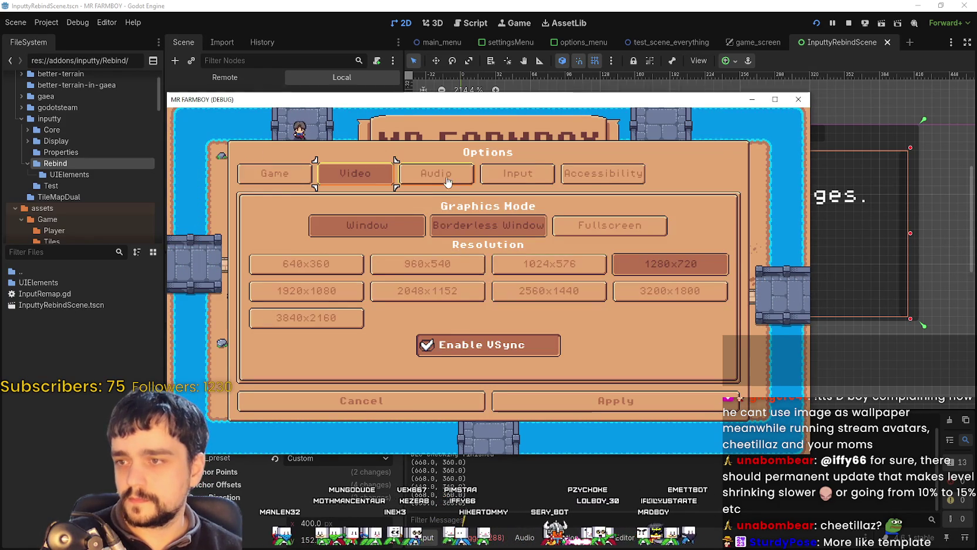
click(497, 175)
click(547, 176)
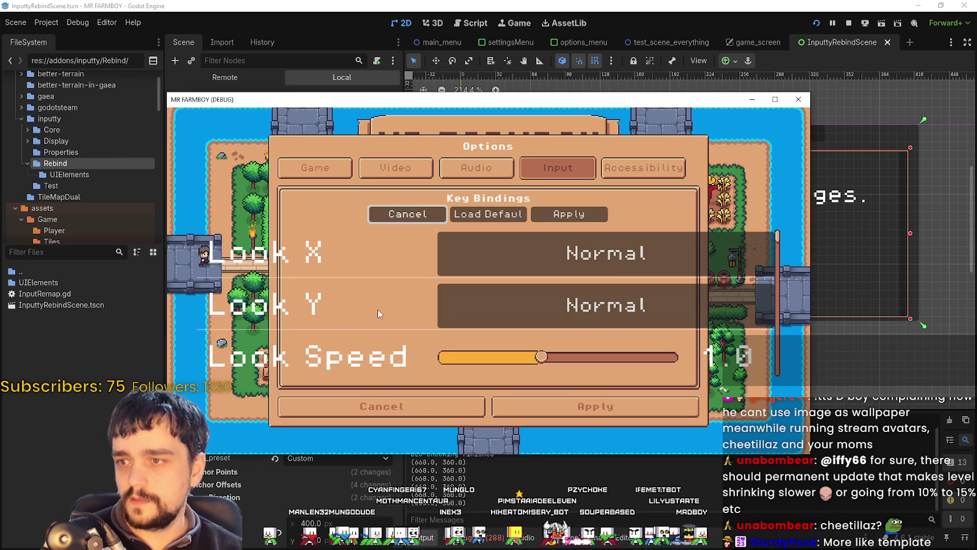
scroll(378, 312, down, 10)
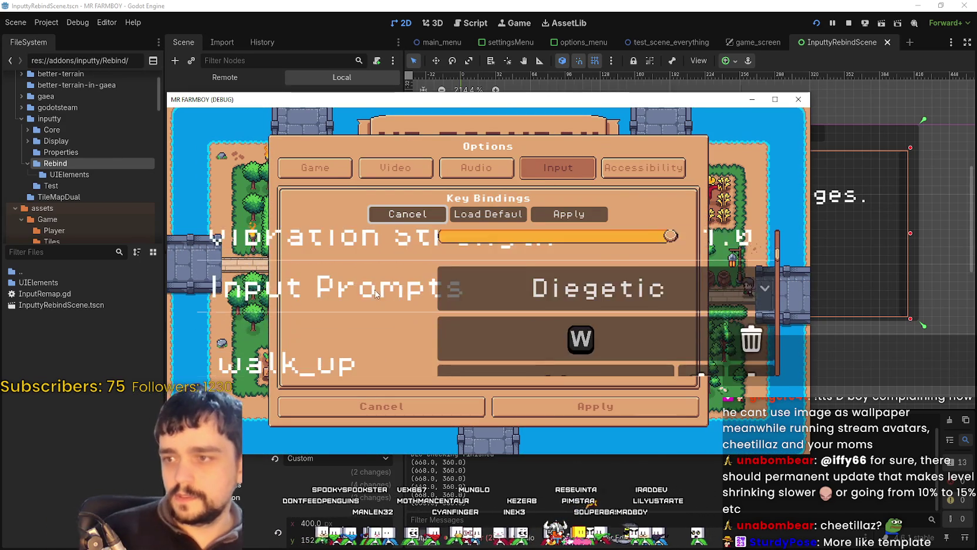
scroll(376, 288, up, 10)
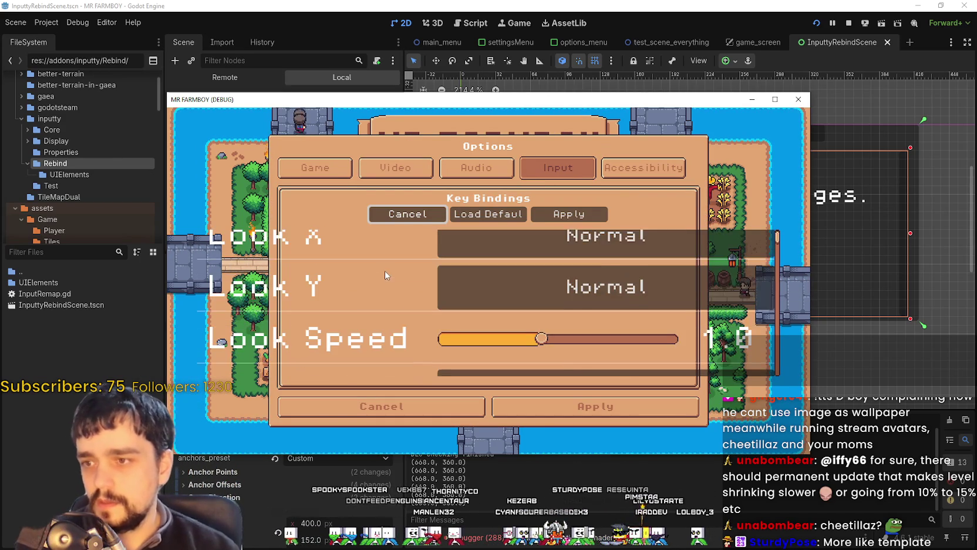
scroll(385, 276, up, 1)
drag(334, 93, 335, 94)
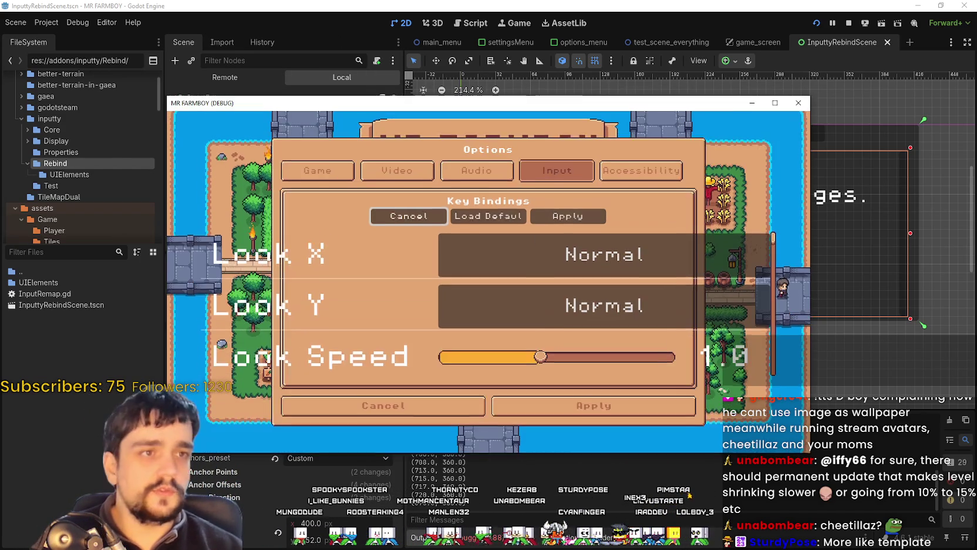
click(752, 100)
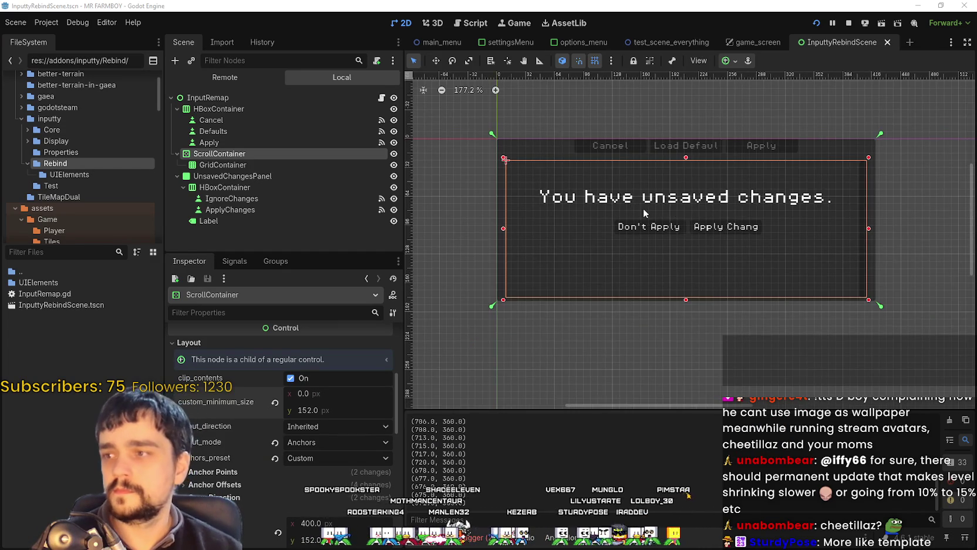
scroll(588, 207, up, 1)
scroll(658, 191, up, 1)
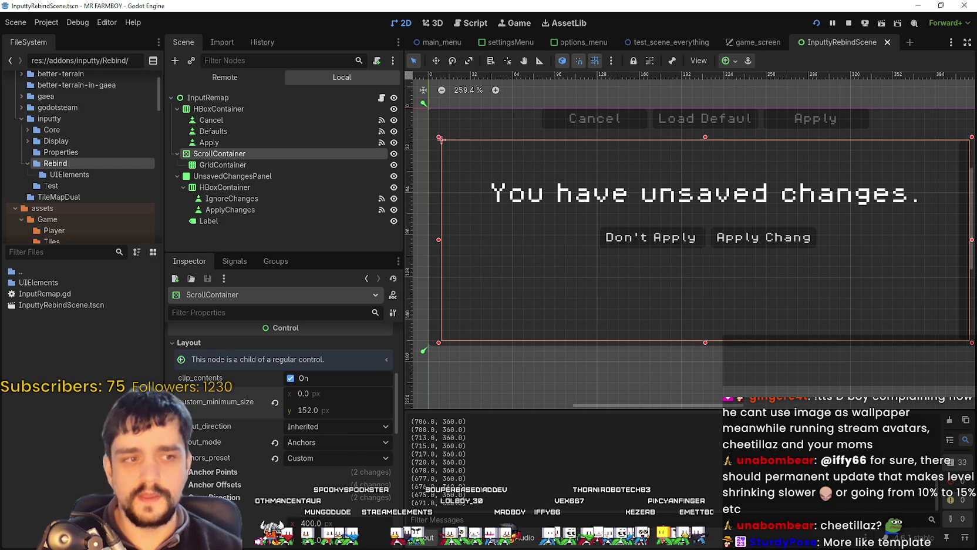
scroll(693, 203, down, 3)
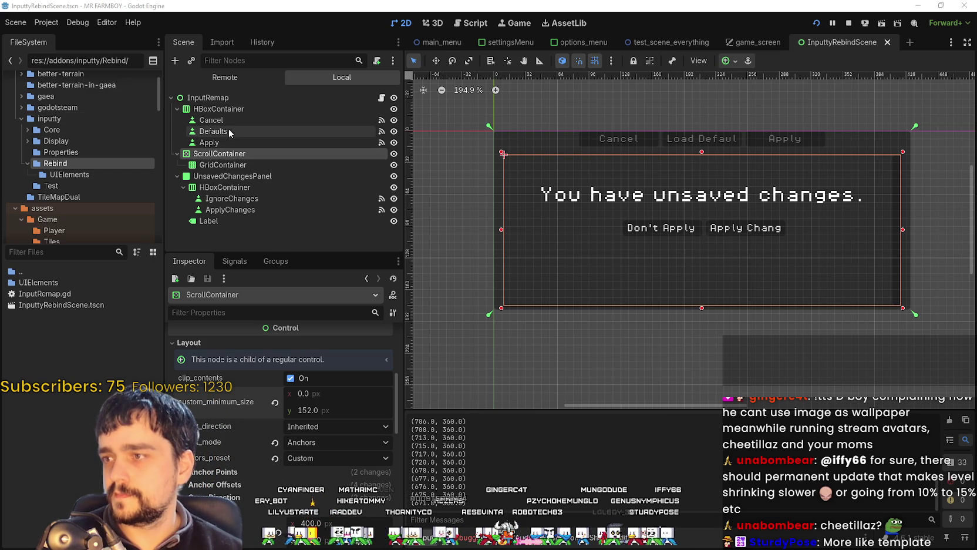
Step: From the InputRemap root's actionRebindPrefab, open action_rebind_ui_prefab and select its root node
scroll(248, 462, up, 3)
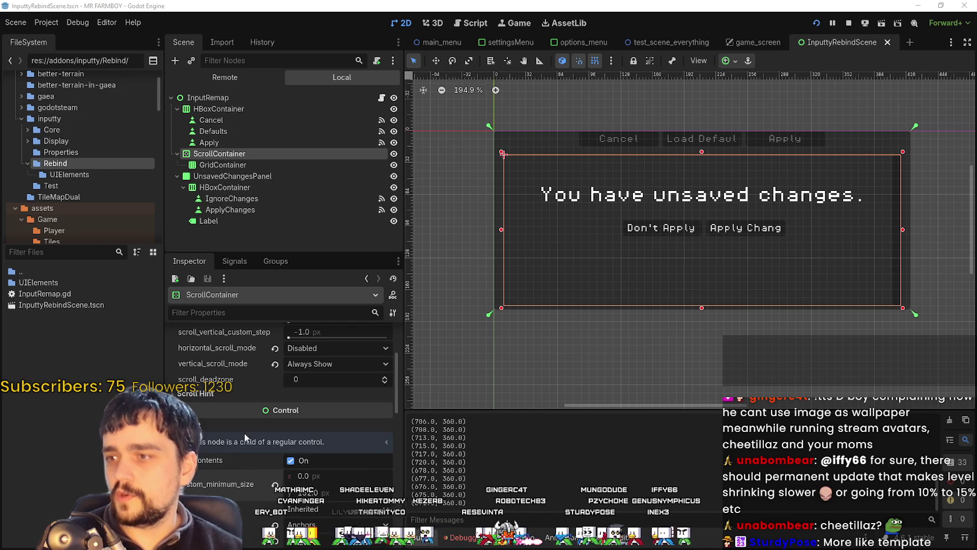
click(258, 99)
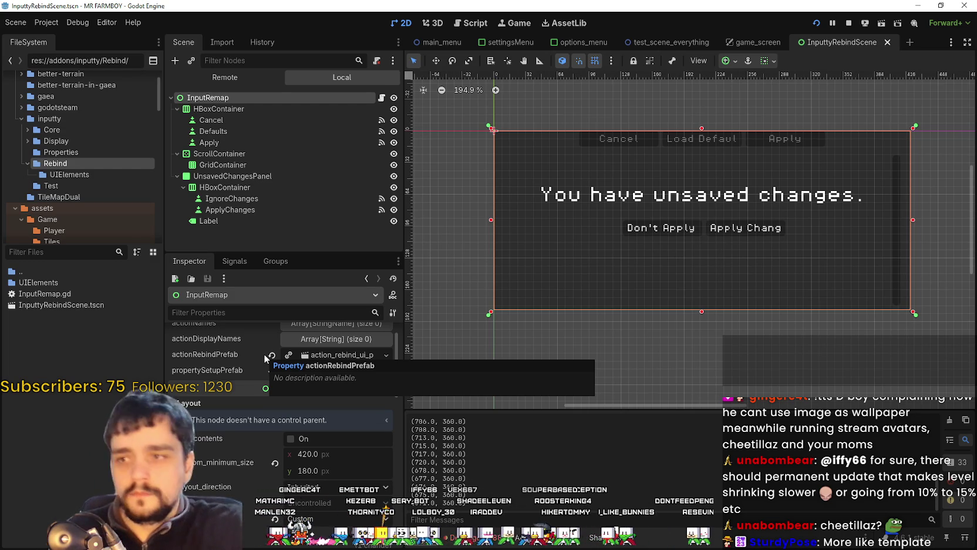
scroll(292, 380, up, 1)
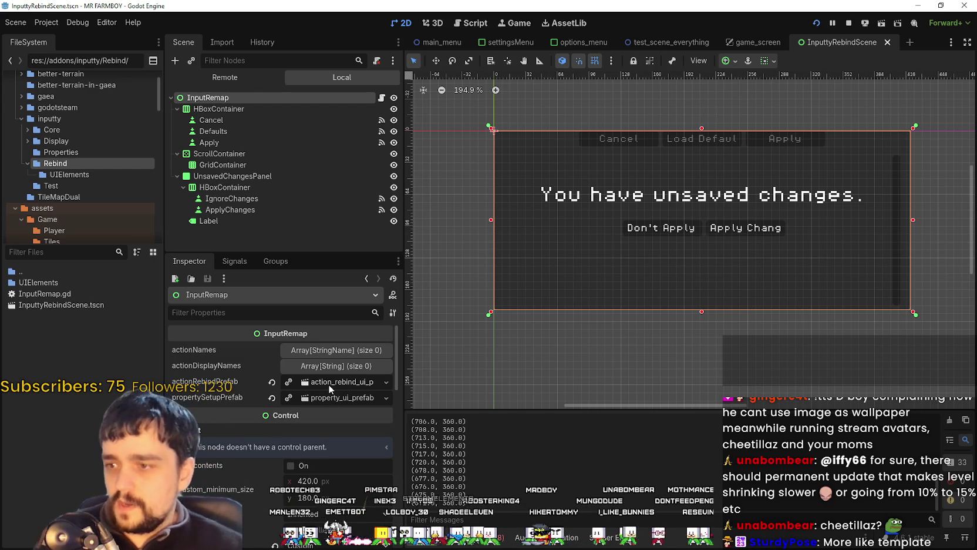
click(328, 383)
click(279, 400)
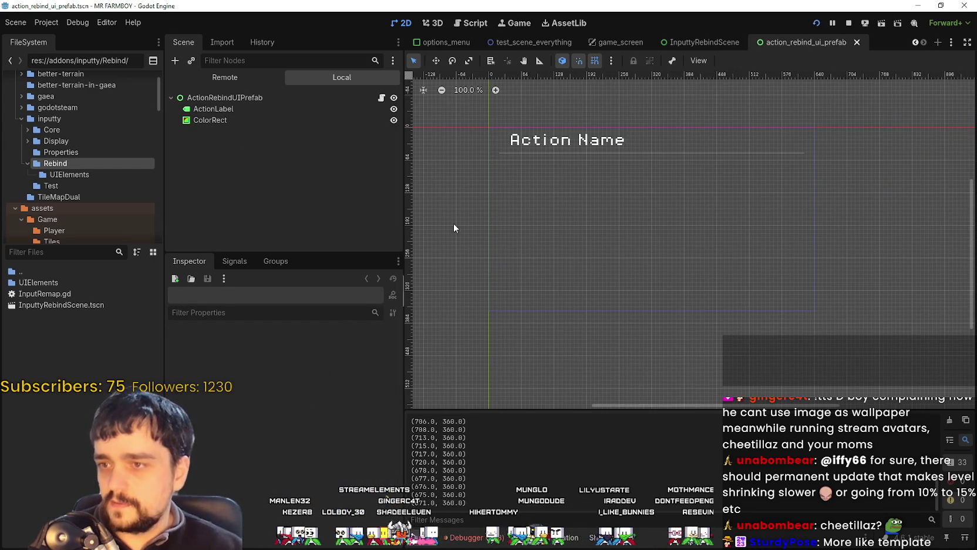
scroll(475, 170, down, 2)
click(283, 96)
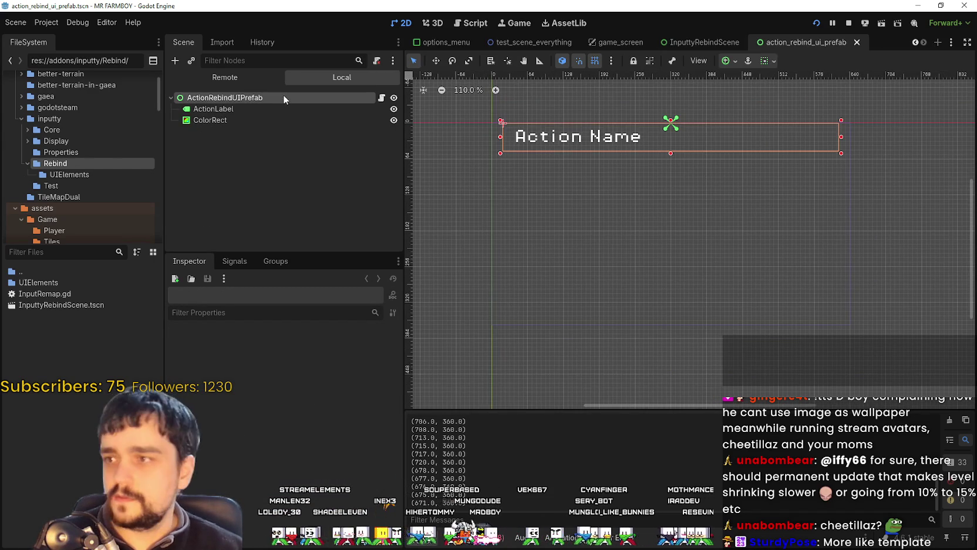
Step: Give ActionLabel a Theme Overrides font_size of 8 px
click(329, 381)
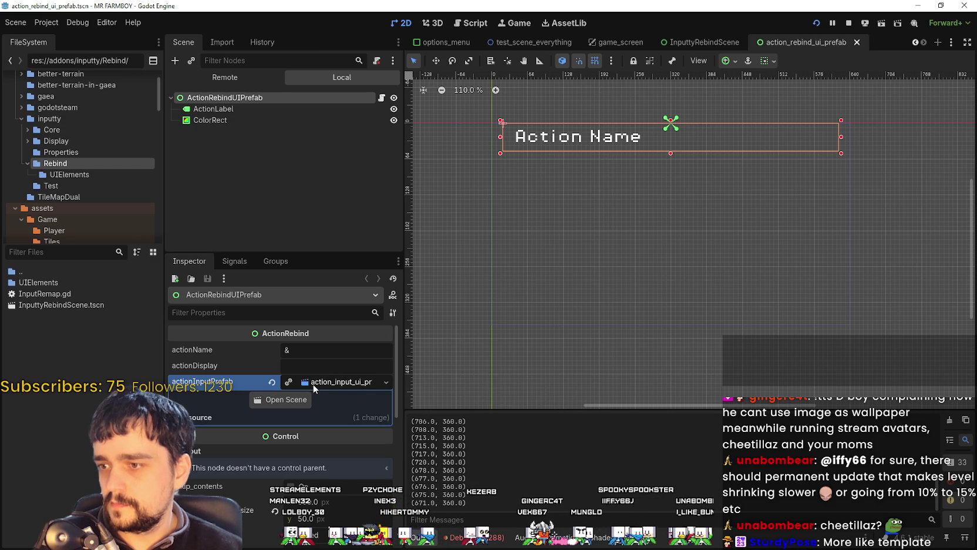
click(252, 109)
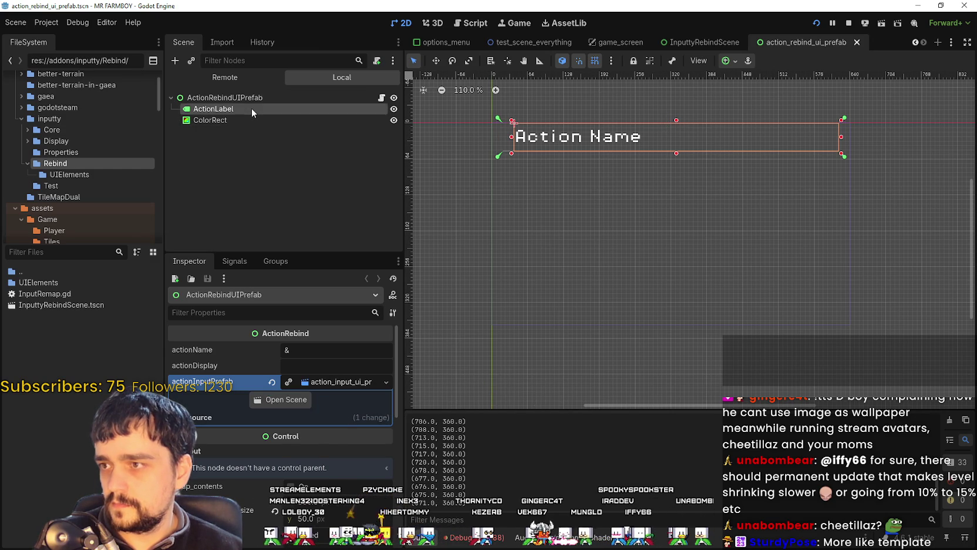
scroll(287, 439, down, 5)
scroll(288, 439, down, 10)
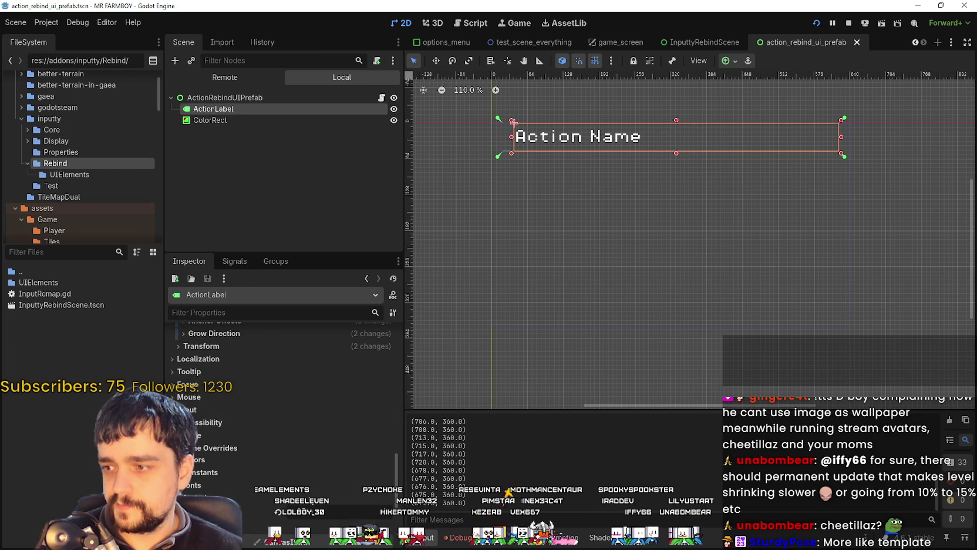
click(276, 448)
click(327, 430)
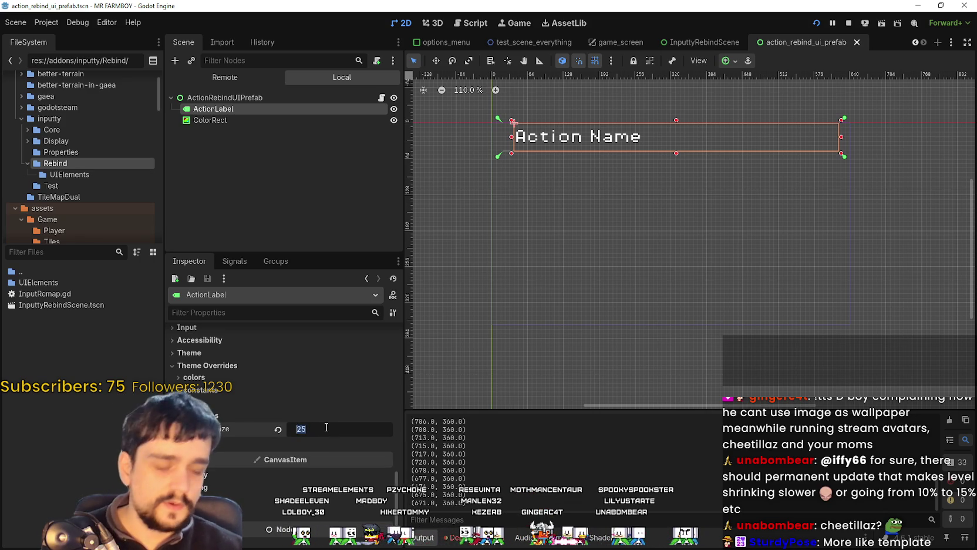
text(8)
key(Return)
Step: Check the ColorRect layout, save the prefab, and return to InputtyRebindScene
drag(671, 152, 582, 171)
drag(605, 213, 658, 227)
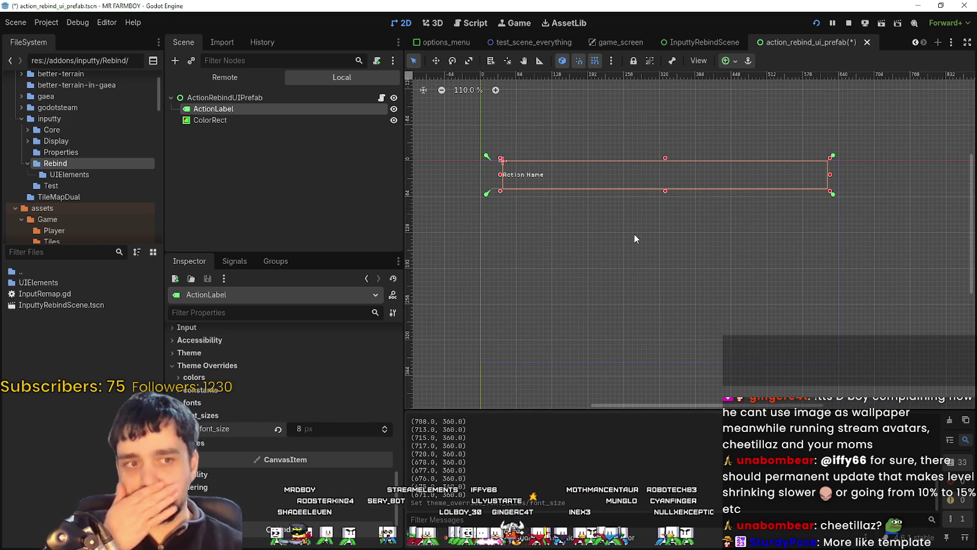
click(310, 121)
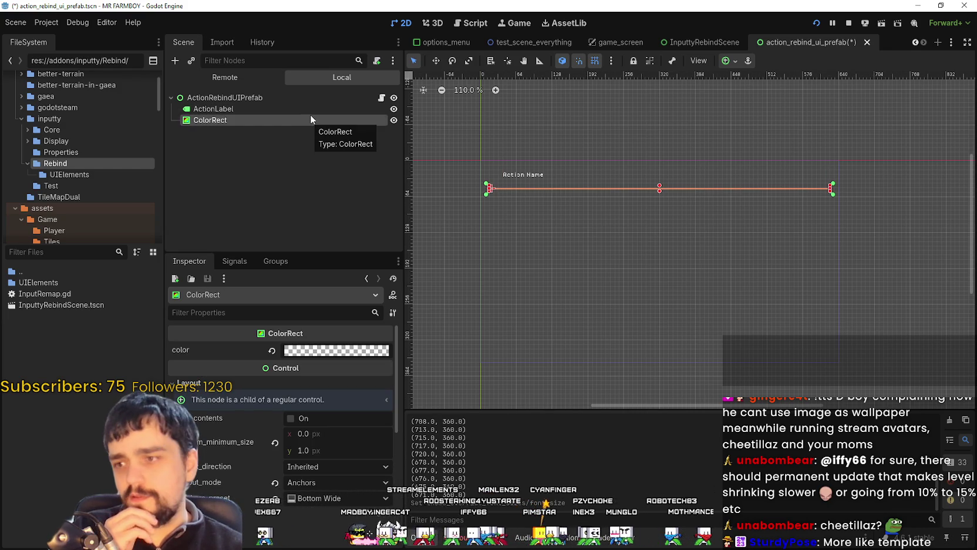
click(306, 96)
click(306, 120)
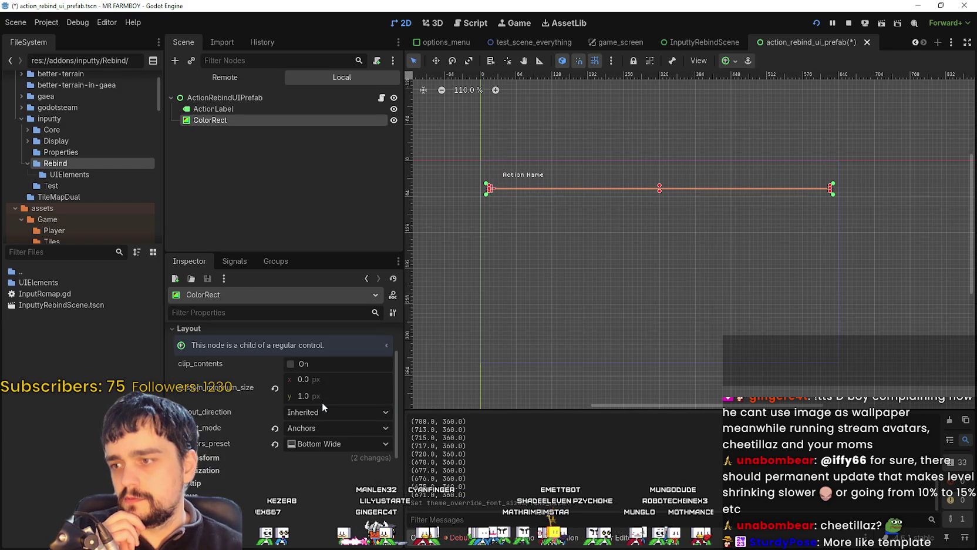
key(ctrl+s)
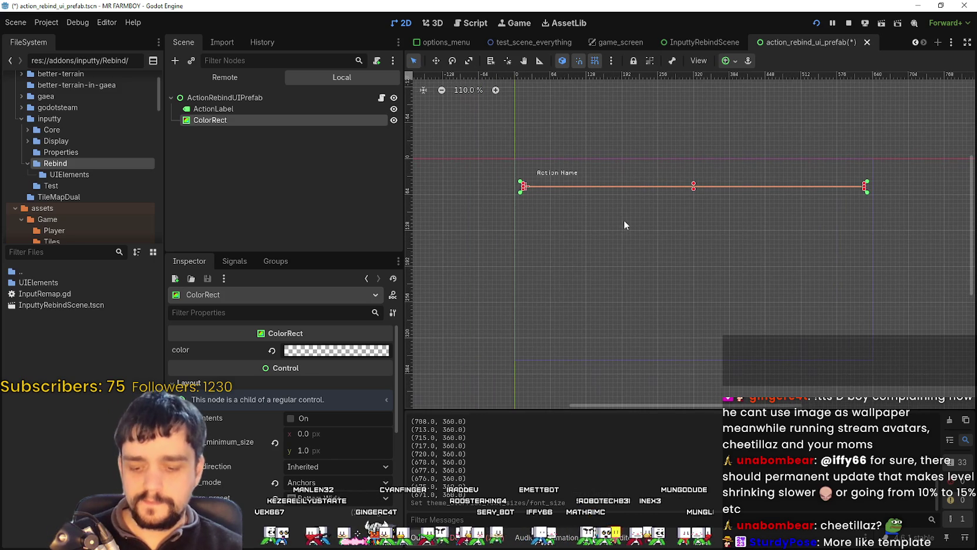
scroll(614, 156, up, 4)
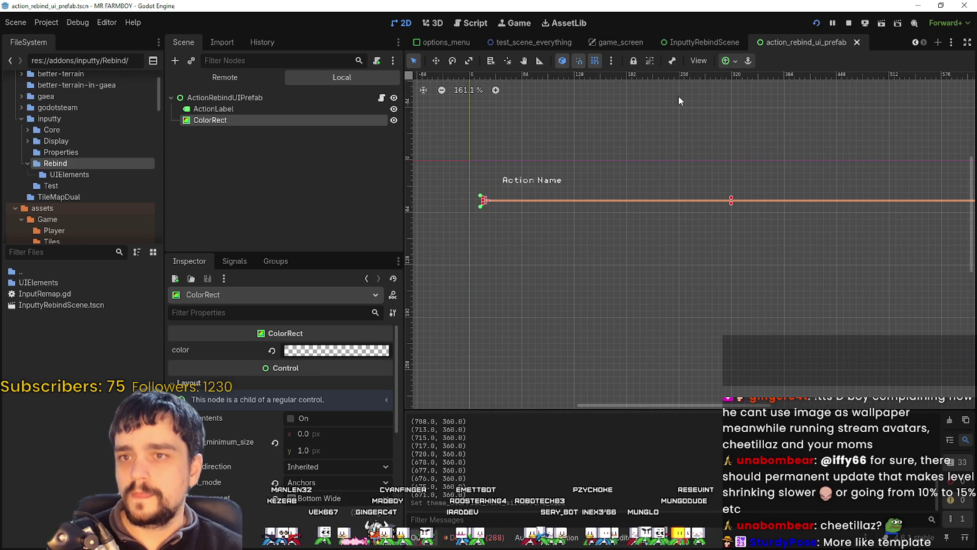
click(697, 41)
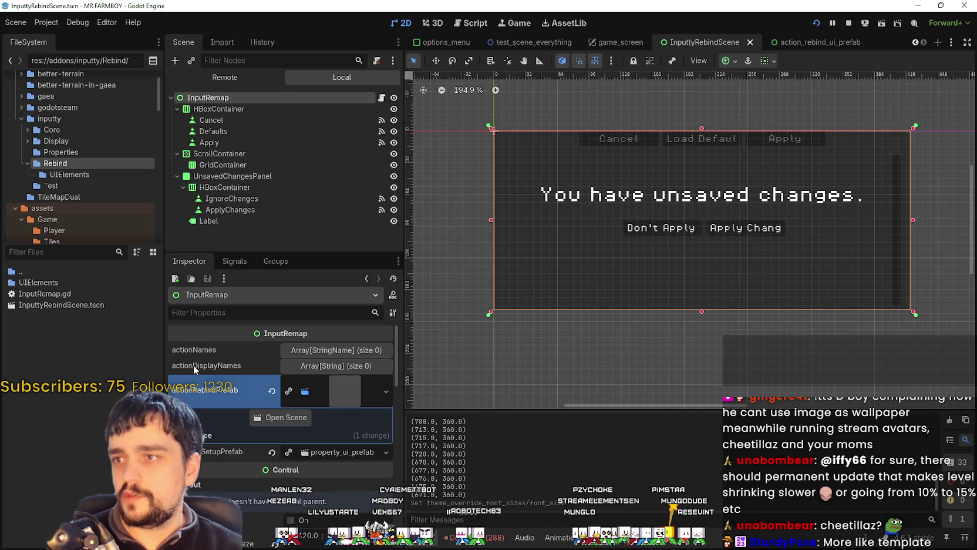
Step: Reopen action_rebind_ui_prefab, open its linked action_input_ui_prefab, and select the Add an Input Button
click(298, 420)
click(370, 99)
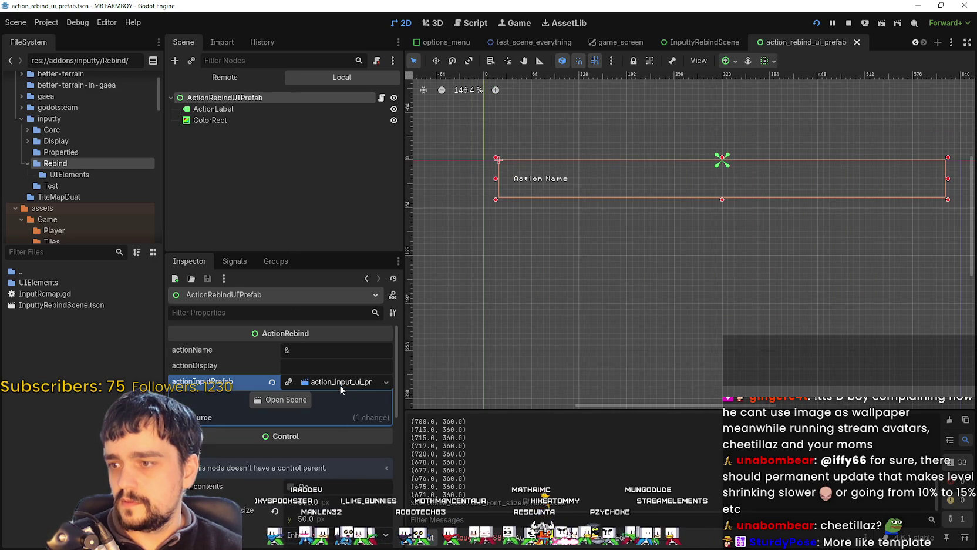
click(289, 401)
scroll(747, 122, up, 4)
scroll(704, 174, up, 2)
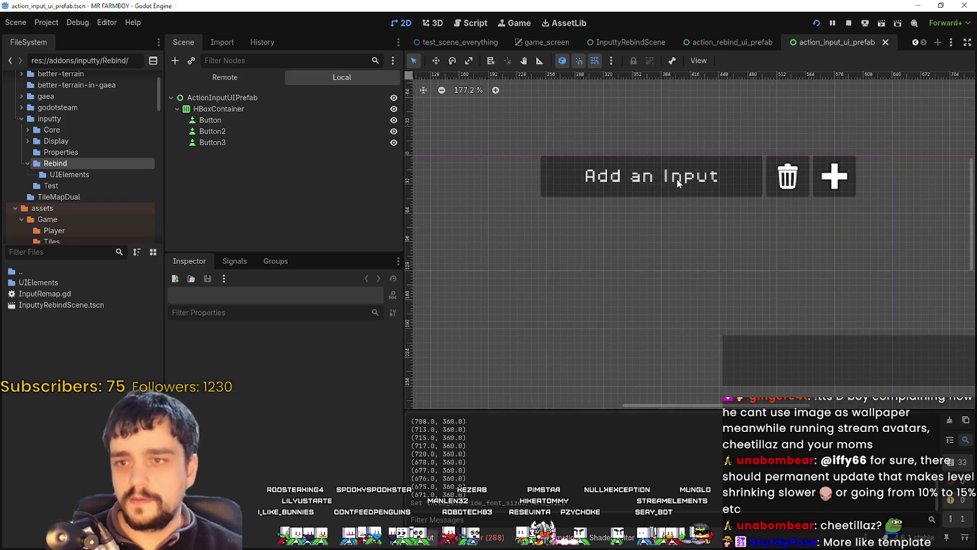
scroll(704, 174, down, 3)
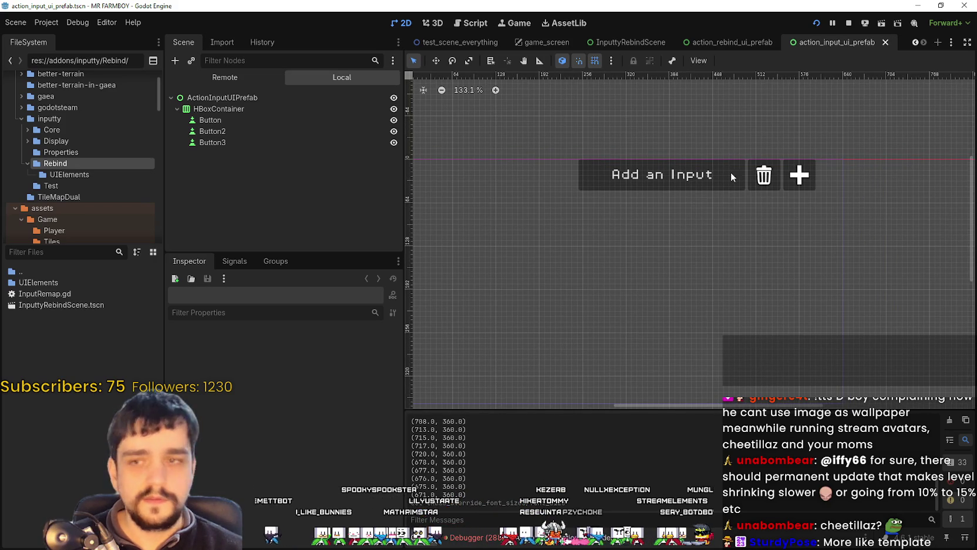
click(694, 180)
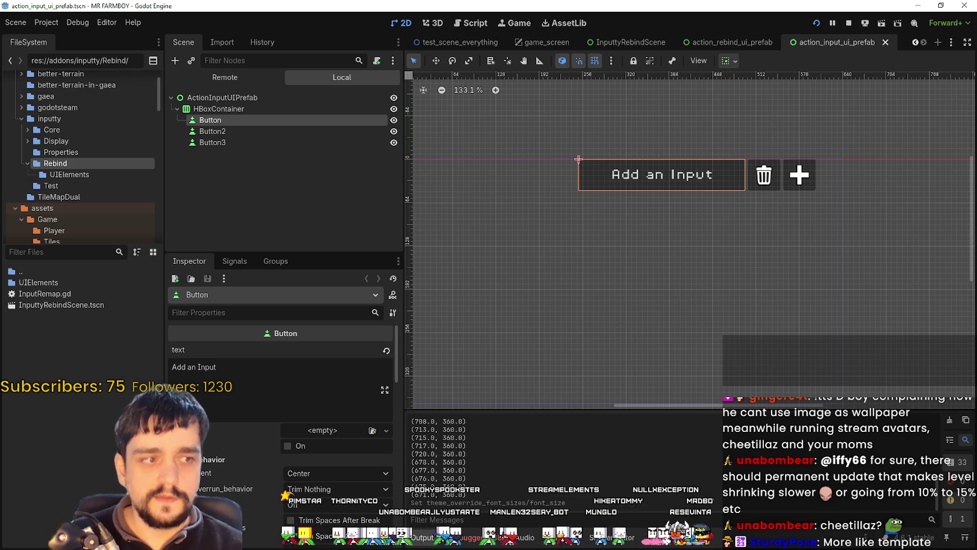
Step: Set the Add an Input button's Theme Overrides font_size to 8 px
scroll(772, 172, up, 5)
scroll(247, 424, down, 5)
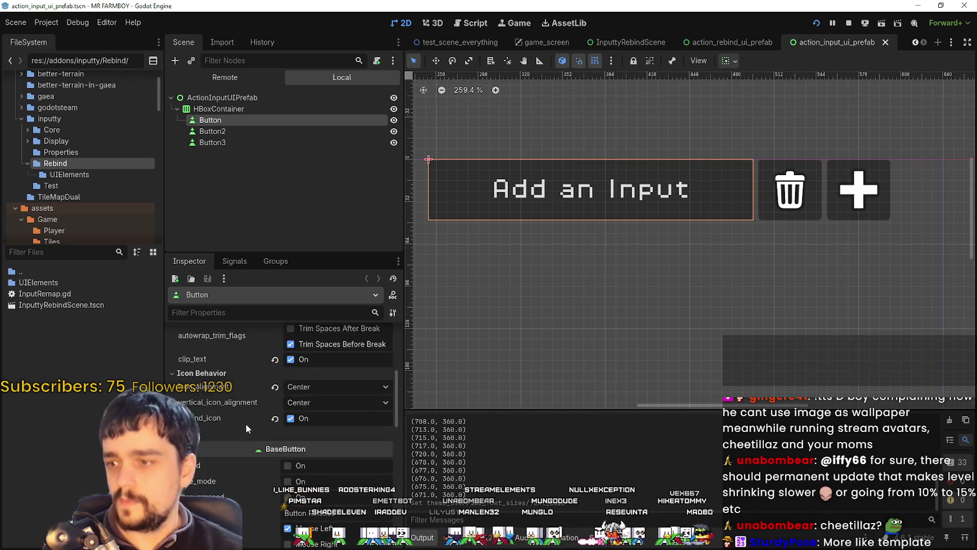
scroll(263, 418, down, 4)
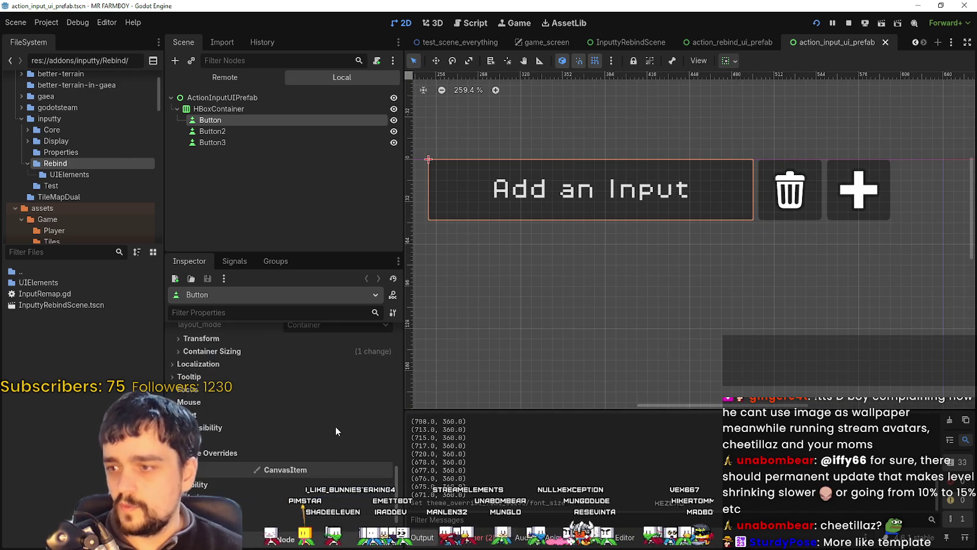
click(220, 454)
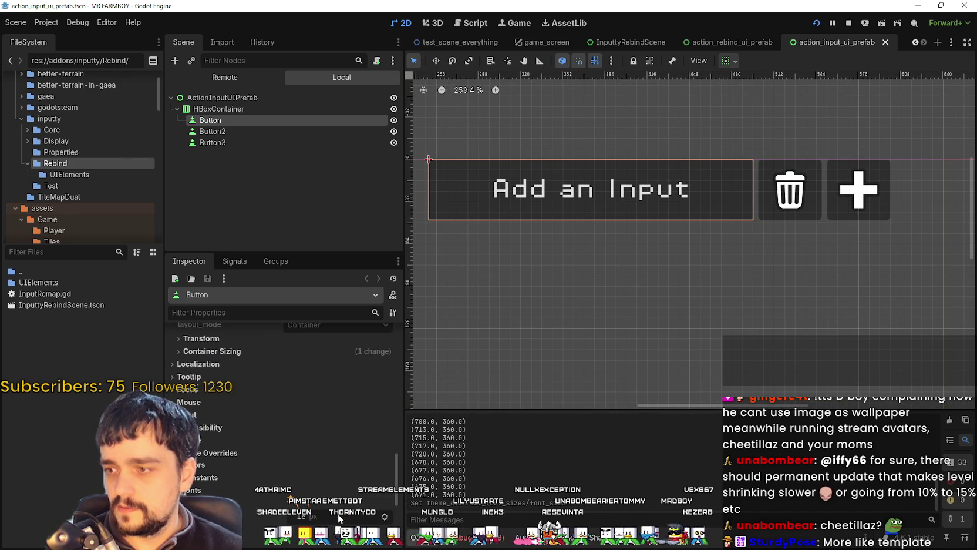
text(8)
key(Return)
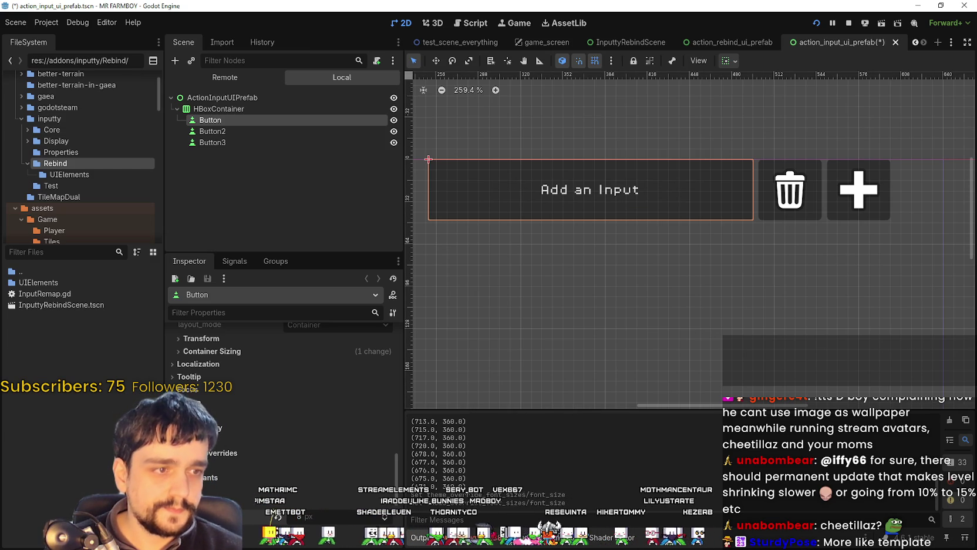
Step: Drag the HBoxContainer's bottom handle up to shorten the row to 350 × 40
scroll(735, 202, down, 5)
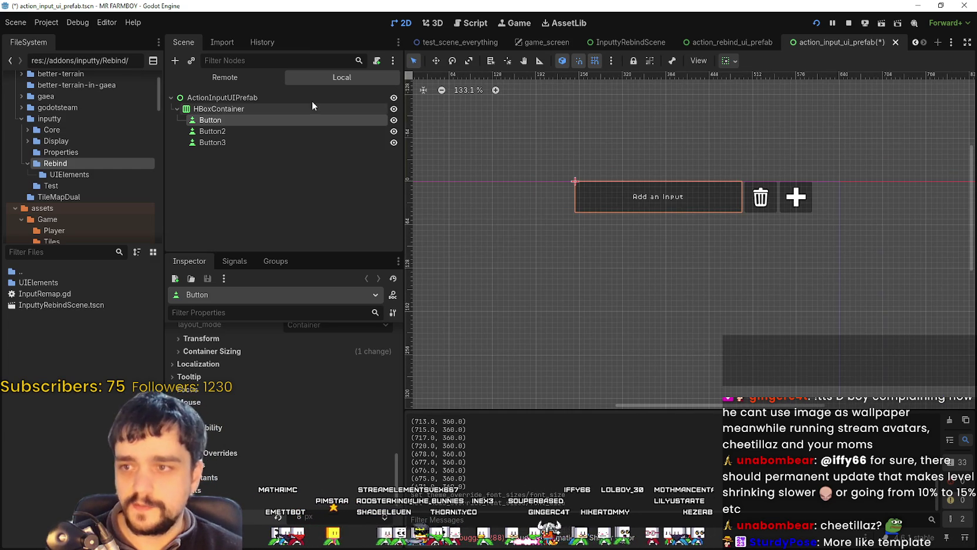
click(292, 108)
scroll(707, 212, up, 2)
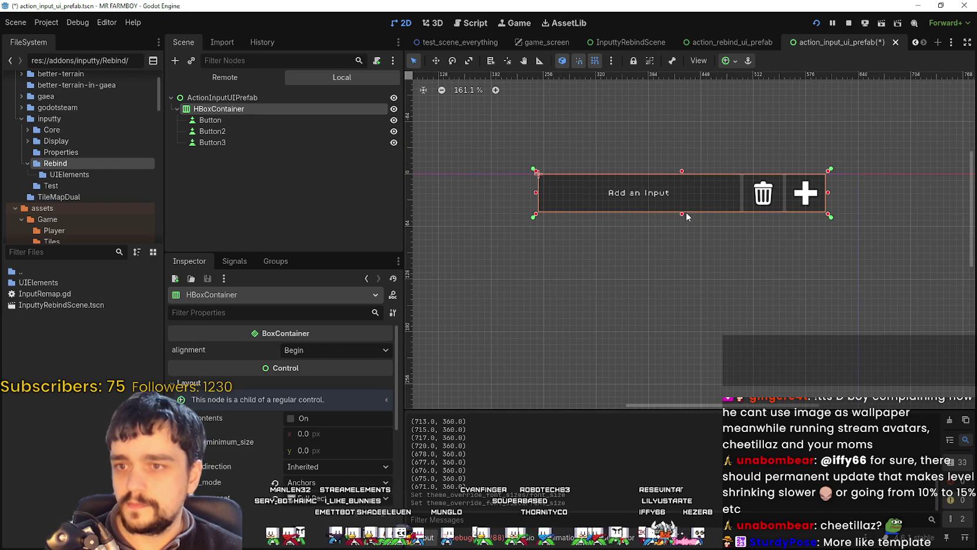
drag(682, 214, 680, 195)
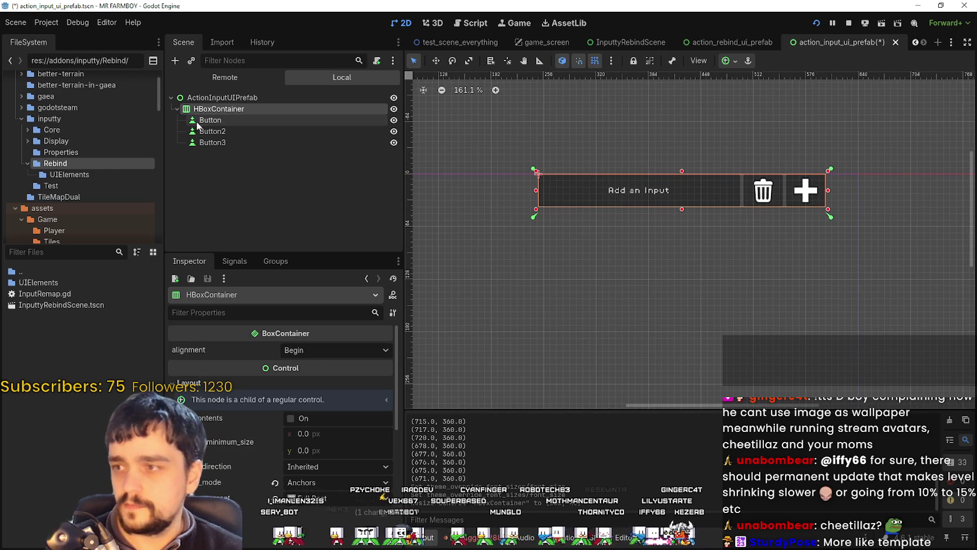
click(239, 120)
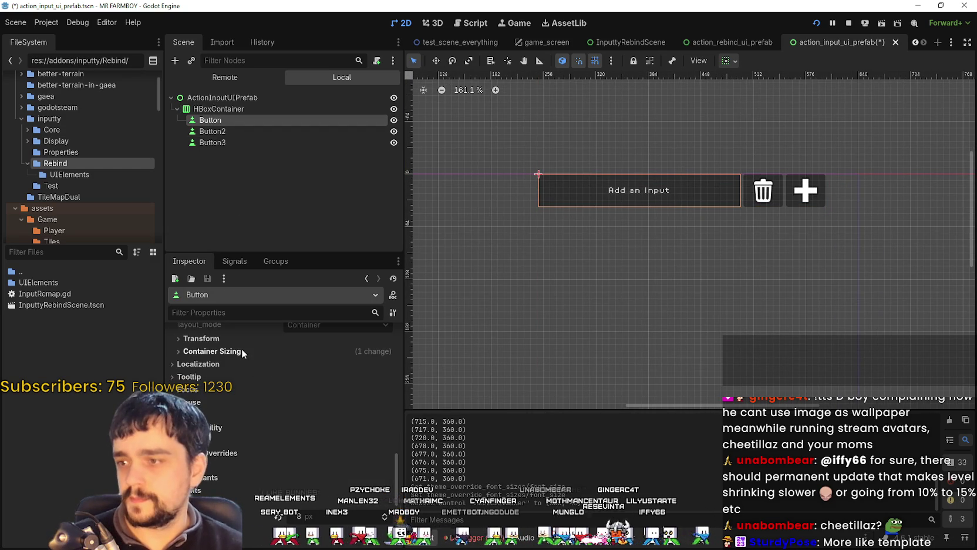
scroll(269, 521, up, 10)
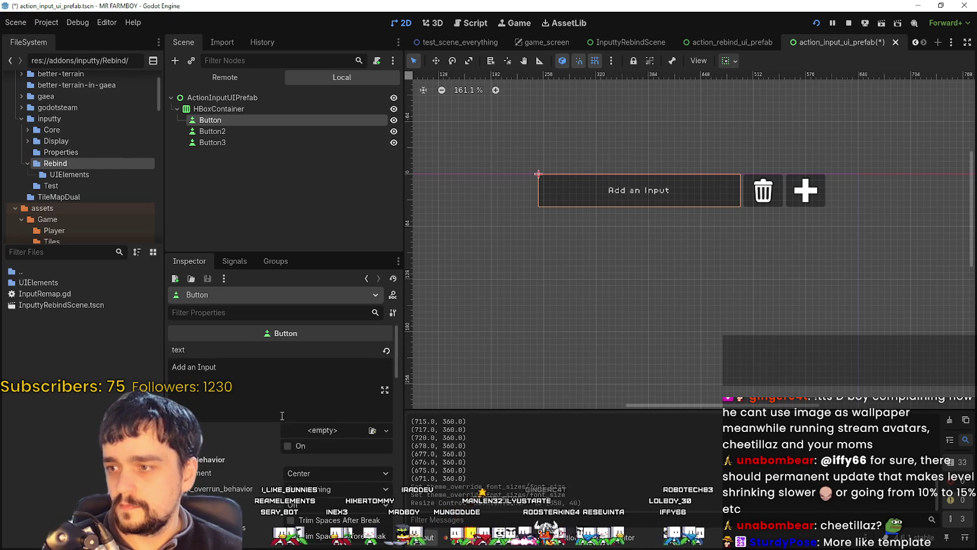
click(247, 131)
scroll(280, 472, down, 10)
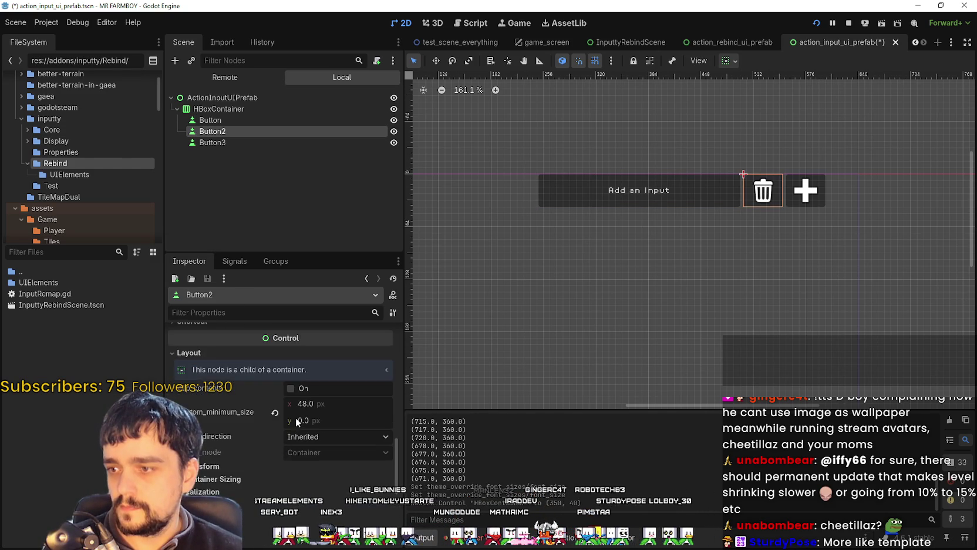
Step: Give Button2 a 32 px minimum width and set its horizontal container sizing flag
click(336, 430)
text(32)
key(Return)
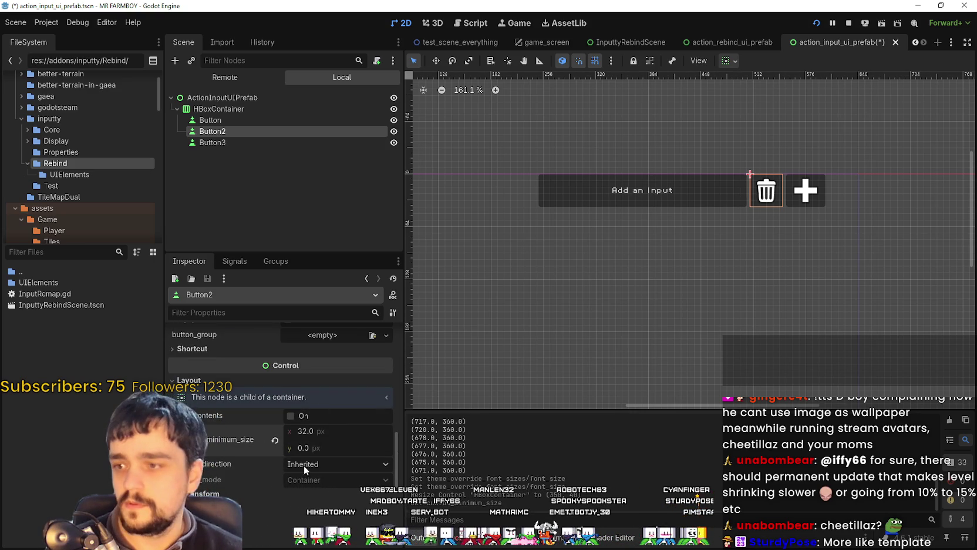
scroll(804, 167, up, 6)
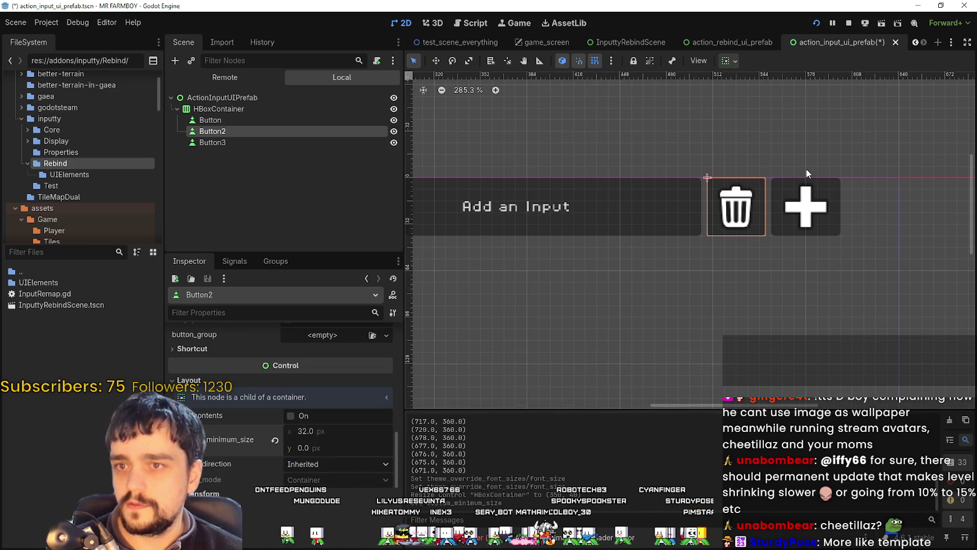
scroll(774, 206, up, 4)
scroll(337, 495, up, 3)
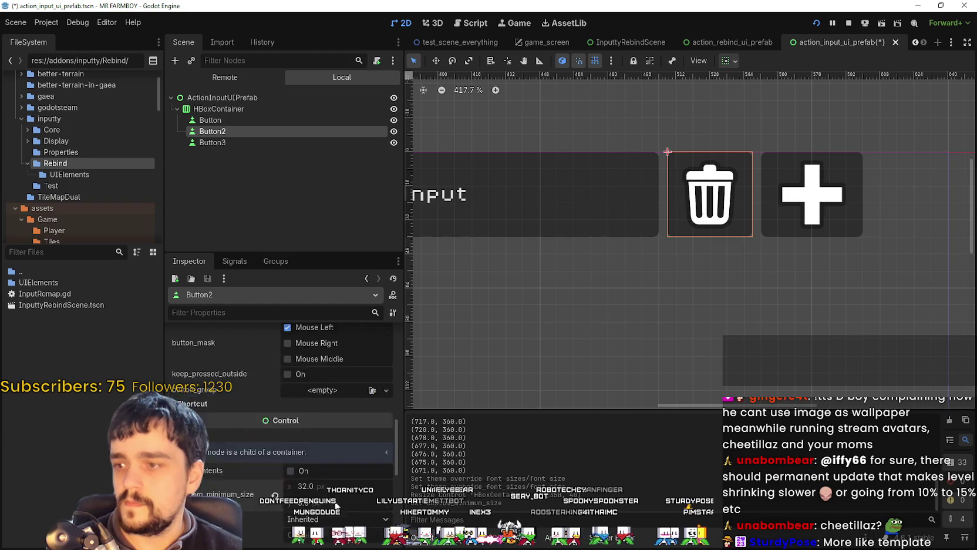
scroll(336, 495, down, 1)
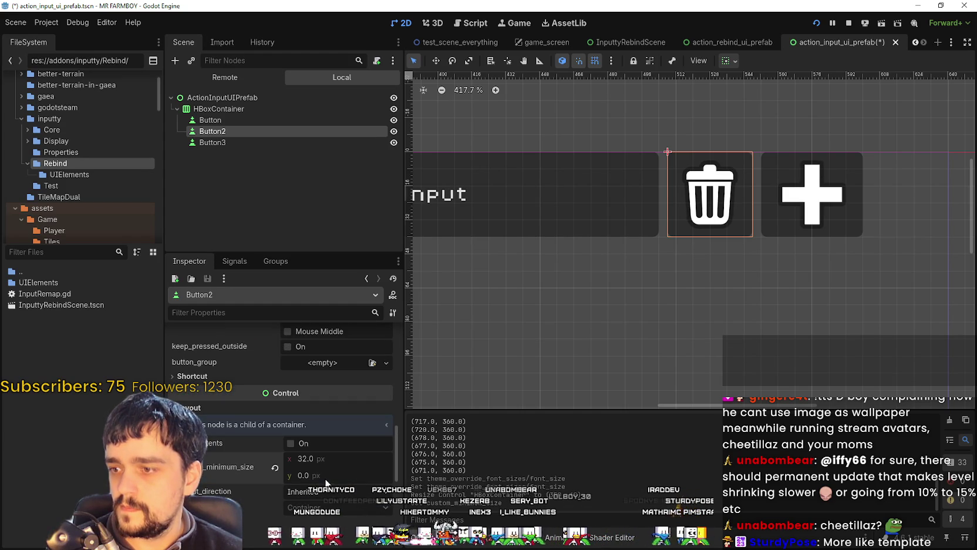
scroll(322, 474, up, 5)
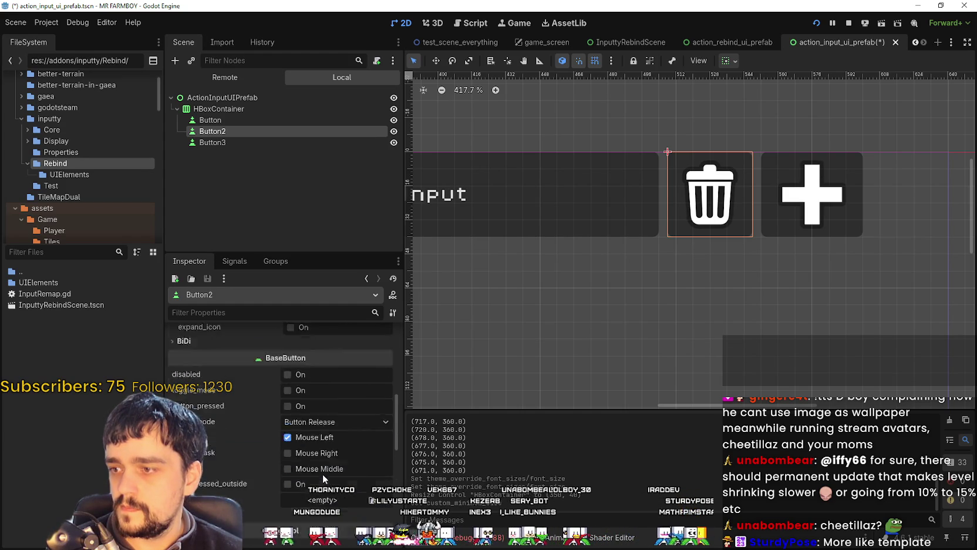
click(727, 61)
click(736, 98)
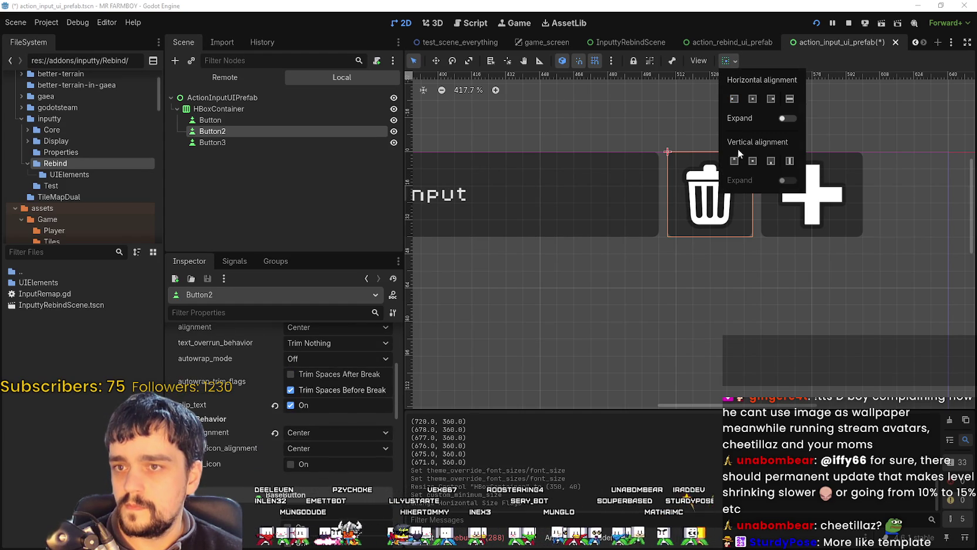
Step: Inspect the trash icon texture and keep its icon alignment centred
scroll(300, 392, up, 4)
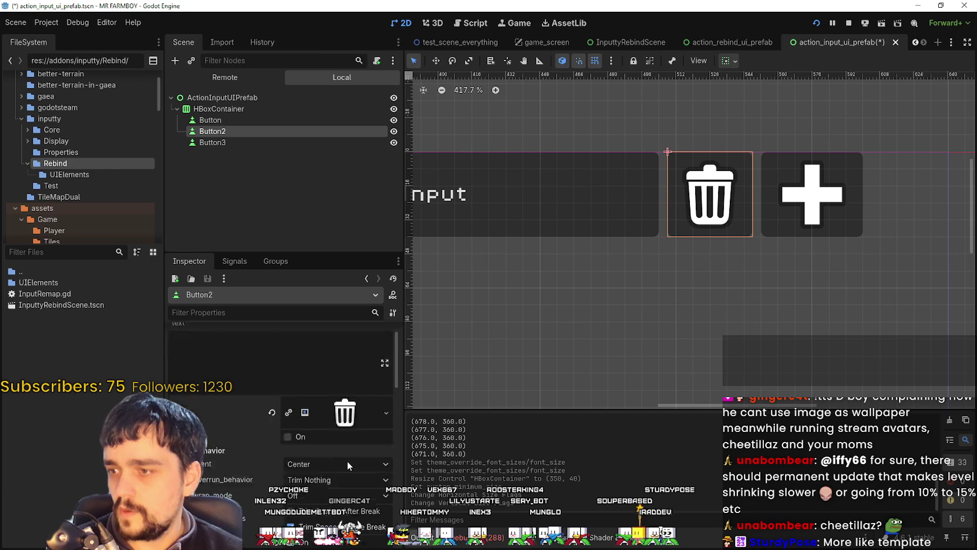
scroll(347, 461, up, 2)
click(342, 439)
scroll(334, 426, up, 2)
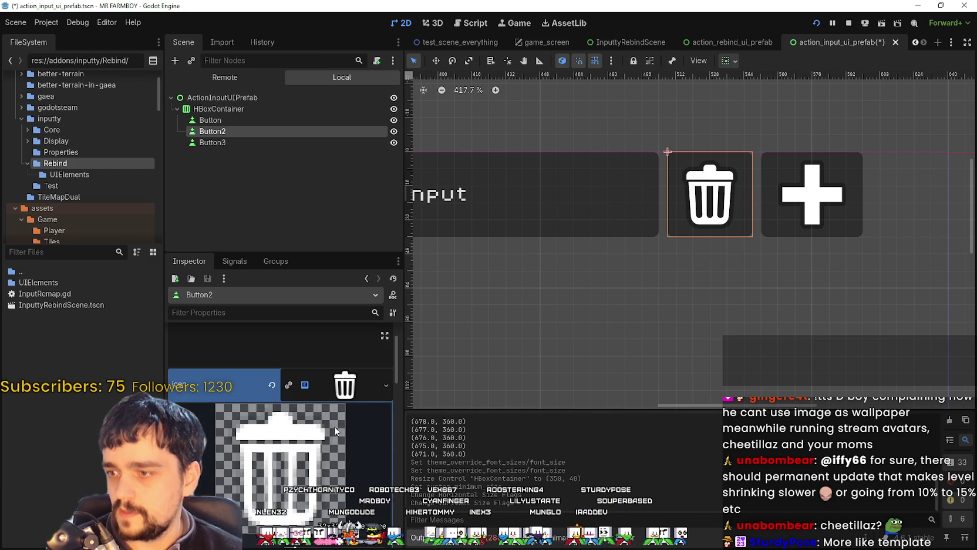
click(336, 397)
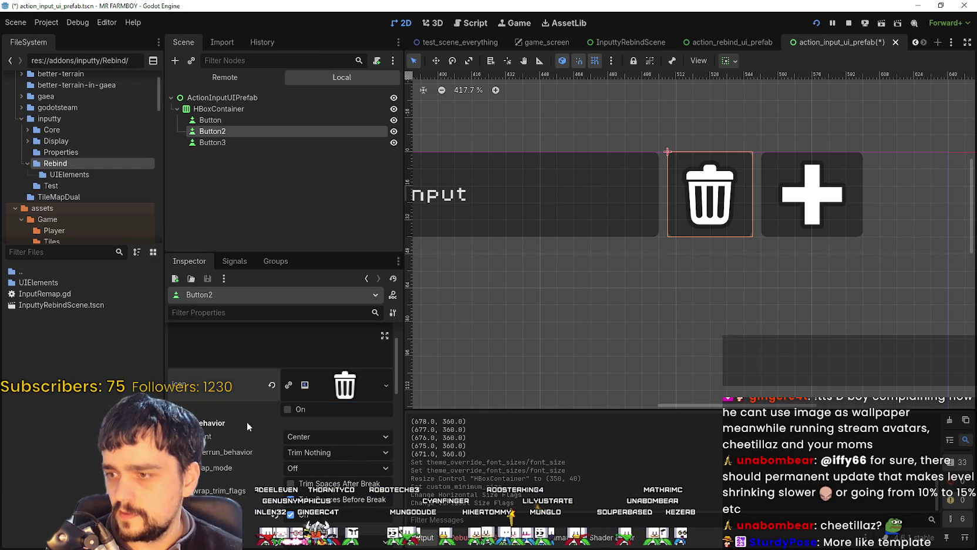
scroll(353, 447, down, 3)
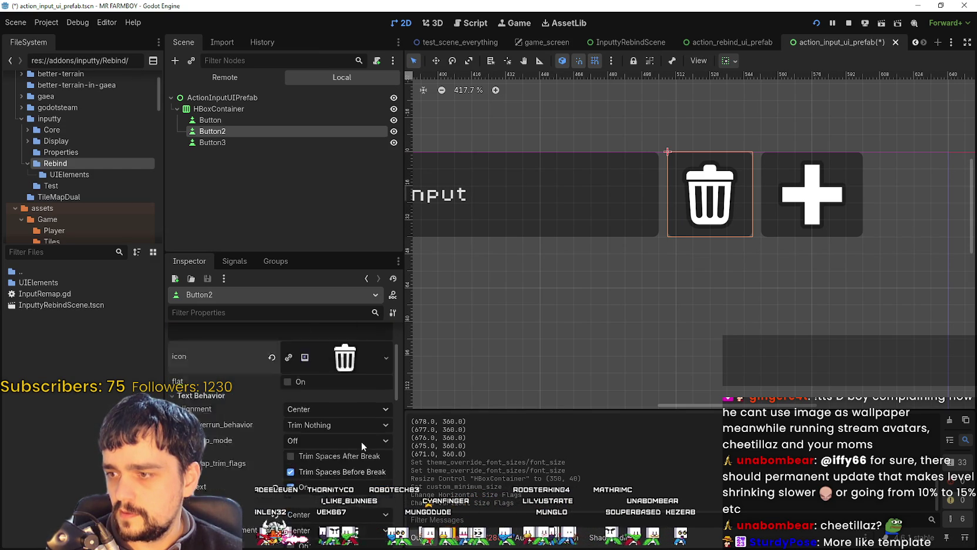
click(343, 460)
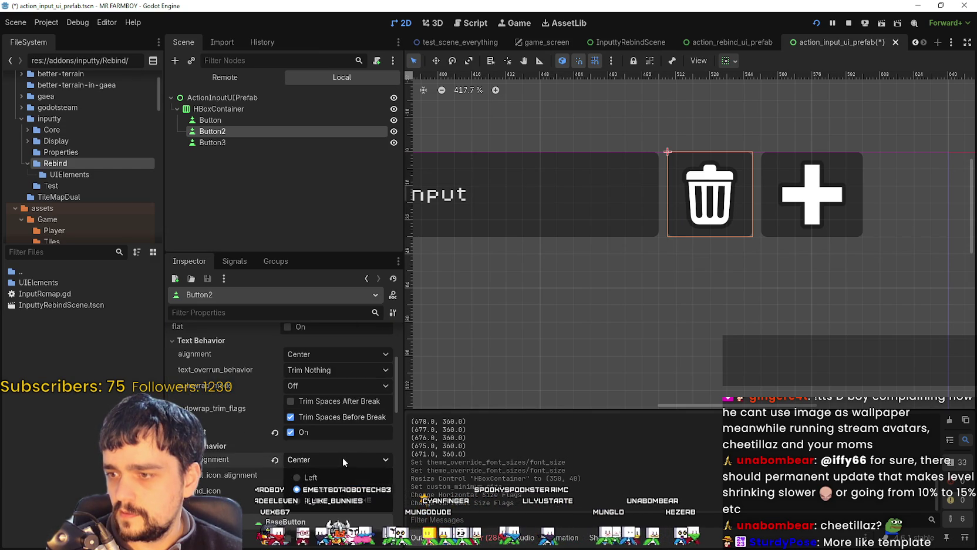
click(326, 488)
scroll(323, 482, down, 1)
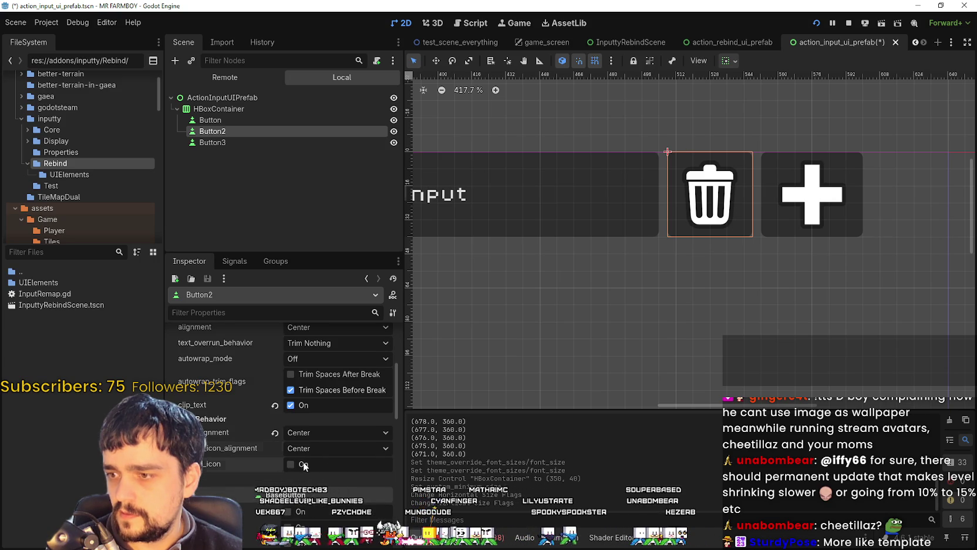
Step: Enable expand_icon and set the trash button's minimum height to 32 px
click(325, 464)
scroll(324, 468, down, 5)
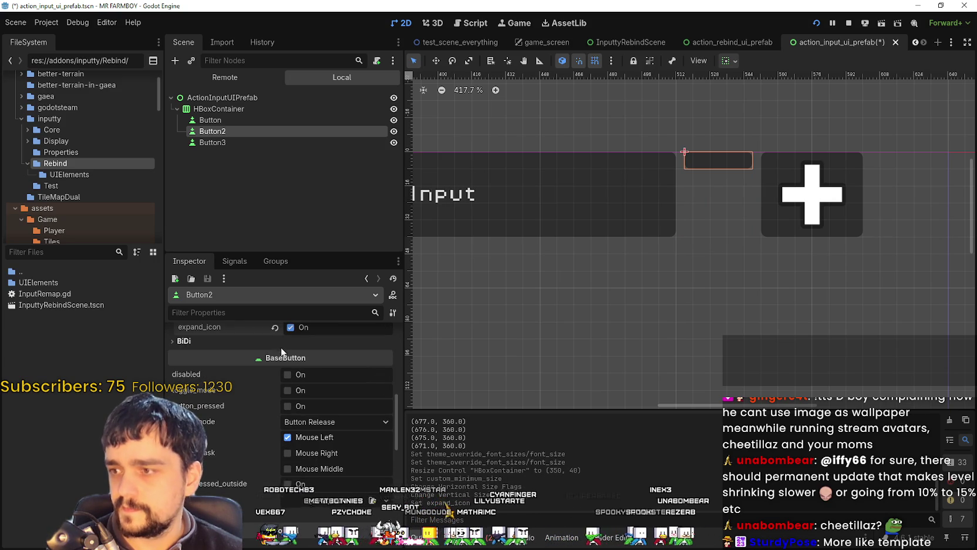
scroll(306, 435, down, 5)
click(326, 420)
text(32)
key(Return)
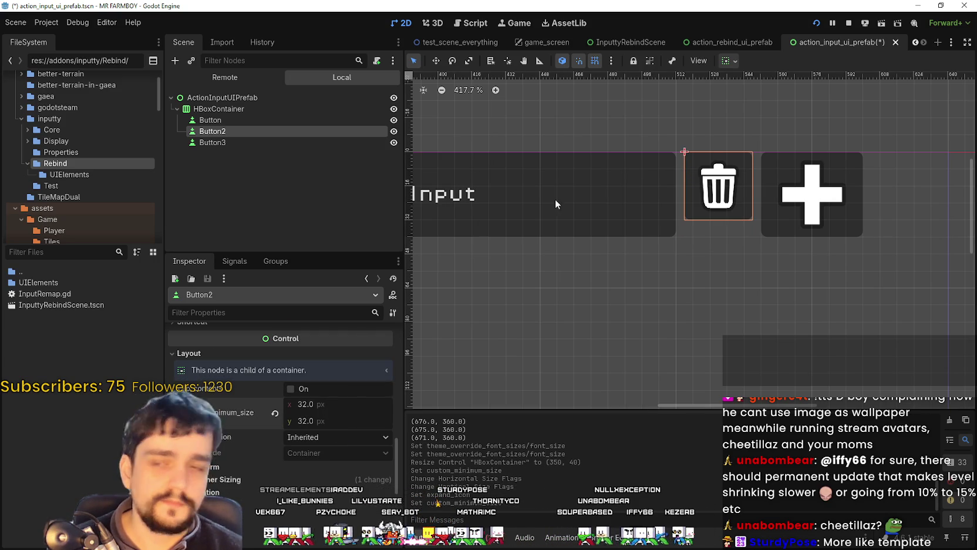
scroll(532, 209, down, 3)
click(514, 222)
Step: Change the plus button Button3's minimum width from 48 to 32 px
scroll(477, 168, left, 3)
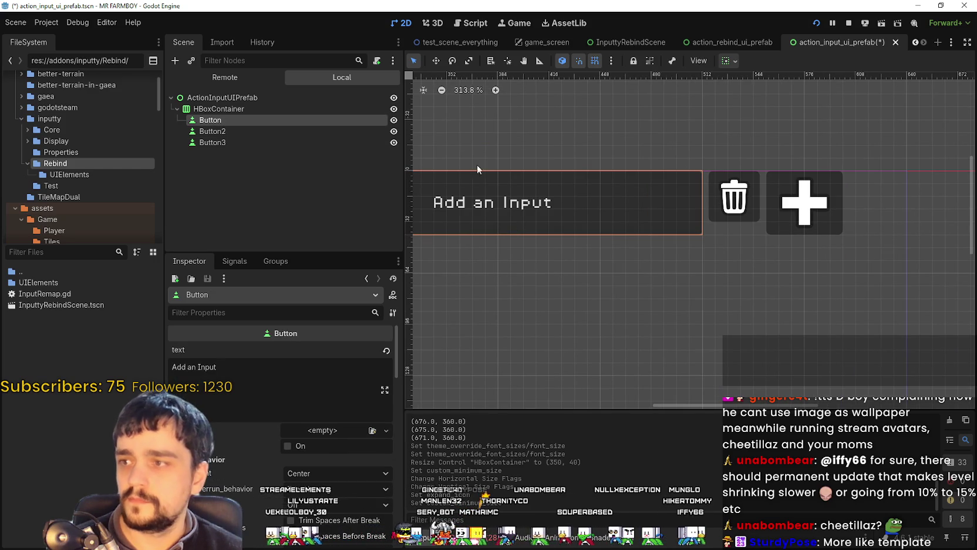
scroll(462, 160, down, 1)
click(202, 108)
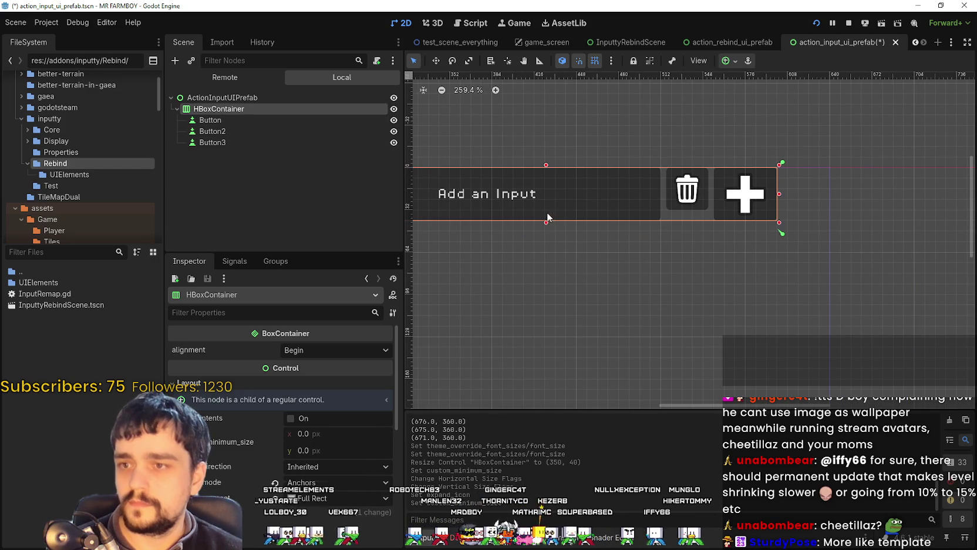
click(741, 212)
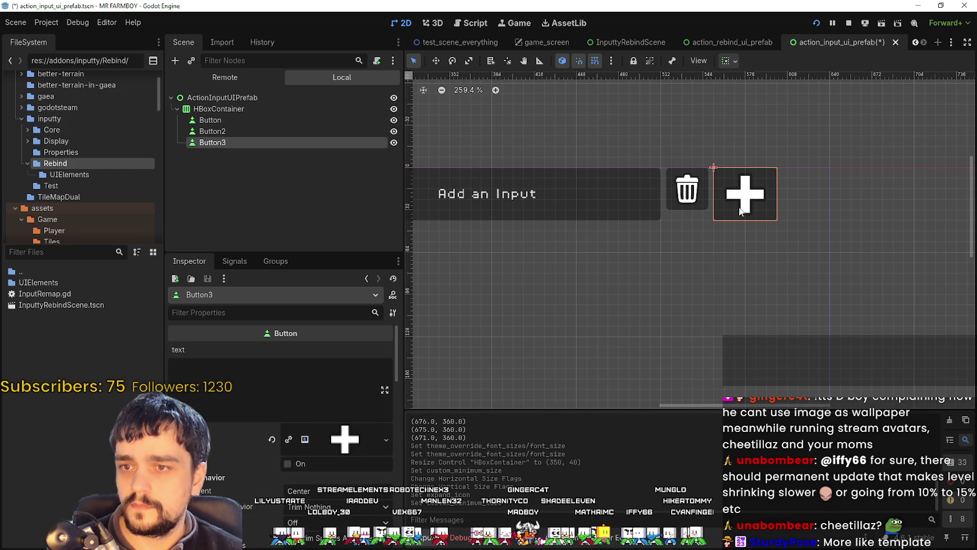
scroll(329, 456, down, 4)
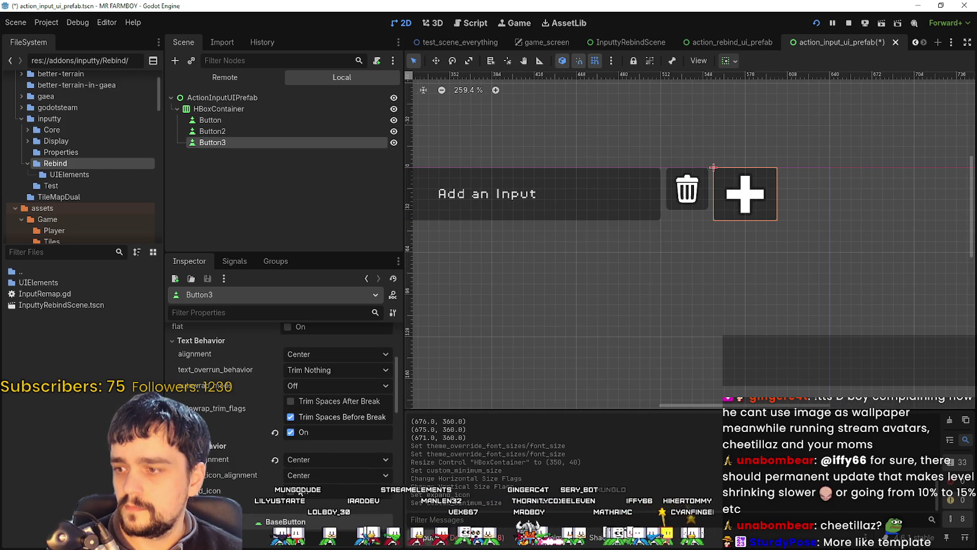
scroll(330, 473, down, 5)
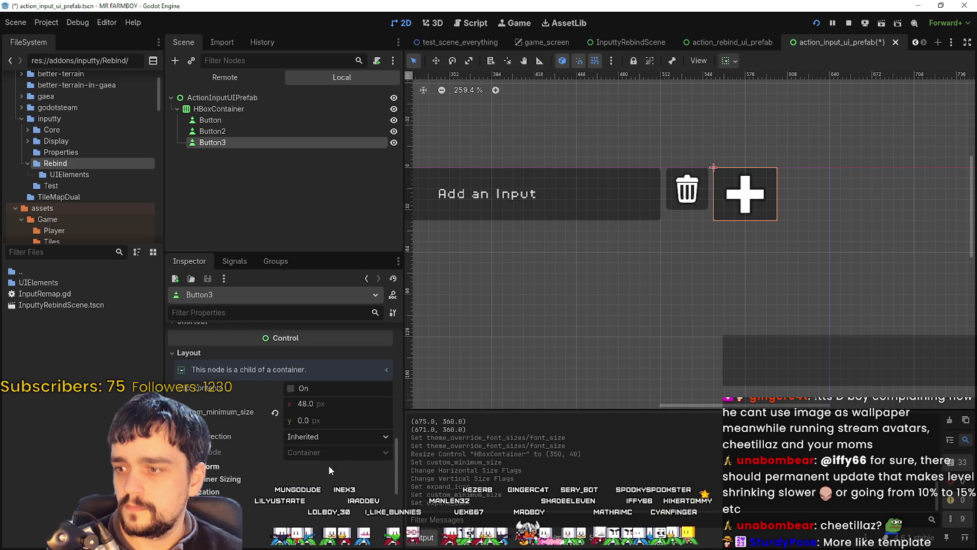
text(2)
key(Return)
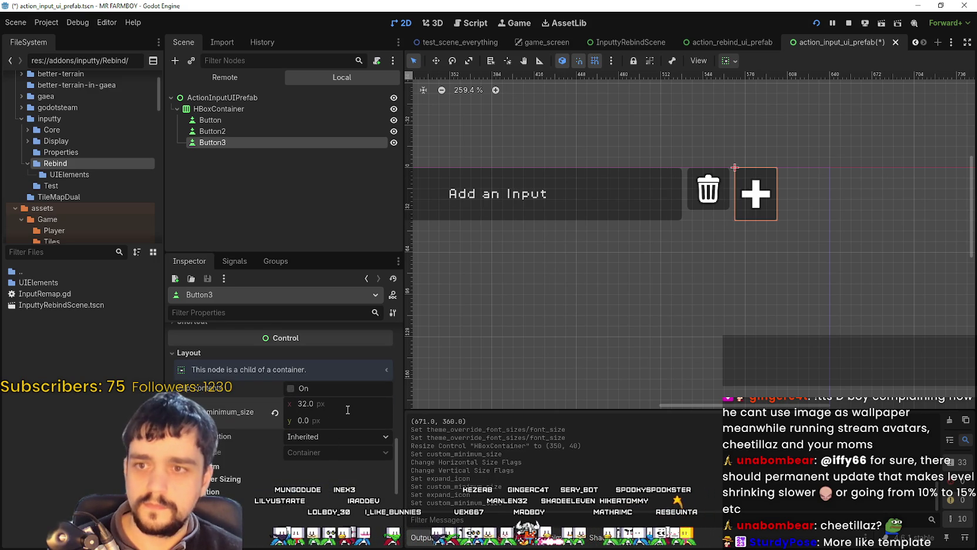
Step: Try top alignment for Button3 in its container sizing options
scroll(329, 417, up, 5)
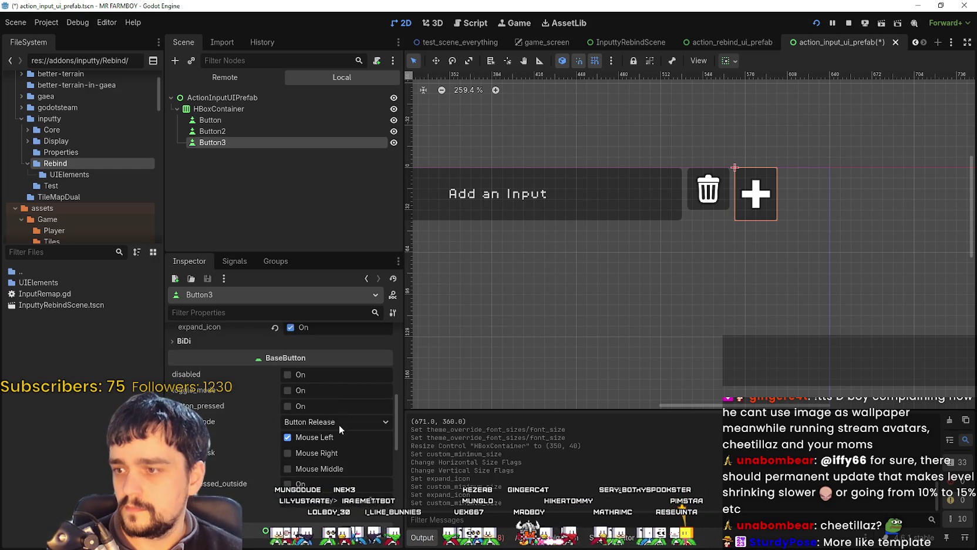
click(732, 59)
click(750, 166)
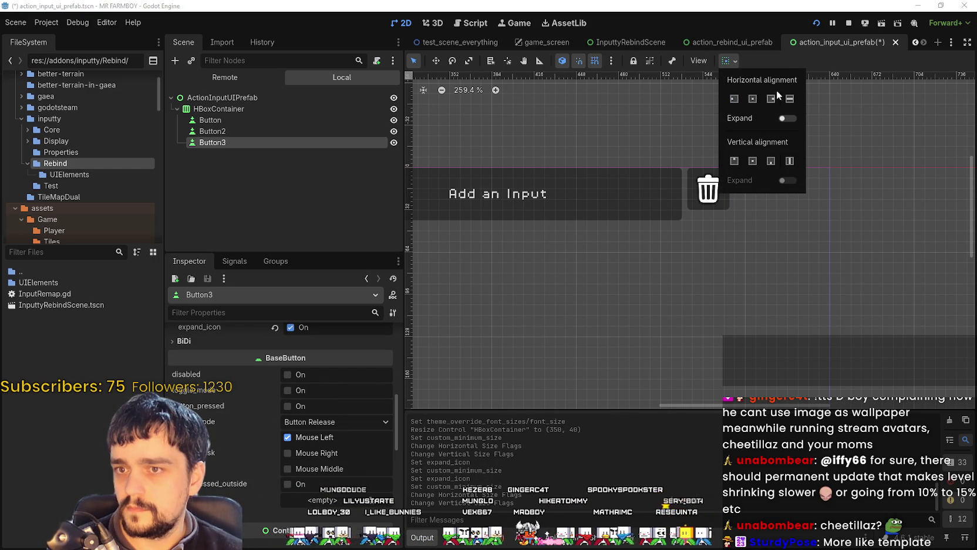
scroll(328, 474, up, 5)
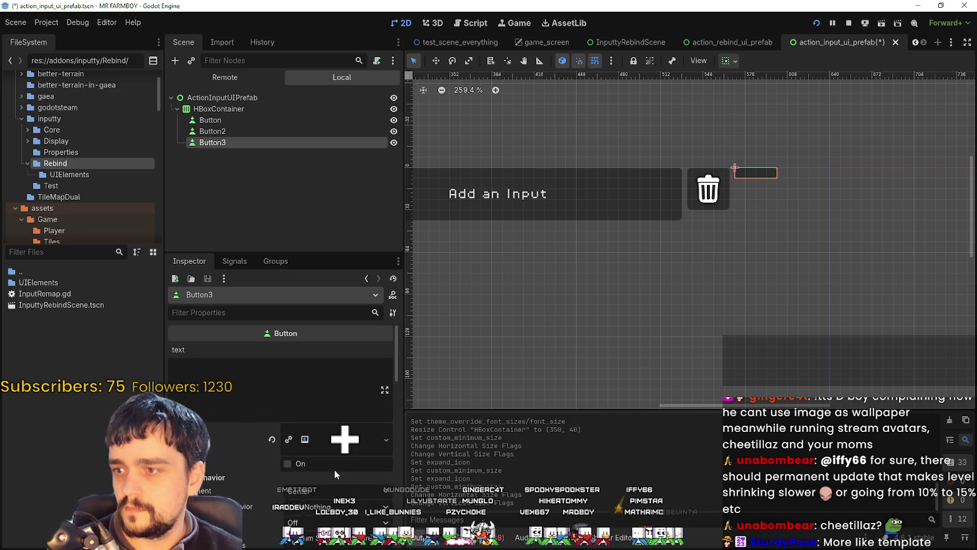
scroll(332, 472, down, 4)
scroll(326, 465, down, 5)
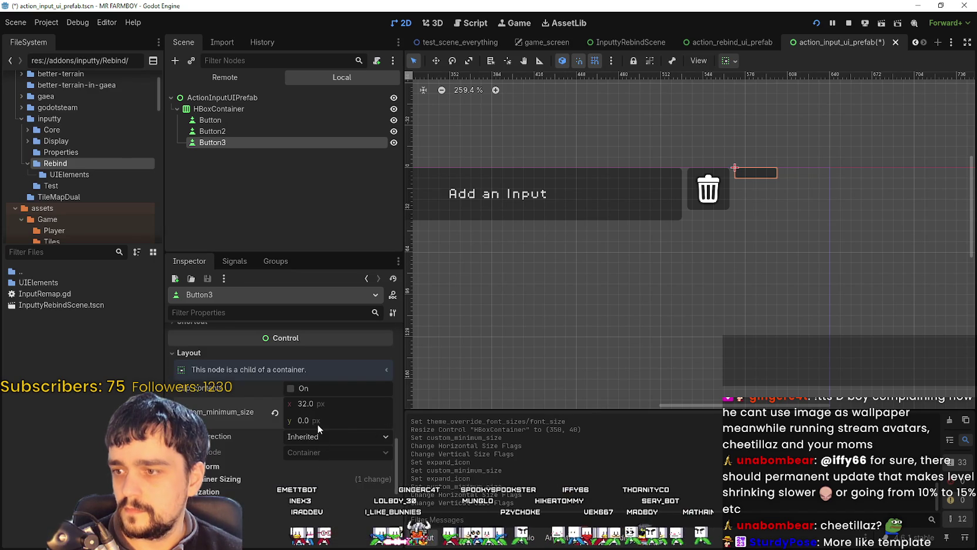
scroll(638, 115, down, 2)
click(636, 175)
scroll(623, 189, down, 1)
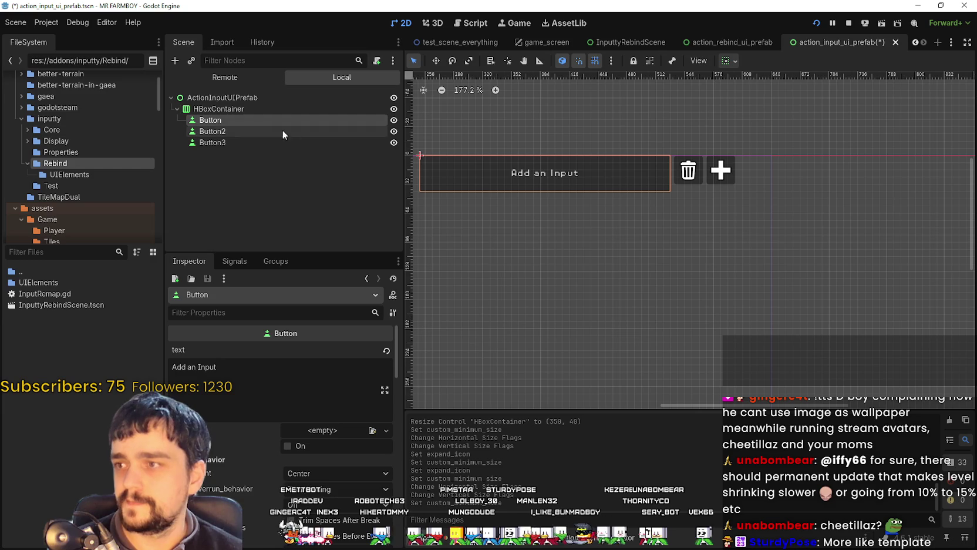
Step: Experiment with the Add an Input button's sizing flags, settling on vertical centre and horizontal fill
scroll(256, 470, down, 10)
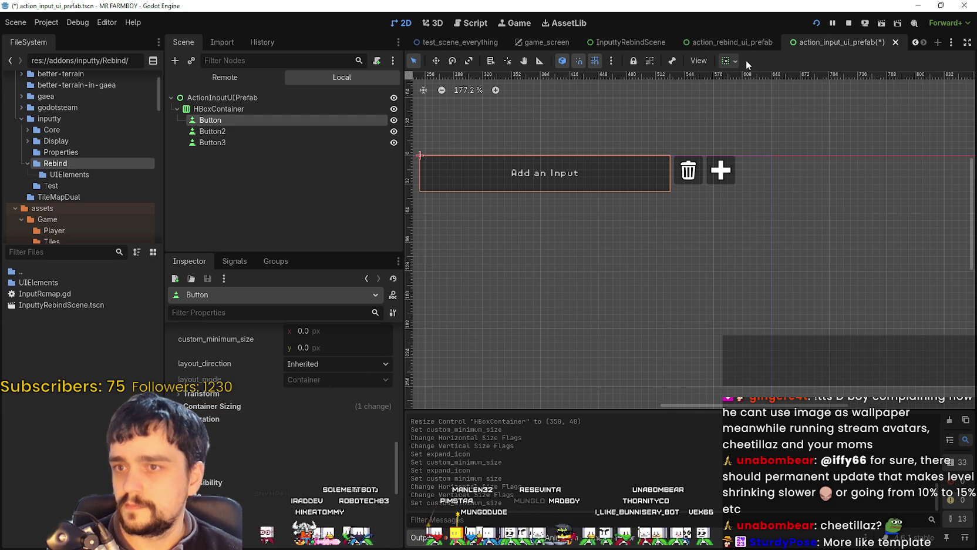
click(730, 60)
click(790, 119)
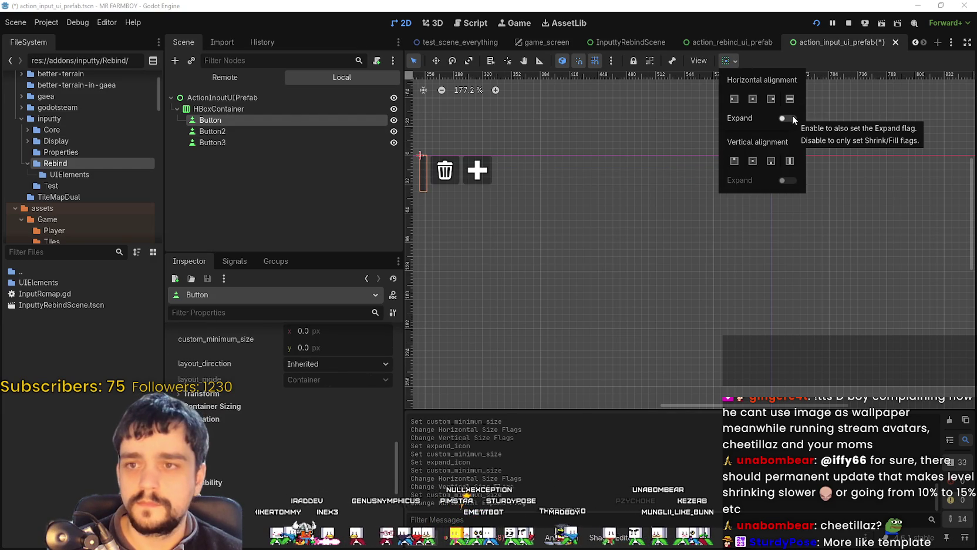
click(793, 118)
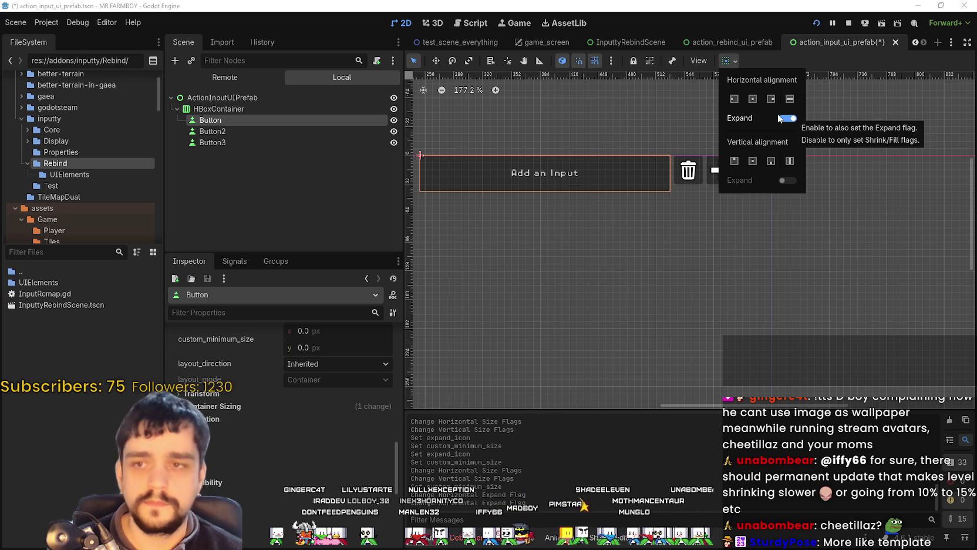
click(750, 163)
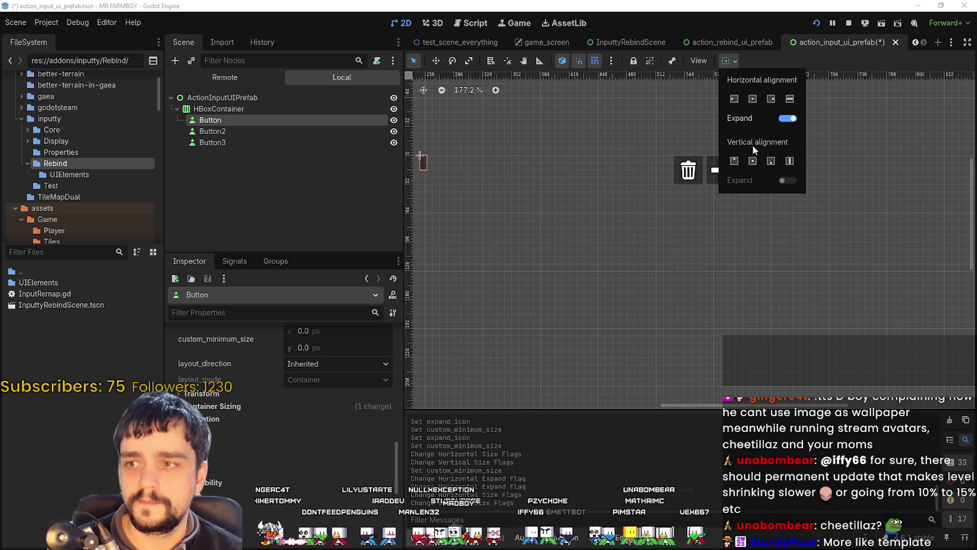
click(791, 100)
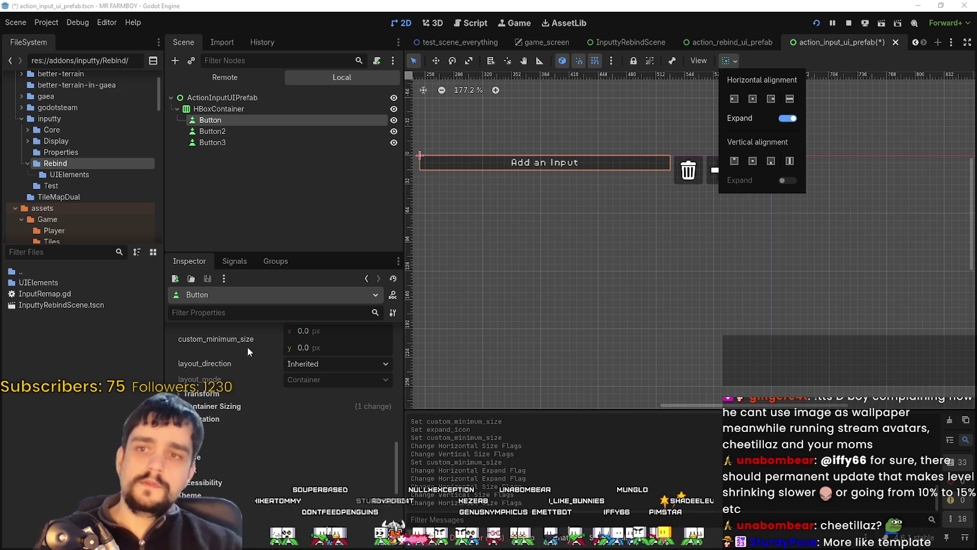
scroll(243, 450, up, 3)
click(327, 456)
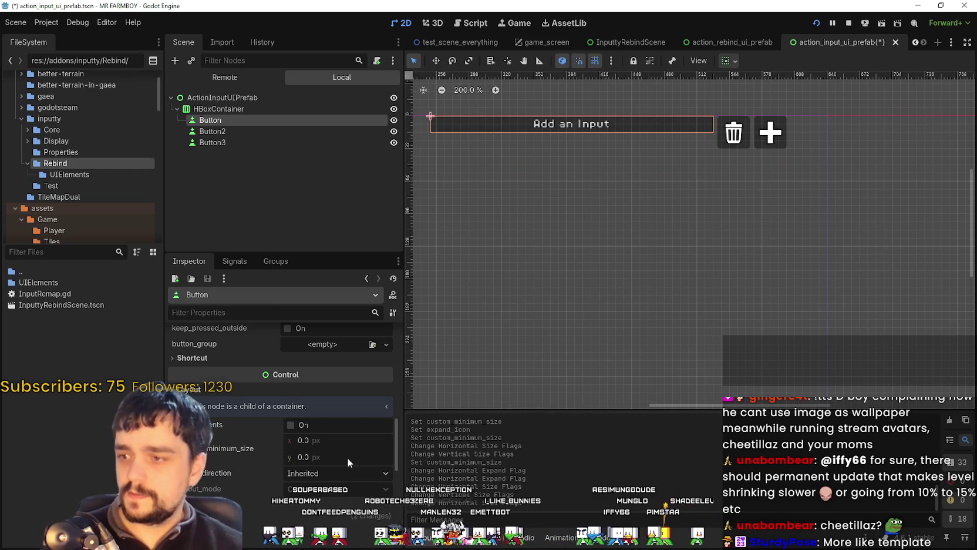
Step: Set the Add an Input button's minimum height to 32 px and save the scene
click(329, 458)
text(32)
key(Return)
key(ctrl+s)
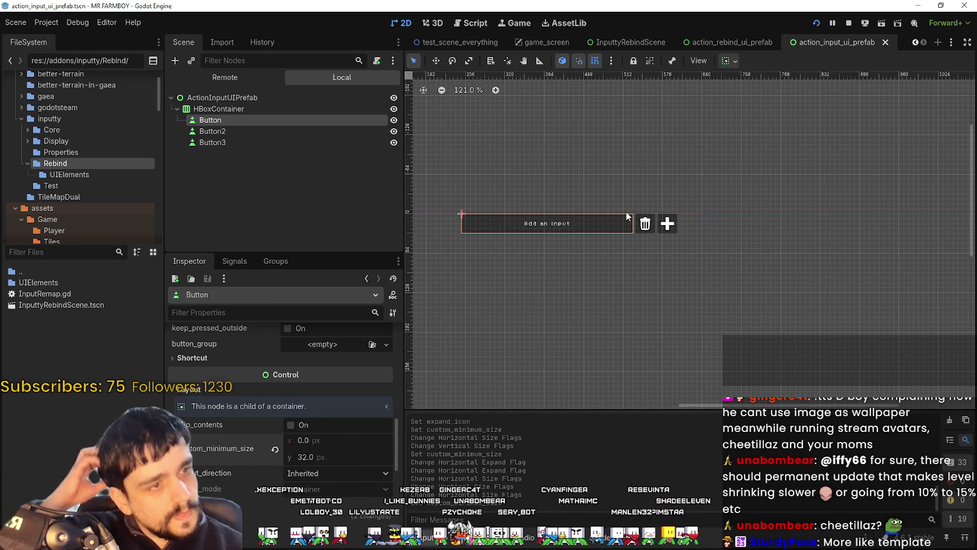
scroll(632, 214, up, 3)
scroll(623, 223, up, 1)
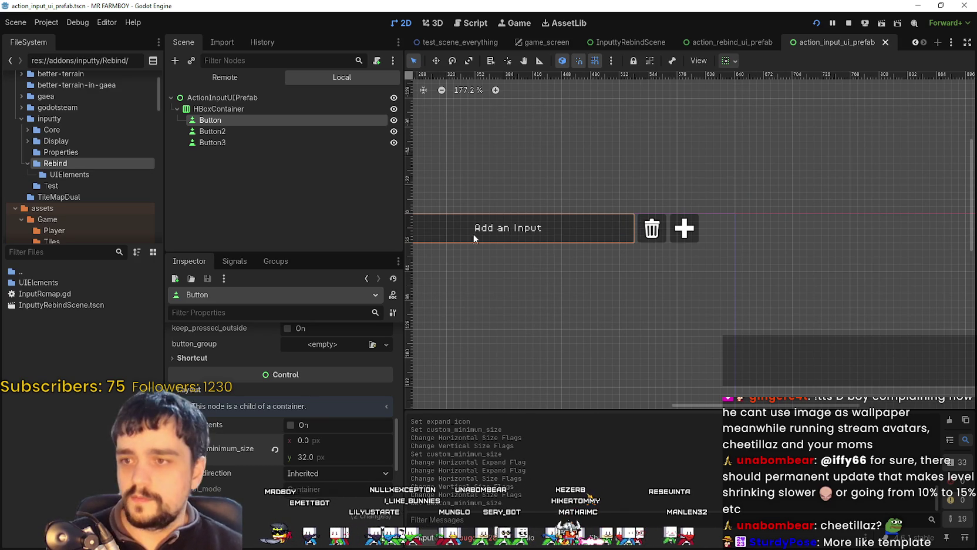
Step: Give the button a 100 px minimum width, turn off Horizontal Expand, and save
scroll(473, 233, left, 2)
scroll(384, 433, up, 3)
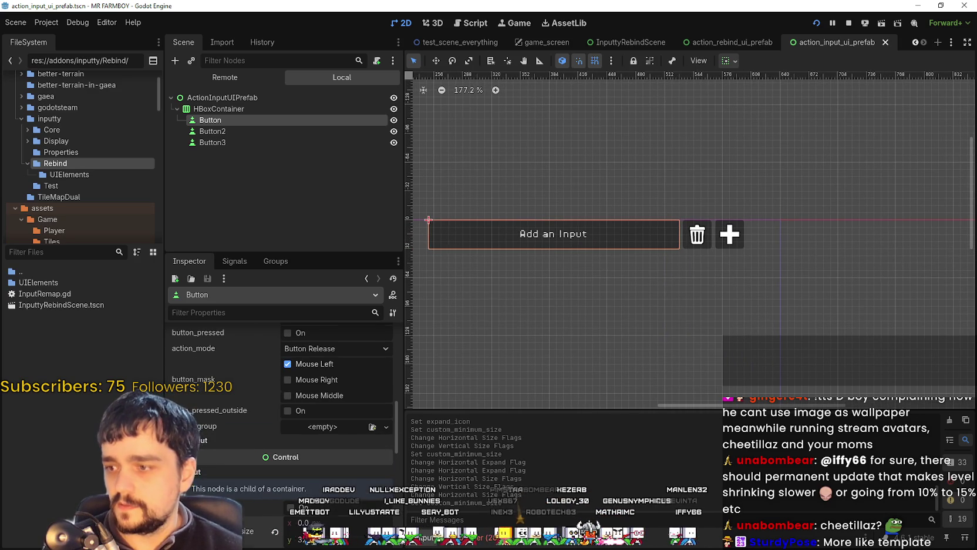
scroll(384, 432, down, 1)
text(100)
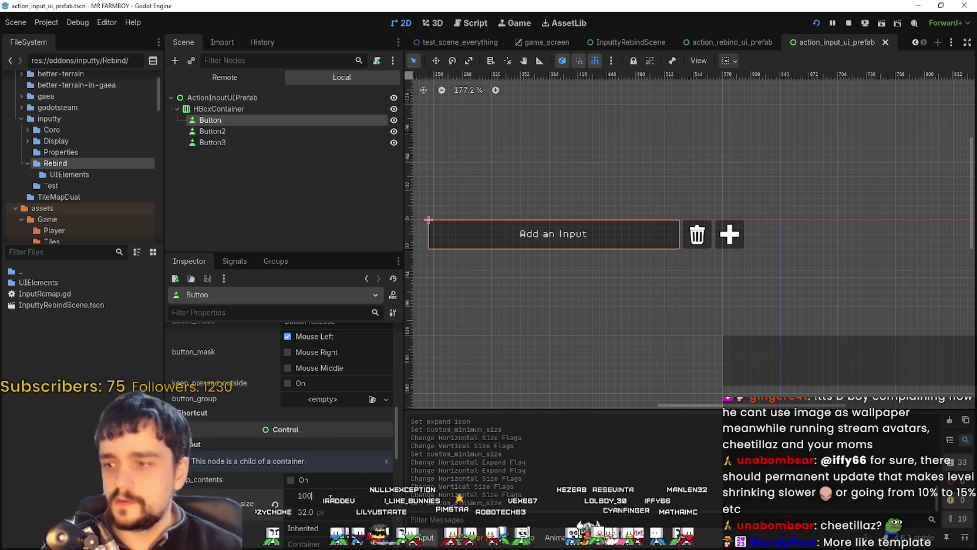
key(Return)
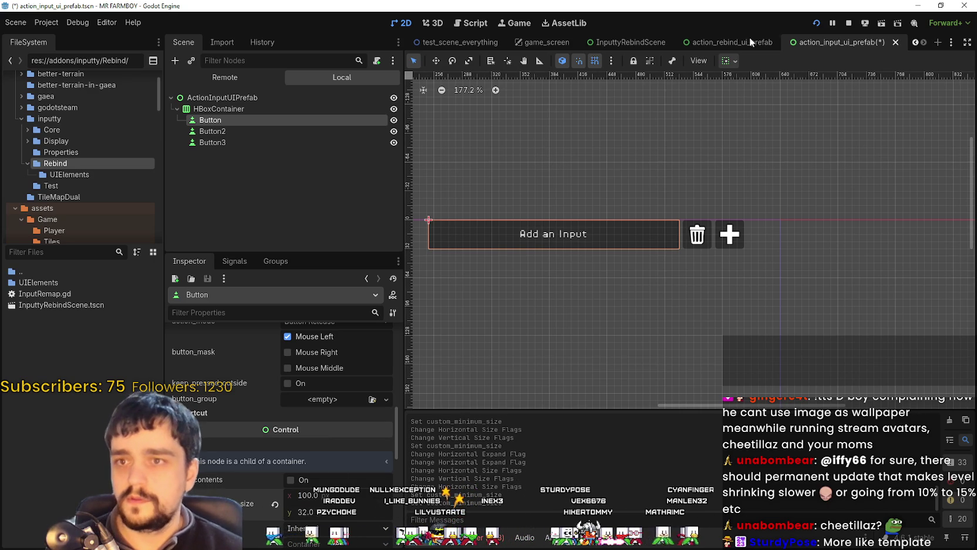
click(729, 60)
click(786, 116)
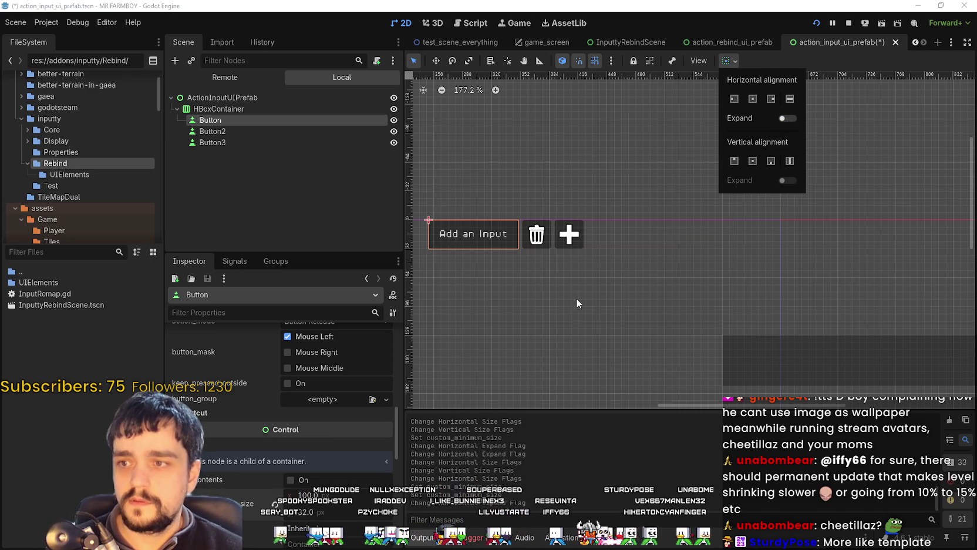
scroll(564, 282, up, 2)
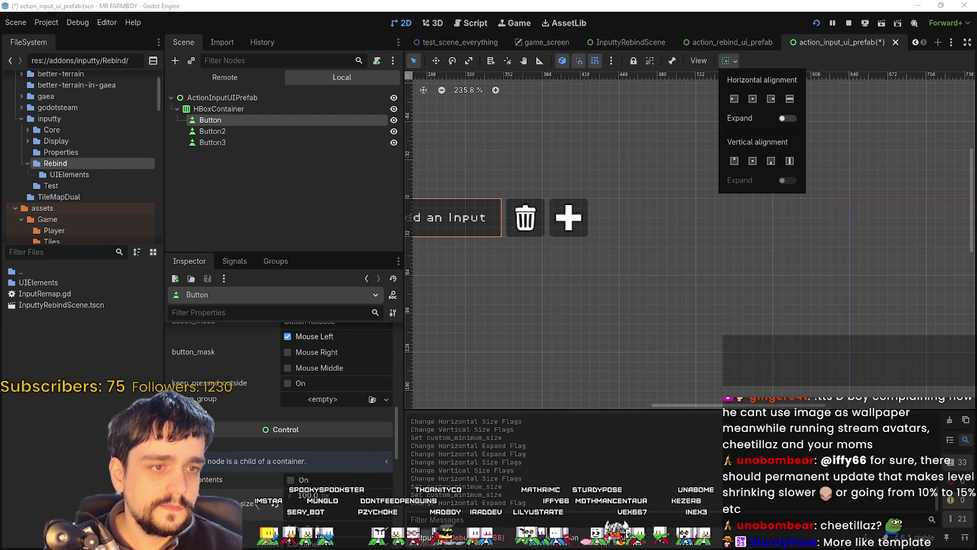
scroll(666, 250, down, 5)
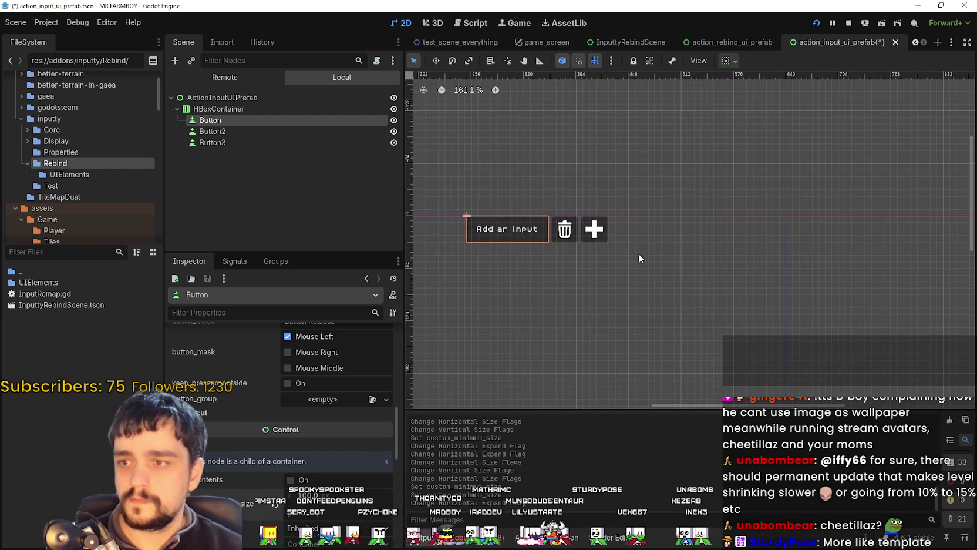
key(ctrl+s)
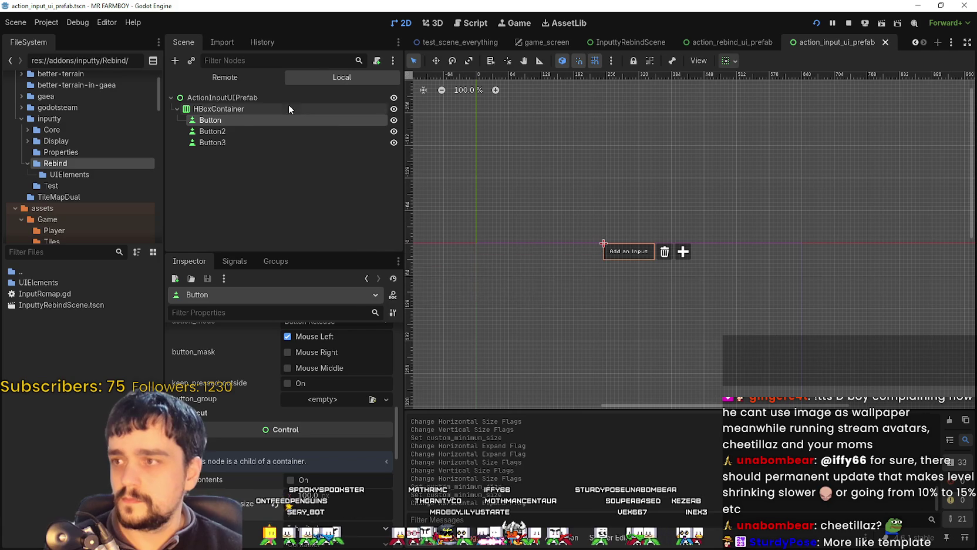
Step: Shorten and narrow the HBoxContainer to about 172×32 around its three buttons
click(289, 107)
click(285, 98)
click(277, 110)
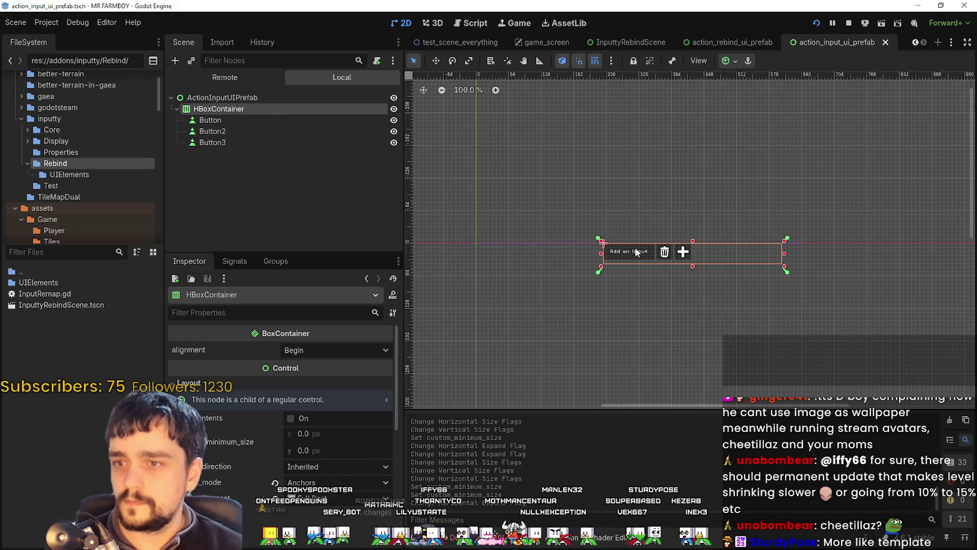
scroll(666, 255, up, 3)
drag(703, 277, 702, 269)
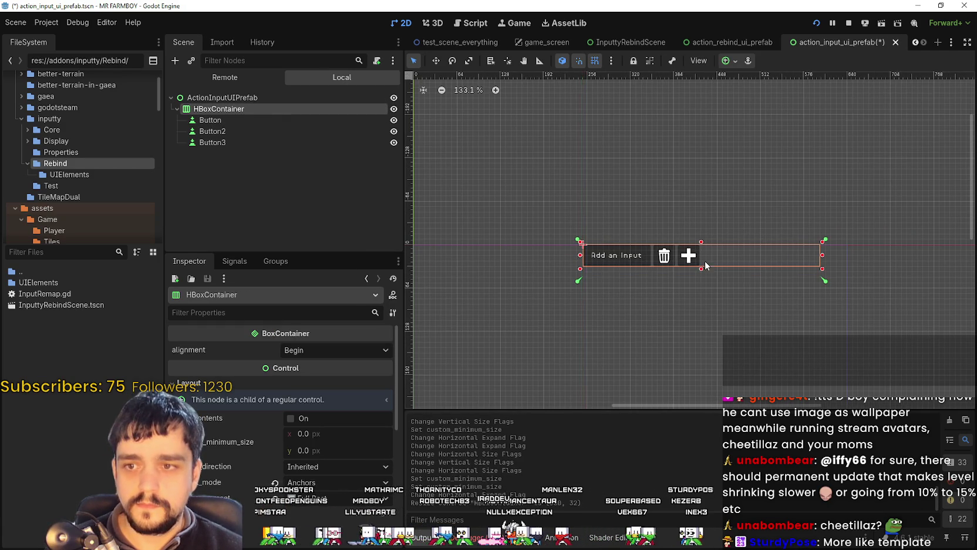
scroll(764, 262, up, 4)
drag(769, 256, 656, 254)
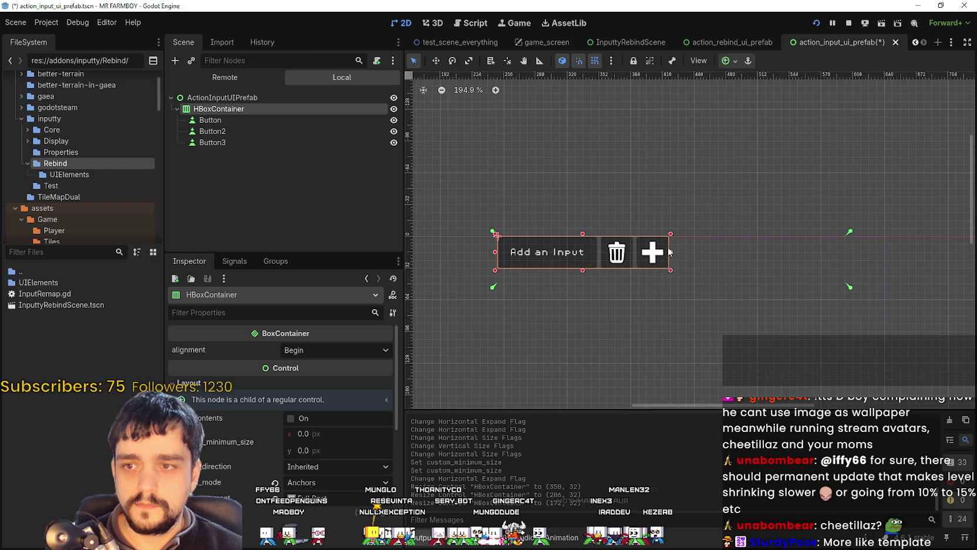
scroll(861, 245, up, 1)
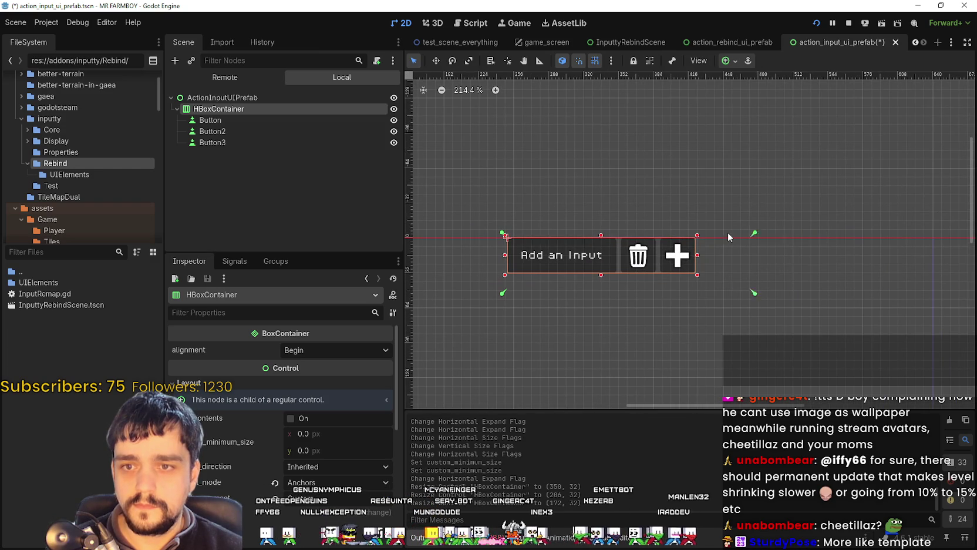
Step: Nudge the HBoxContainer's anchor point and save the prefab scene
click(702, 236)
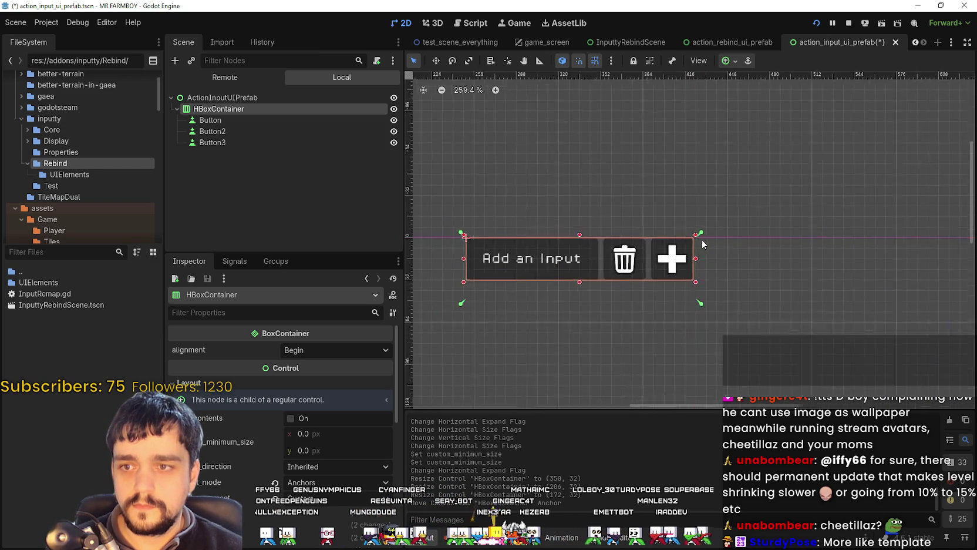
scroll(705, 239, up, 8)
click(701, 237)
scroll(701, 315, up, 2)
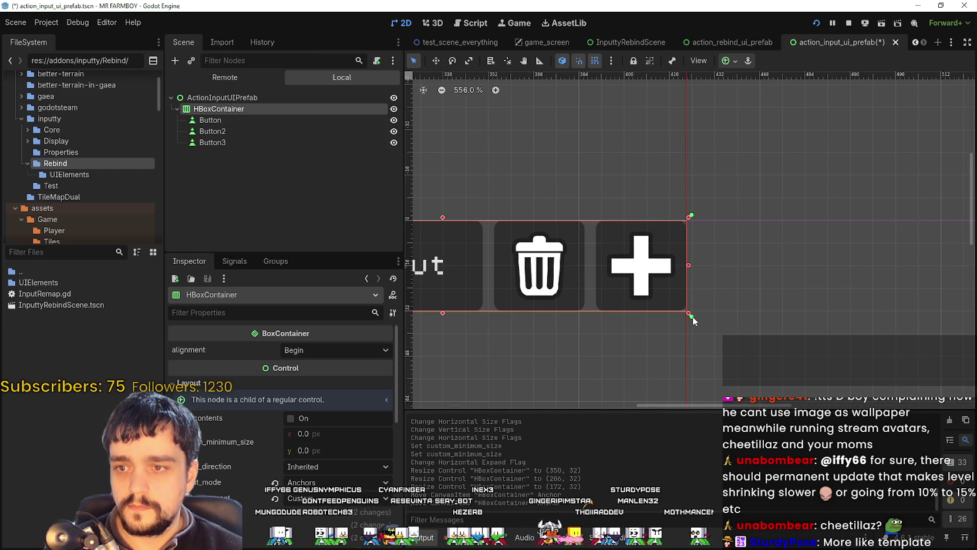
scroll(693, 320, down, 15)
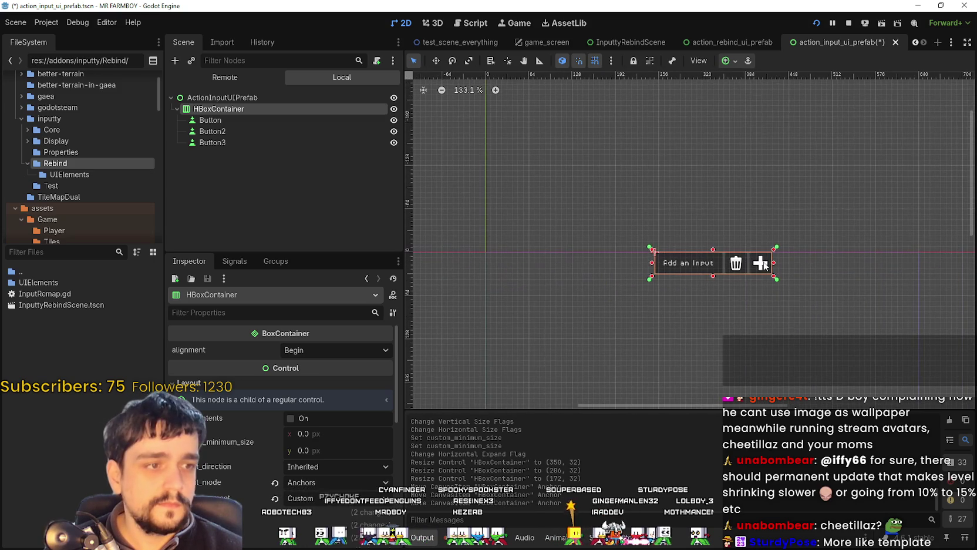
drag(774, 282, 853, 277)
key(ctrl+s)
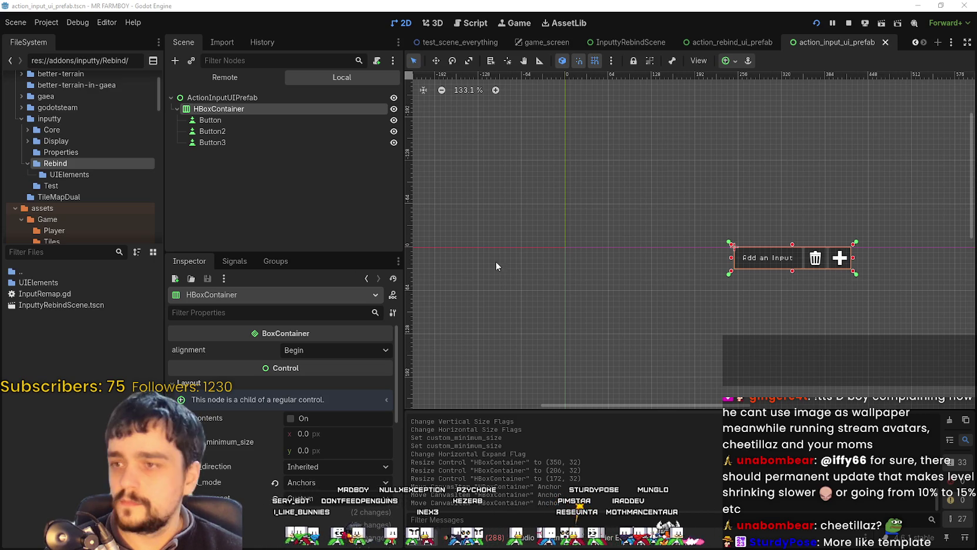
scroll(496, 266, down, 2)
click(241, 138)
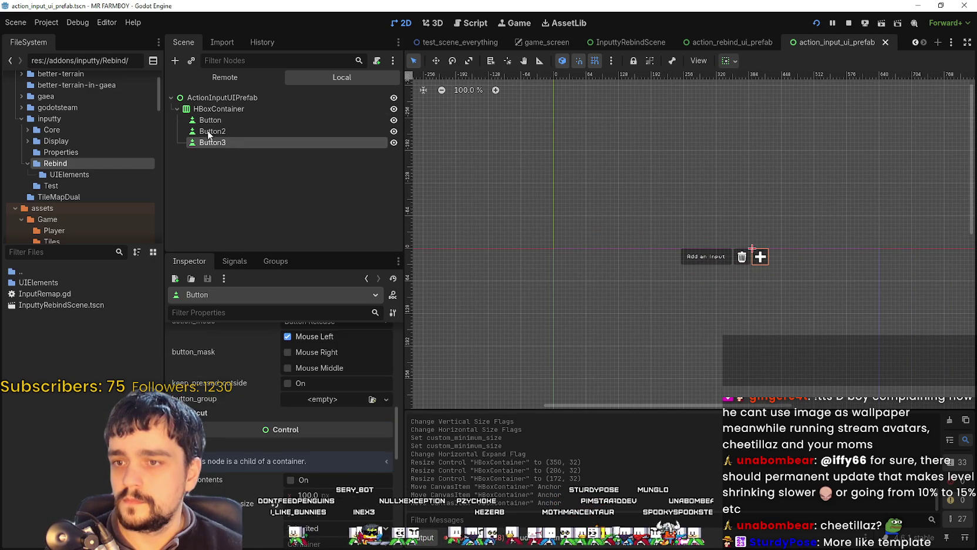
Step: Select the ActionInputUIPrefab root and narrow its width
click(222, 98)
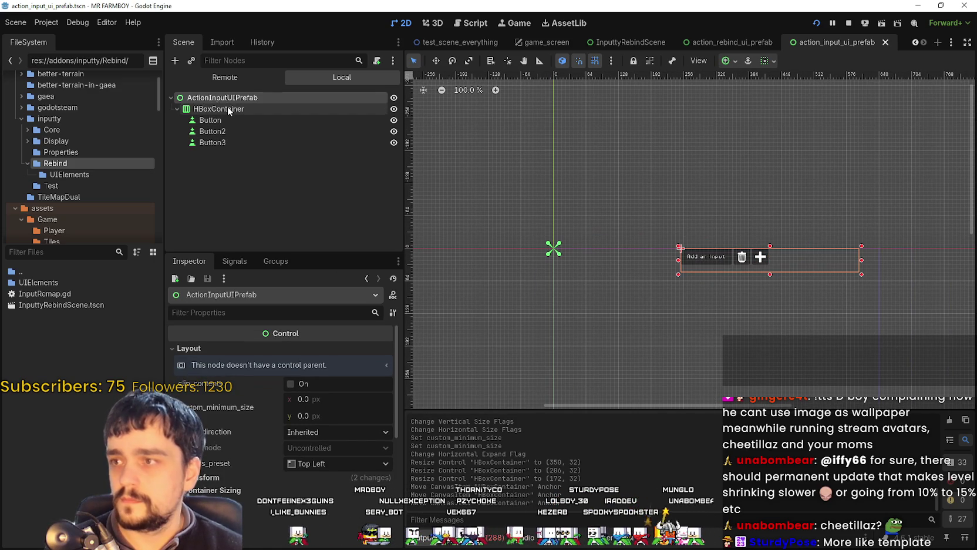
click(227, 109)
click(221, 98)
scroll(676, 249, up, 4)
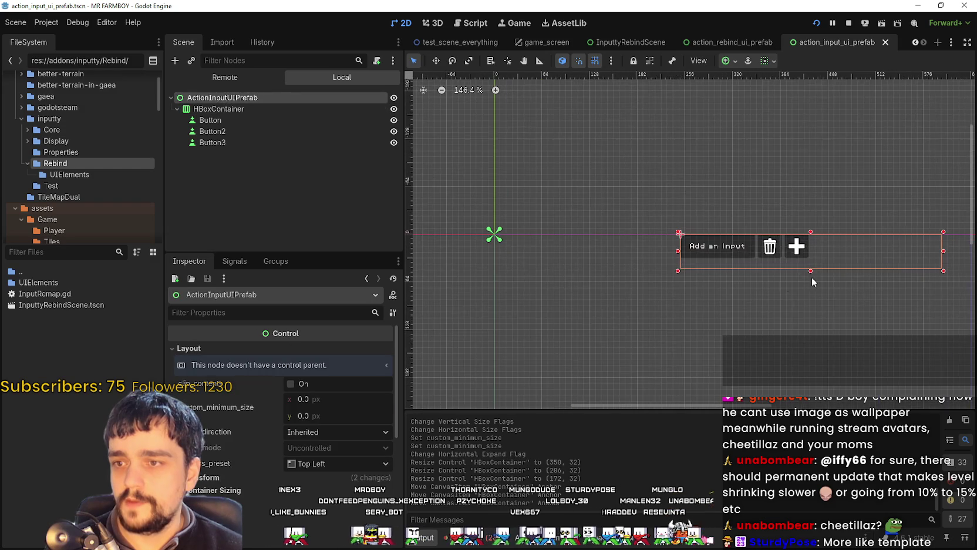
scroll(709, 247, down, 1)
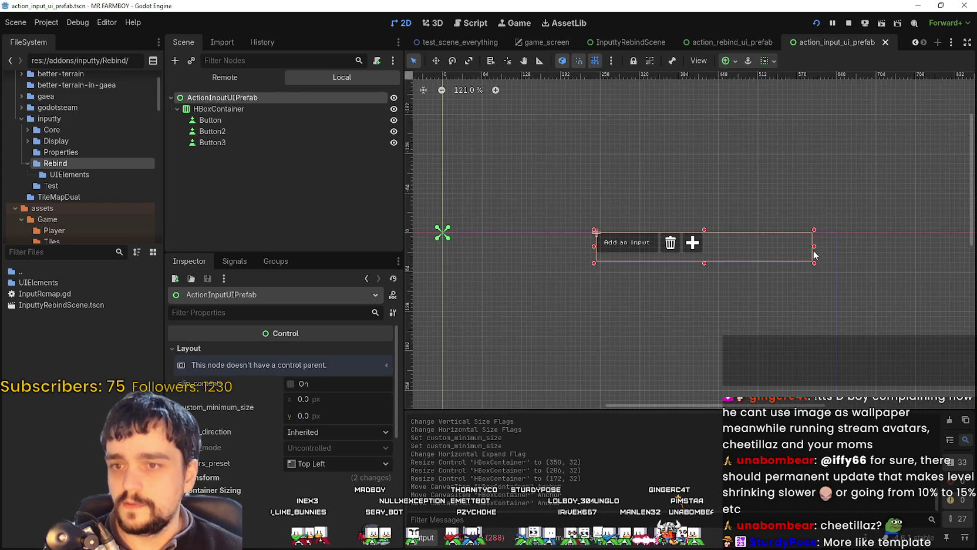
mouse_move(810, 247)
mouse_down()
mouse_move(529, 235)
mouse_move(766, 247)
mouse_up()
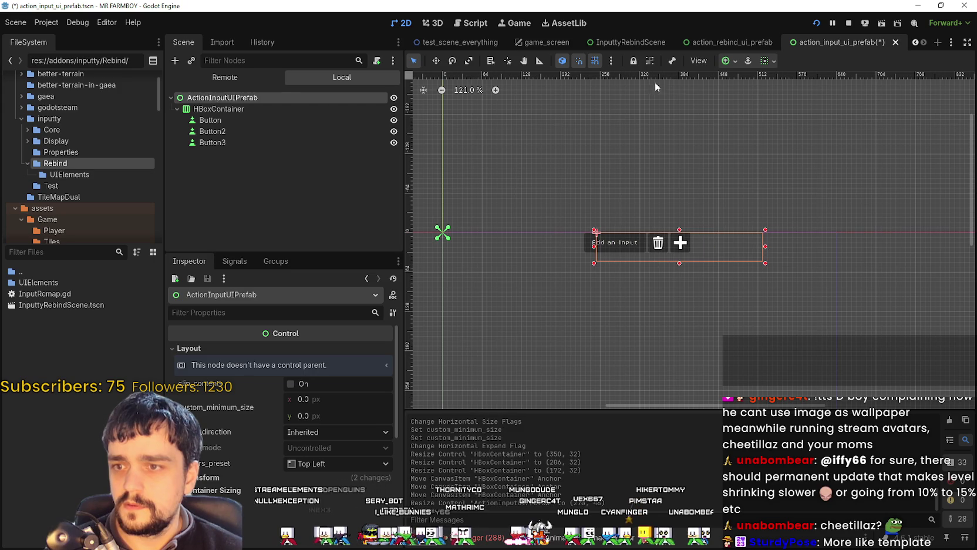
Step: Apply the Top Left anchor preset to the root and widen it to the right
click(737, 62)
click(732, 99)
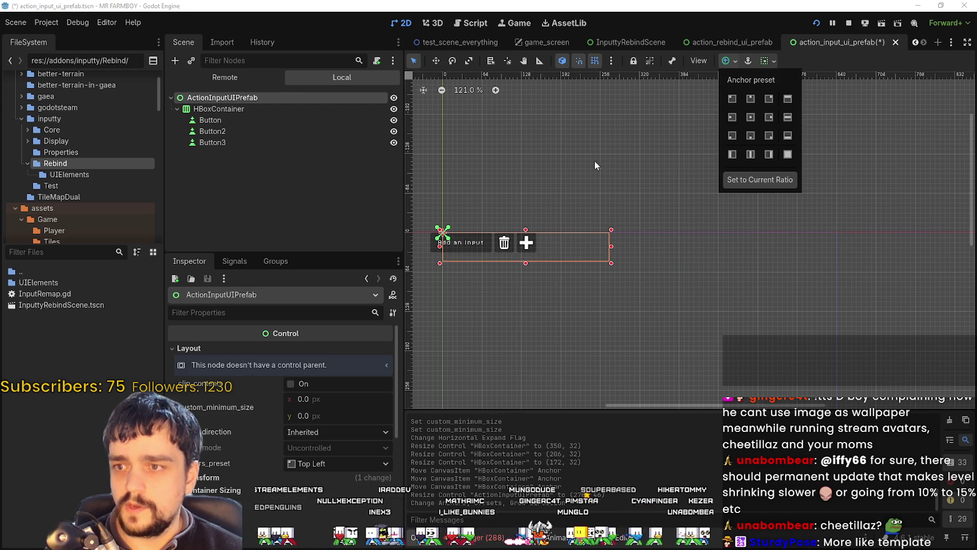
click(533, 311)
scroll(771, 266, up, 1)
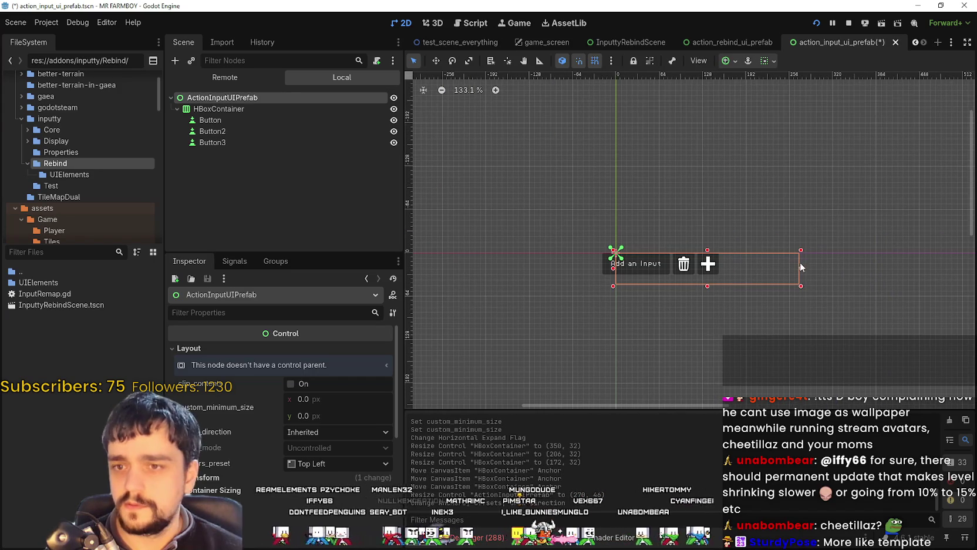
drag(809, 268, 871, 272)
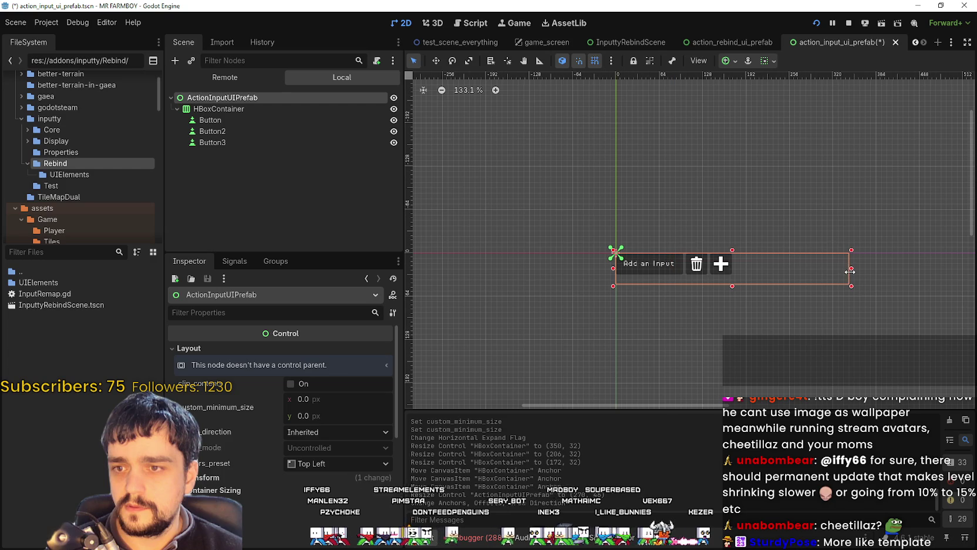
Step: Save the prefab scene and select the Button3 node
key(ctrl+s)
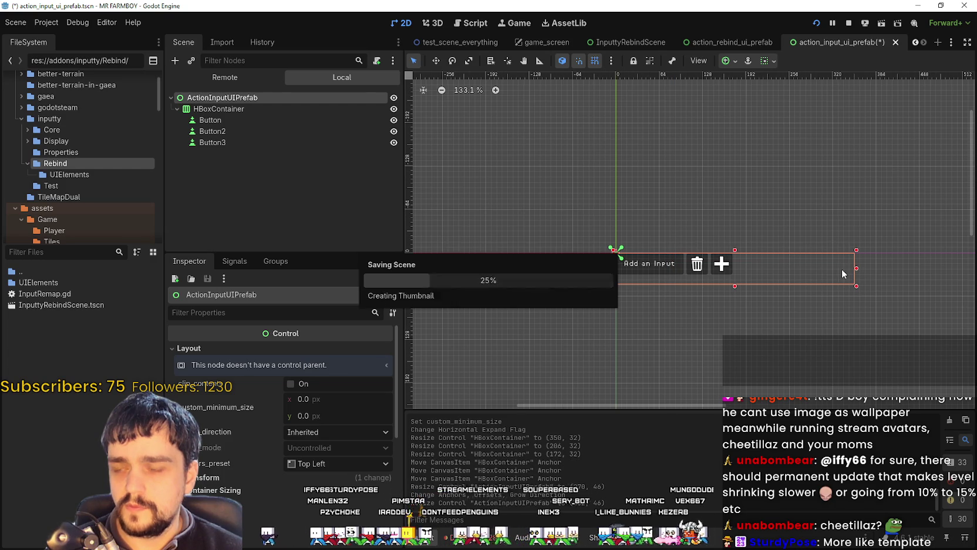
scroll(695, 216, down, 2)
click(249, 120)
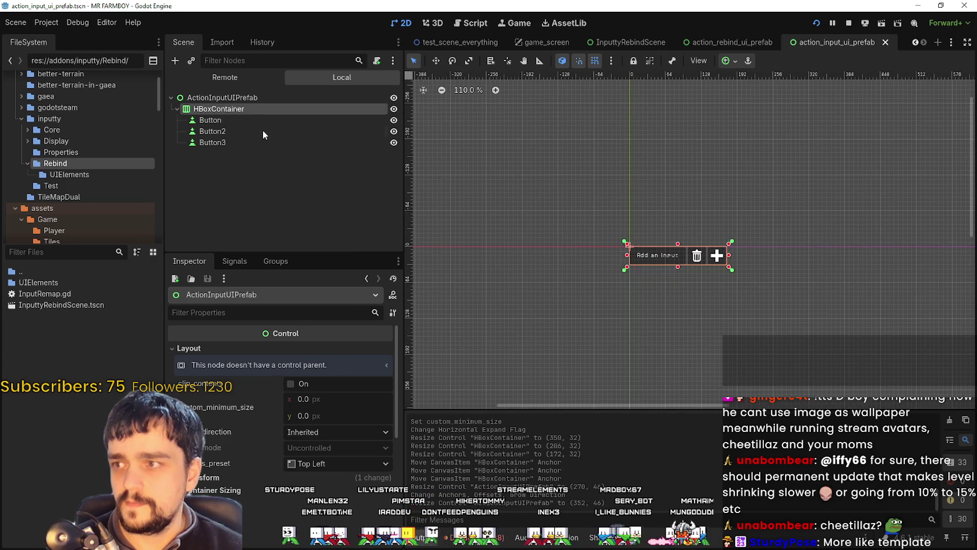
click(263, 131)
click(261, 142)
Step: Reload the game and open the 'What am I doing wrong here?' MR FARMBOY discussion thread
click(817, 24)
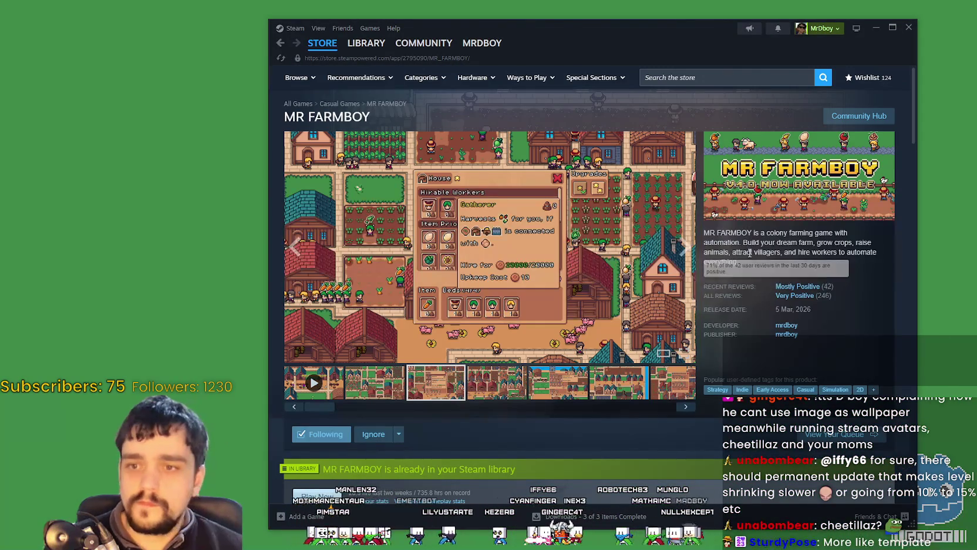
click(861, 116)
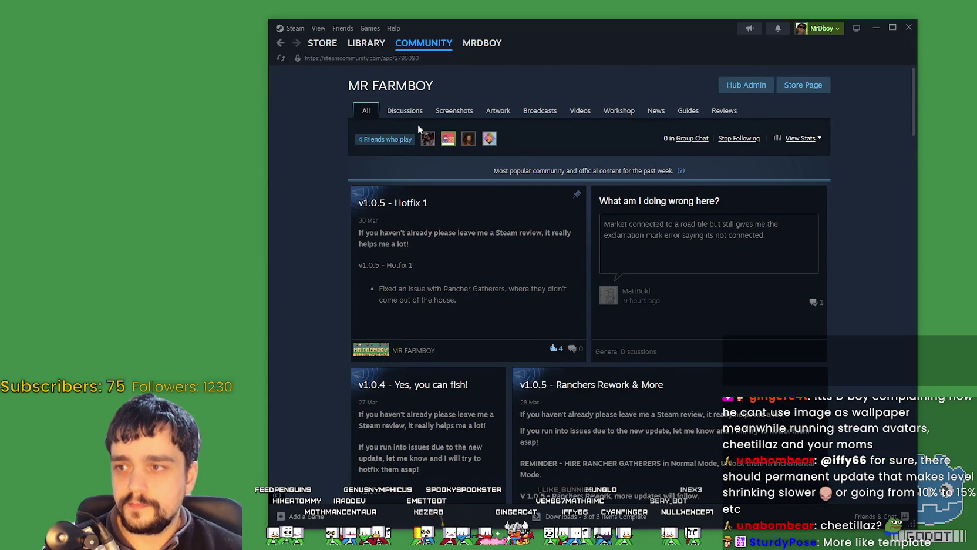
click(411, 114)
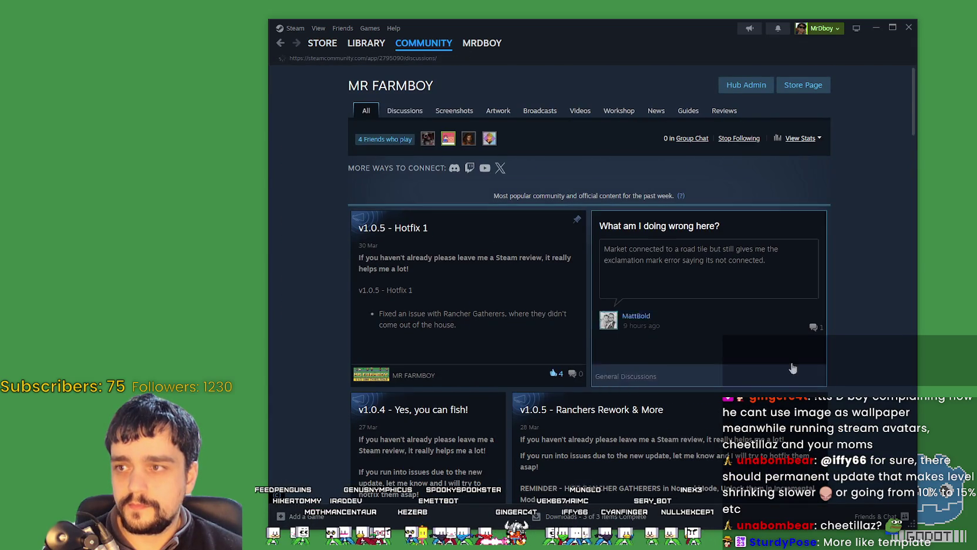
scroll(631, 315, down, 3)
mouse_move(516, 213)
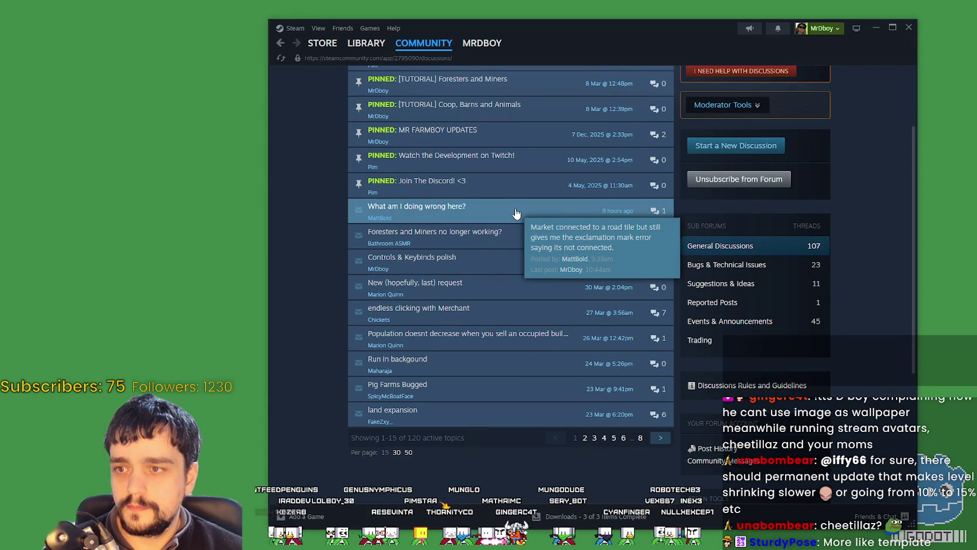
click(516, 213)
Step: View the topic author's profile, then return to the MR FARMBOY discussion topic
scroll(542, 414, down, 1)
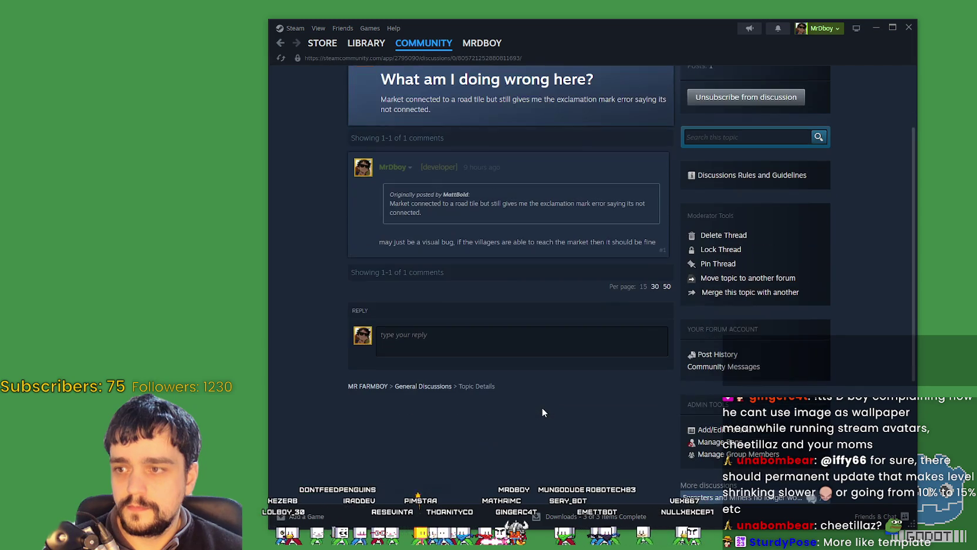
scroll(541, 406, up, 2)
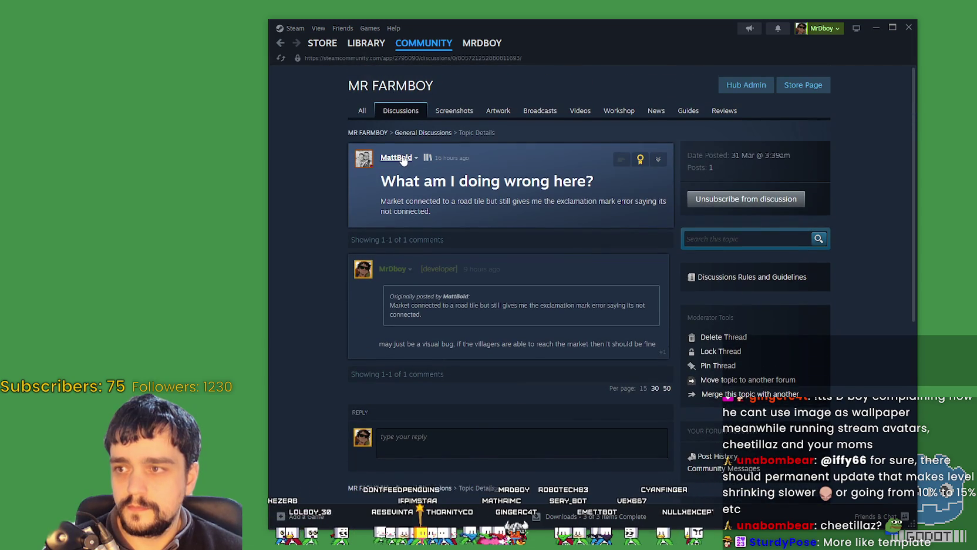
mouse_move(403, 160)
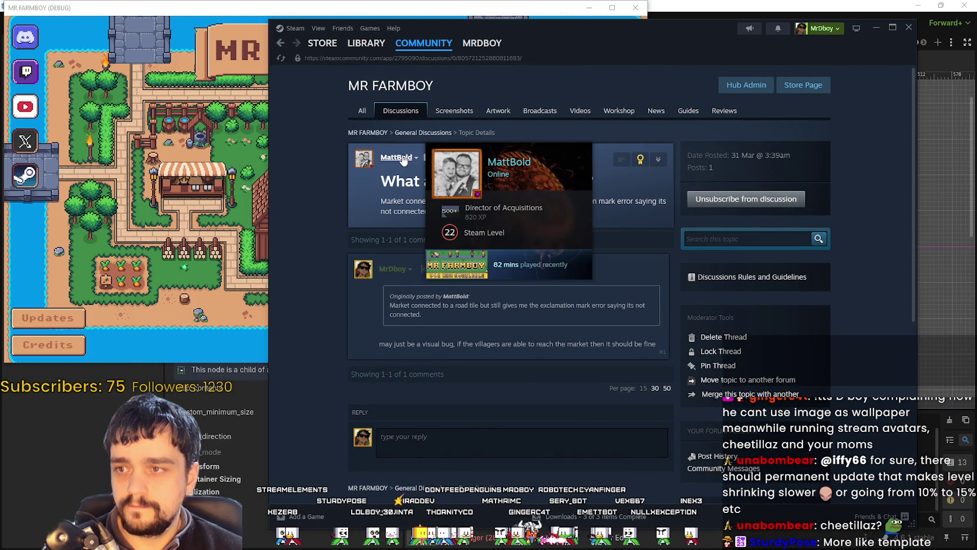
click(413, 157)
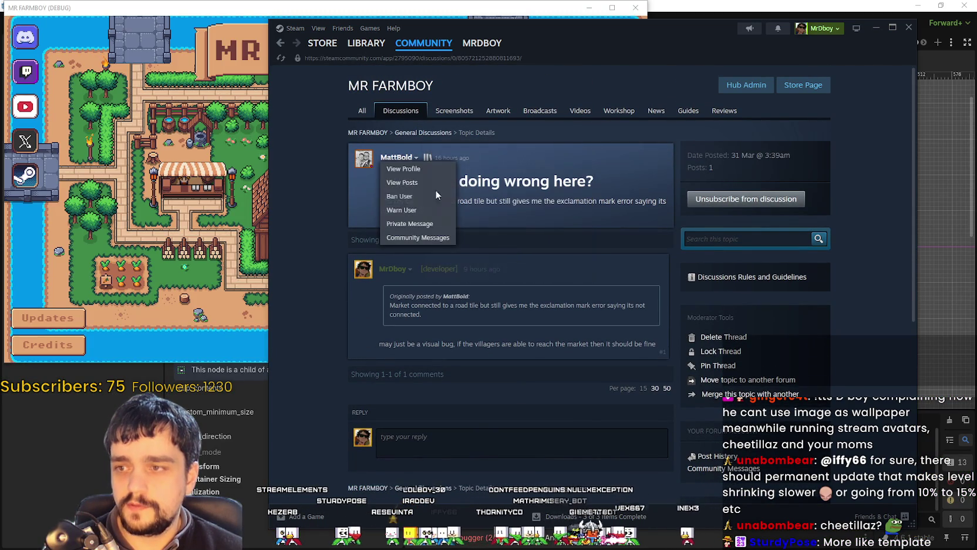
click(428, 170)
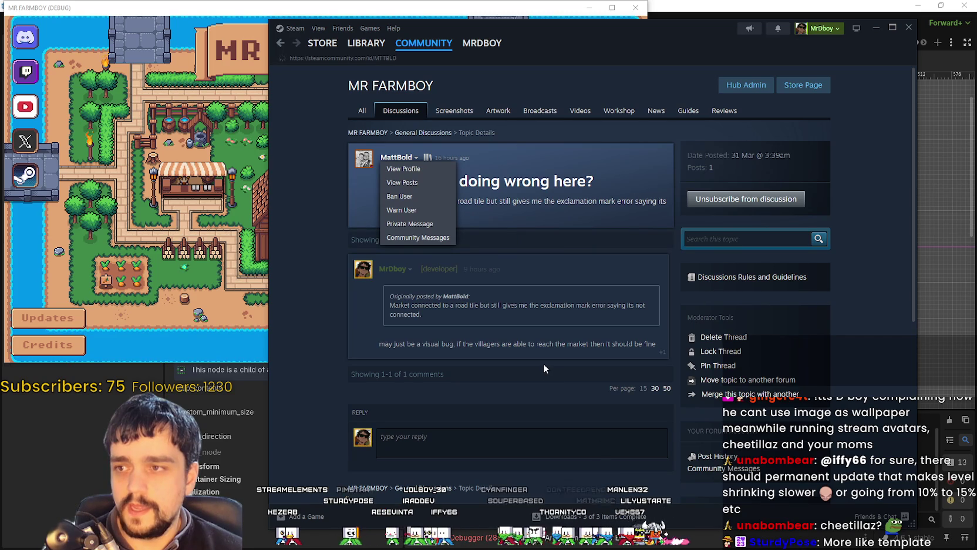
scroll(601, 374, down, 6)
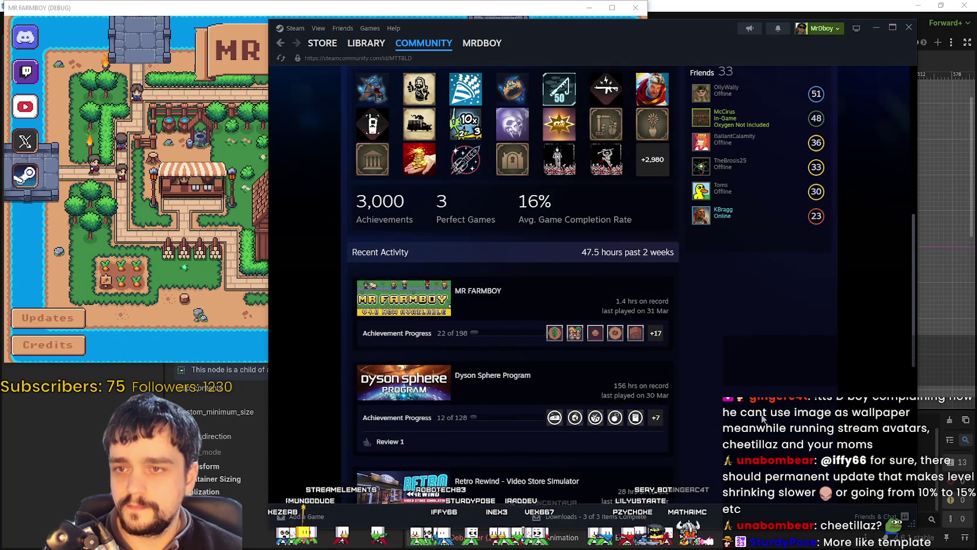
scroll(762, 417, up, 4)
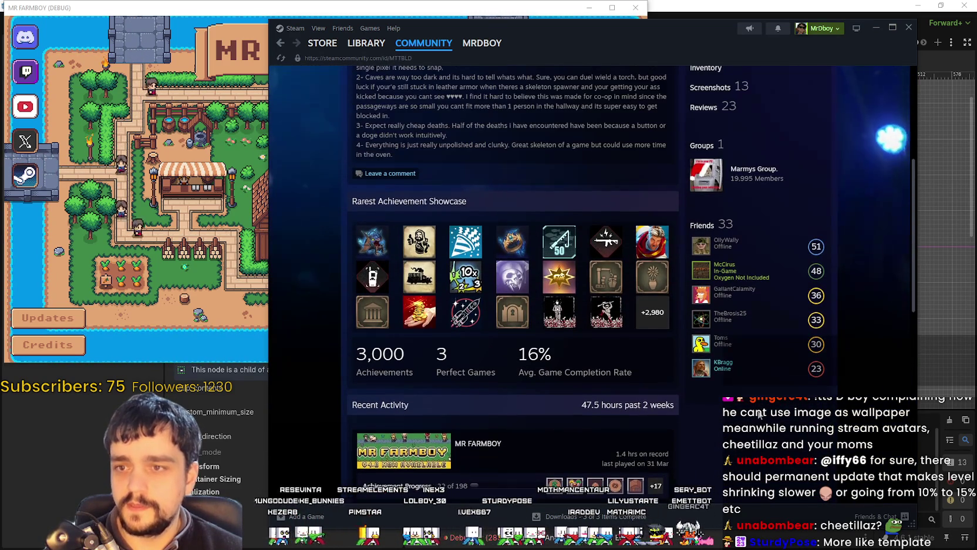
scroll(741, 376, down, 6)
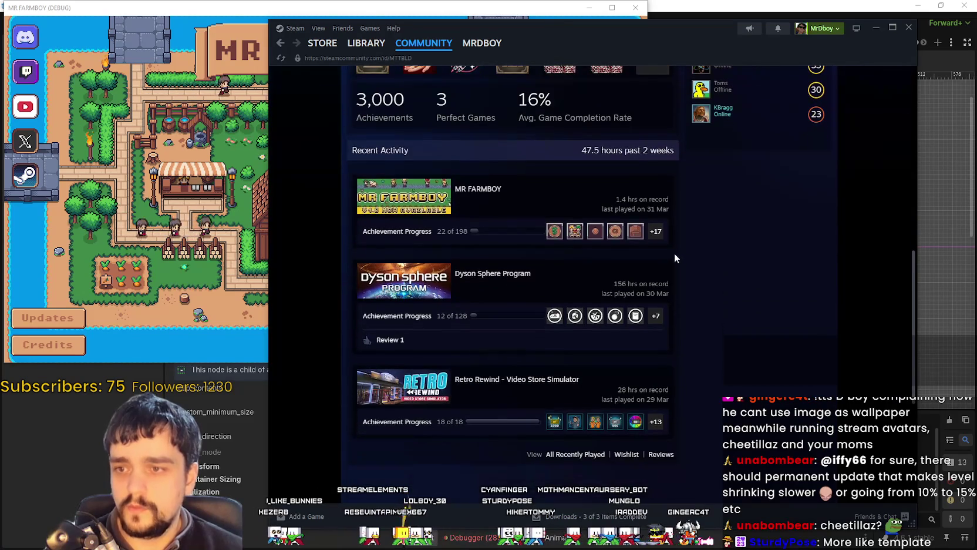
click(281, 44)
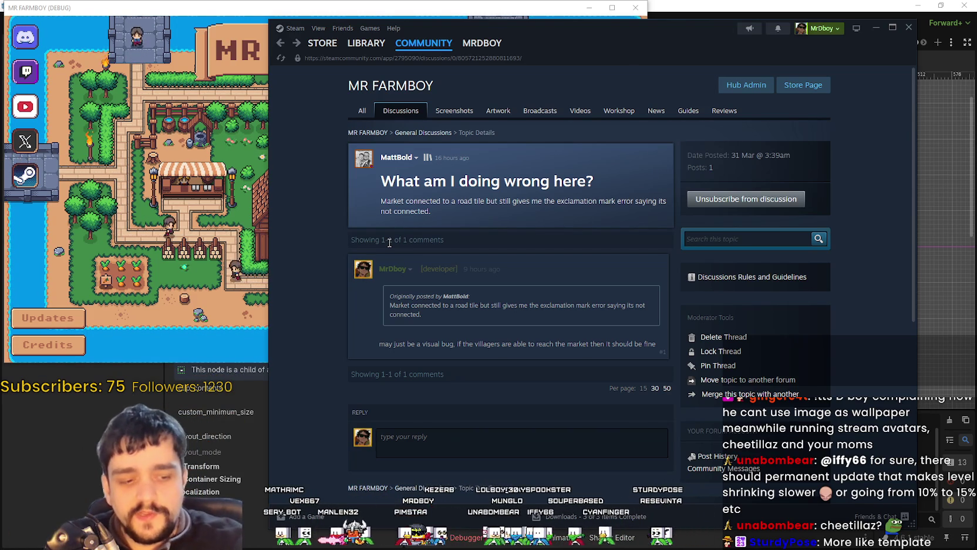
Step: Open the game's save selection, then reach the MR FARMBOY store page via Hub Admin
click(161, 278)
click(326, 158)
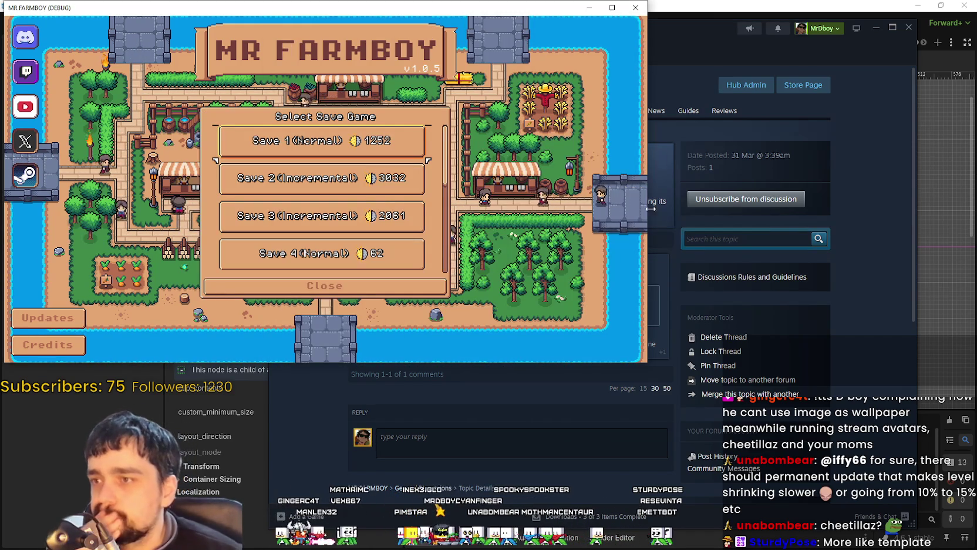
click(722, 96)
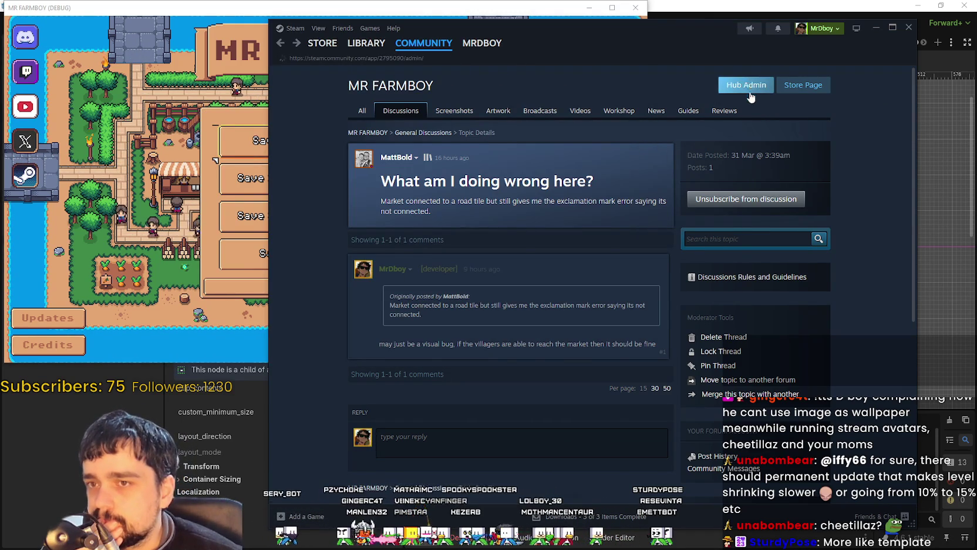
click(750, 93)
click(797, 86)
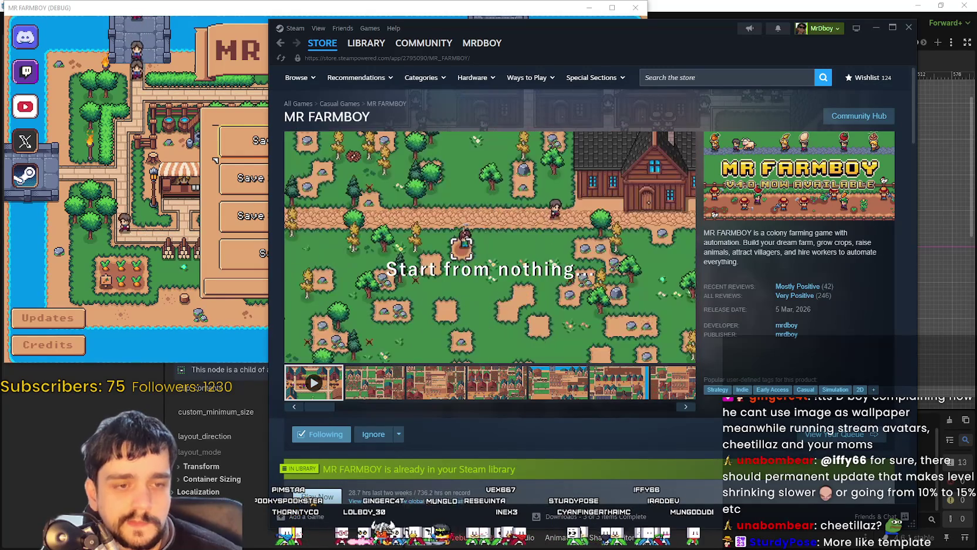
click(197, 211)
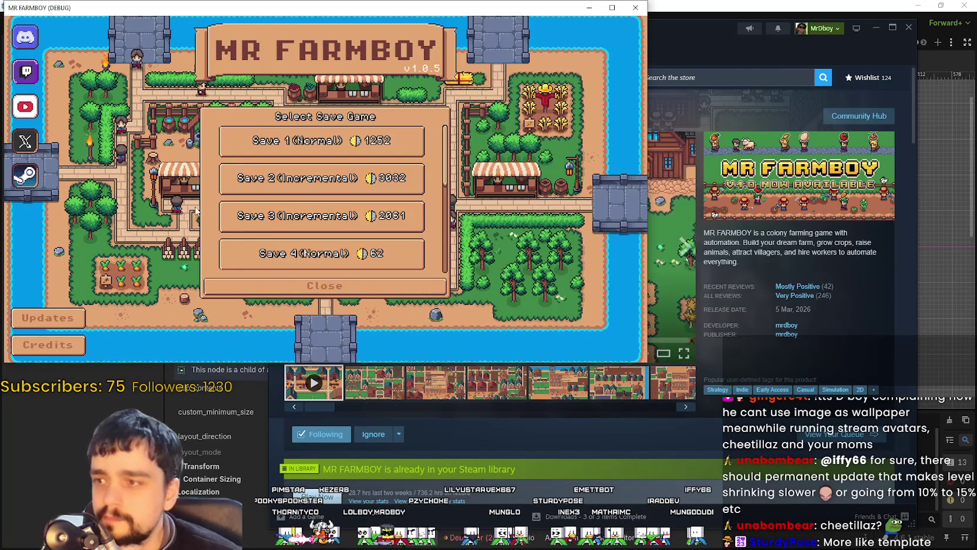
Step: Return to the main menu, open Options > Input, scroll the Key Bindings, and close the game
click(325, 286)
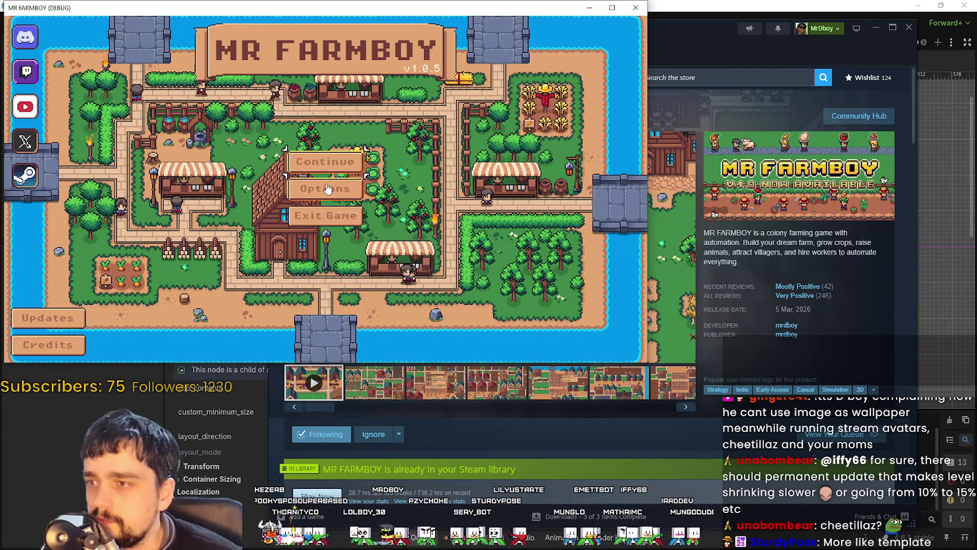
click(327, 189)
click(396, 75)
drag(539, 15, 728, 20)
scroll(442, 236, down, 5)
scroll(409, 221, down, 1)
scroll(410, 217, up, 2)
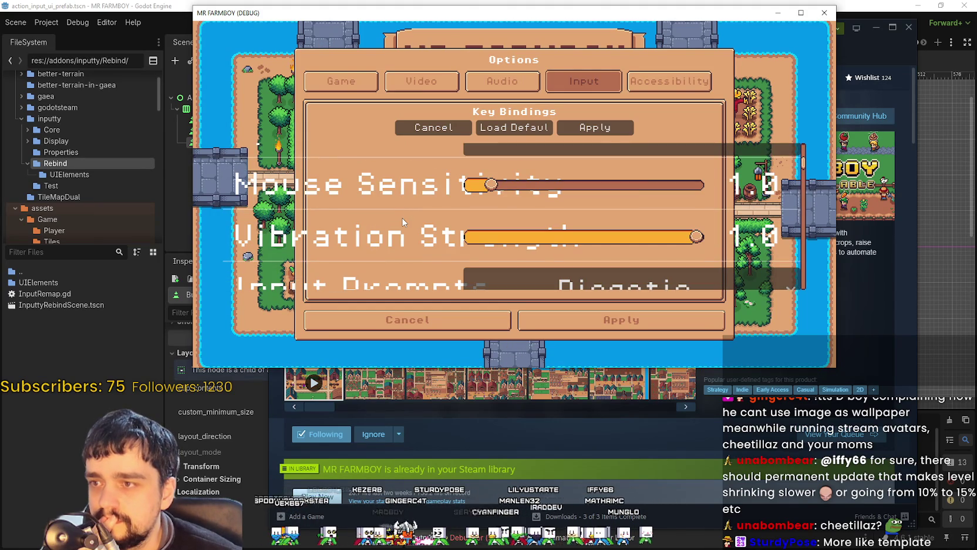
scroll(403, 222, up, 2)
scroll(404, 212, down, 3)
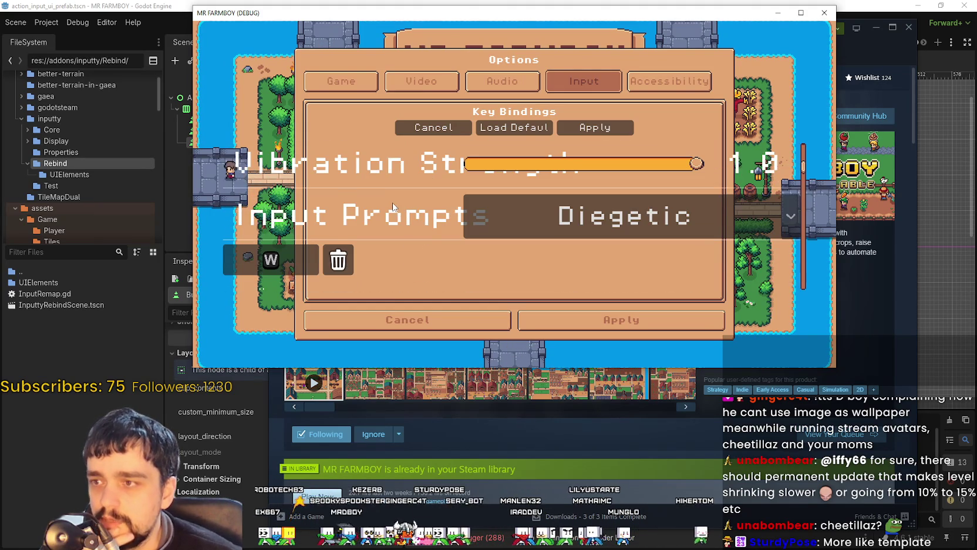
scroll(393, 206, down, 5)
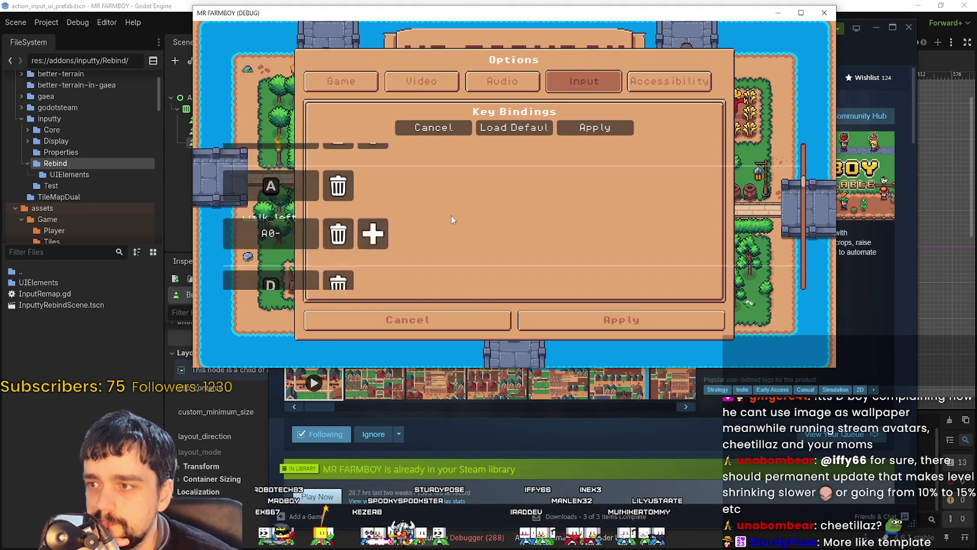
scroll(452, 215, down, 1)
click(825, 13)
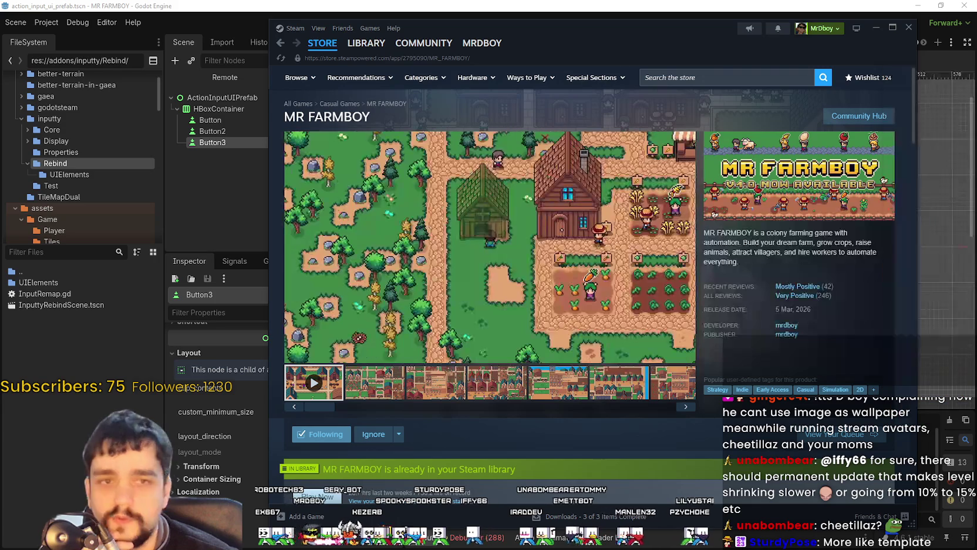
Step: Adjust the ActionInputUIPrefab root's side edges and shift the HBoxContainer's edges right
click(639, 6)
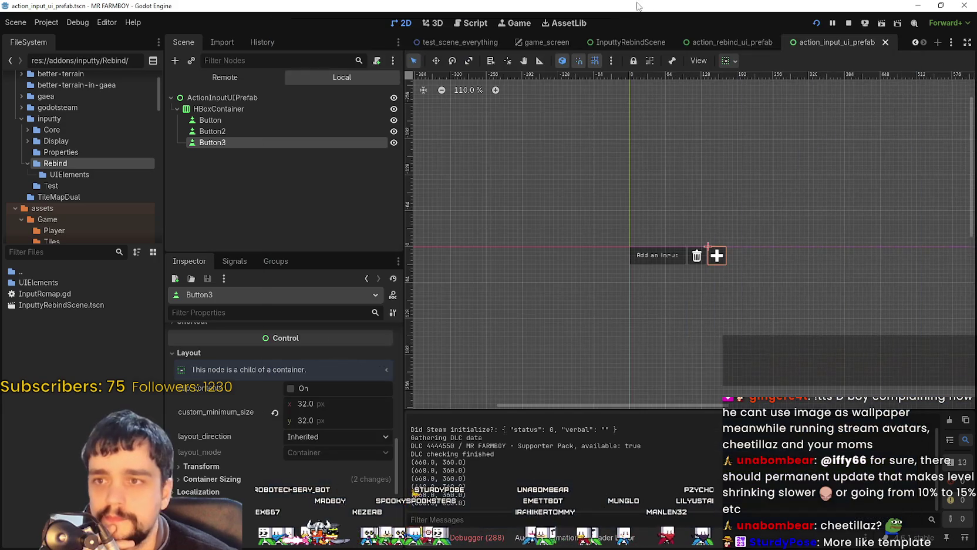
click(222, 97)
scroll(546, 223, down, 3)
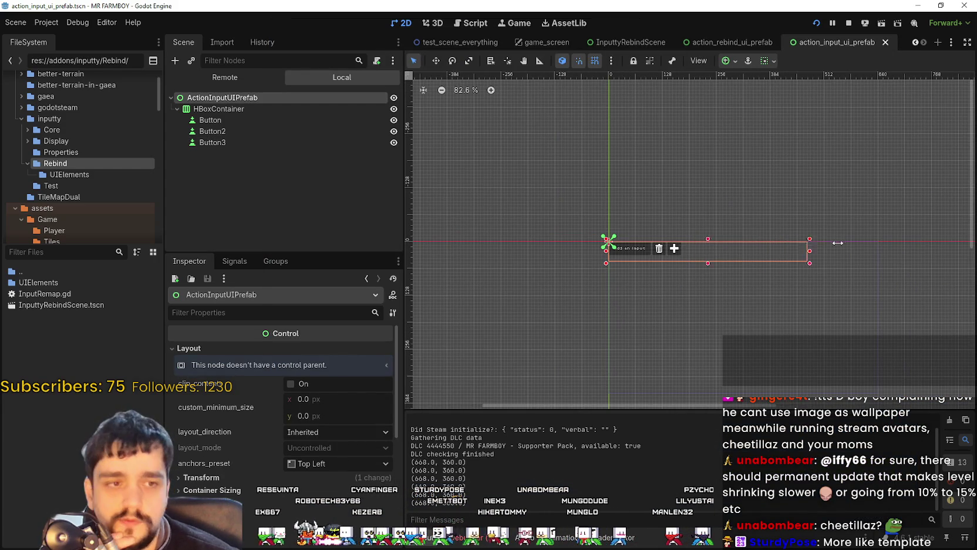
drag(838, 242, 840, 251)
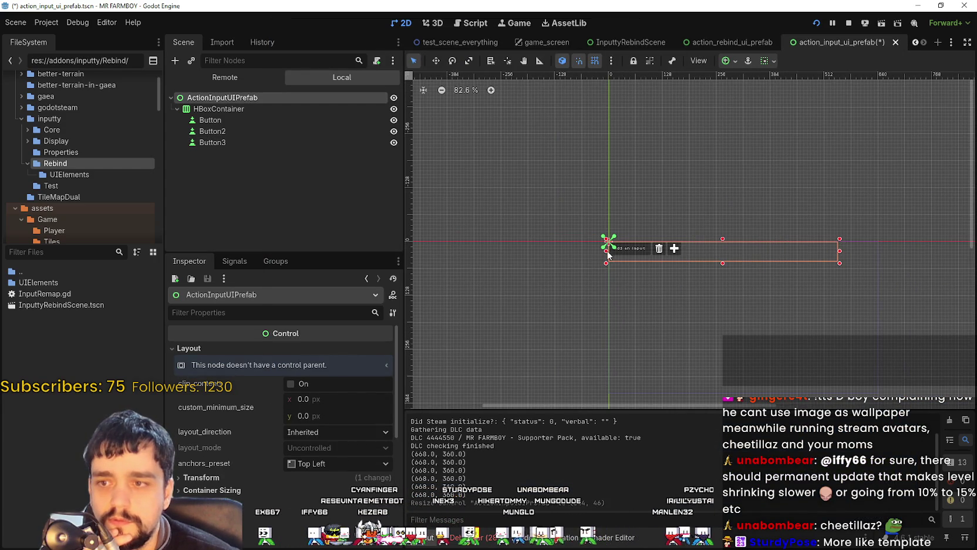
mouse_move(631, 252)
mouse_down()
mouse_move(649, 254)
mouse_move(625, 250)
mouse_up()
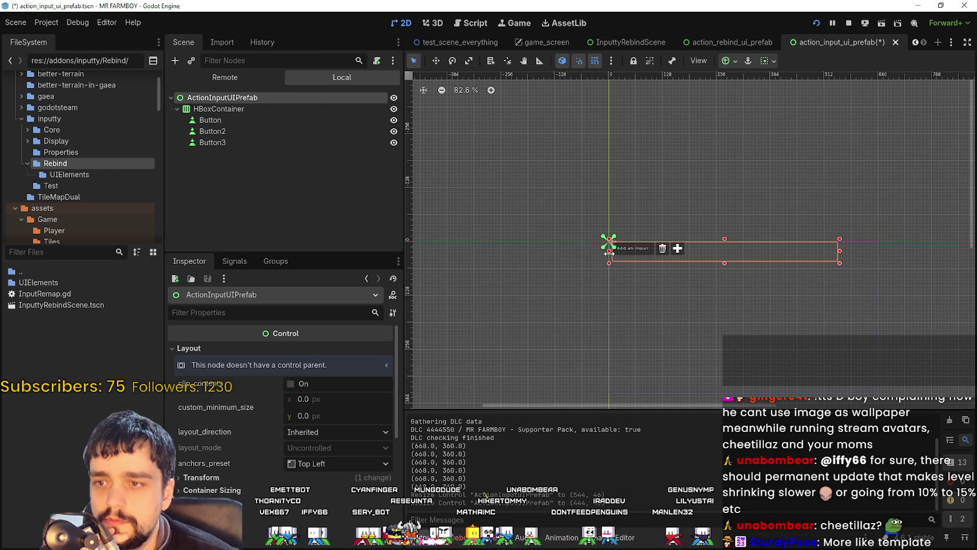
click(608, 251)
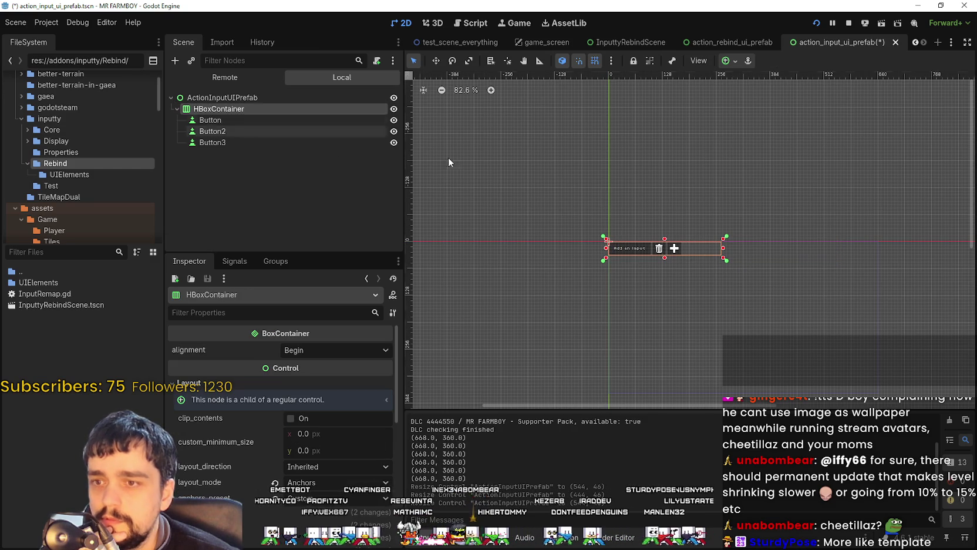
scroll(706, 250, up, 1)
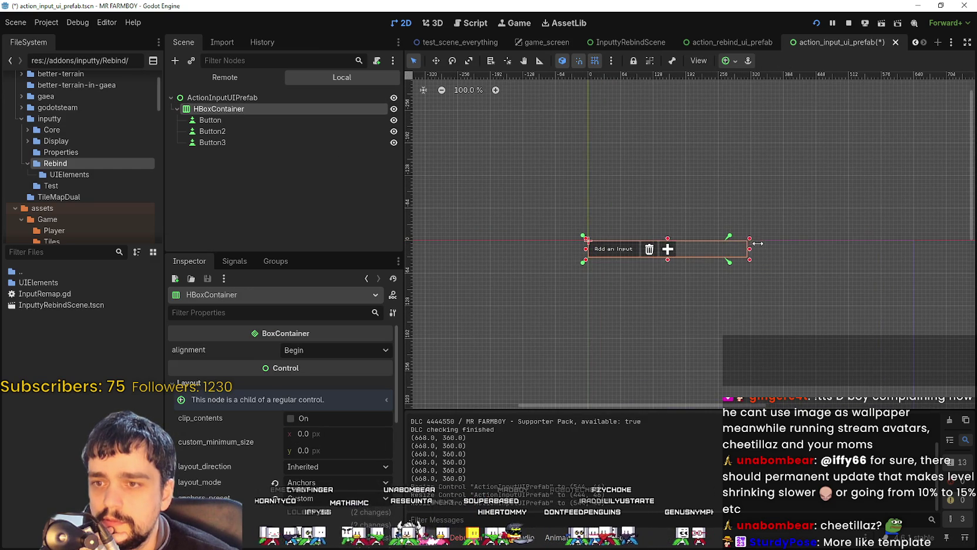
drag(587, 249, 602, 248)
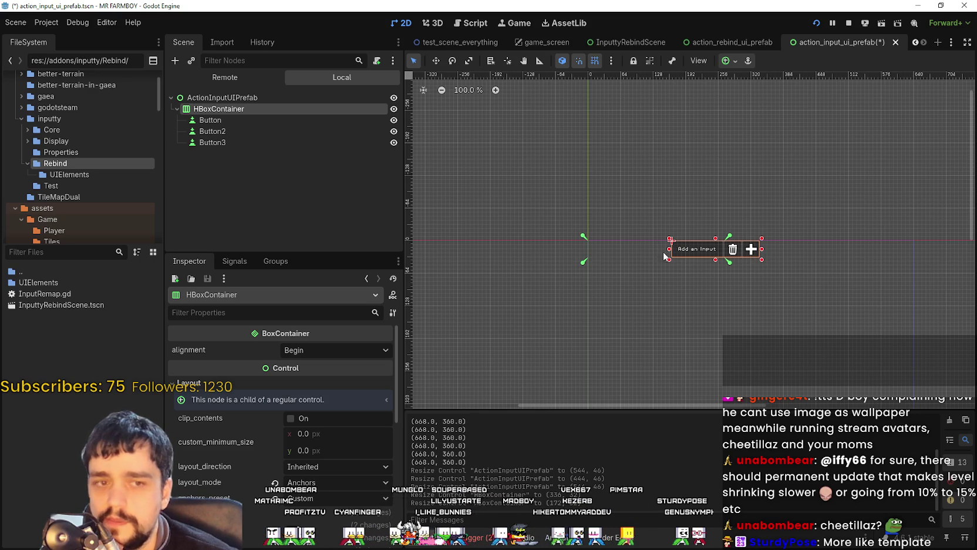
scroll(642, 253, up, 1)
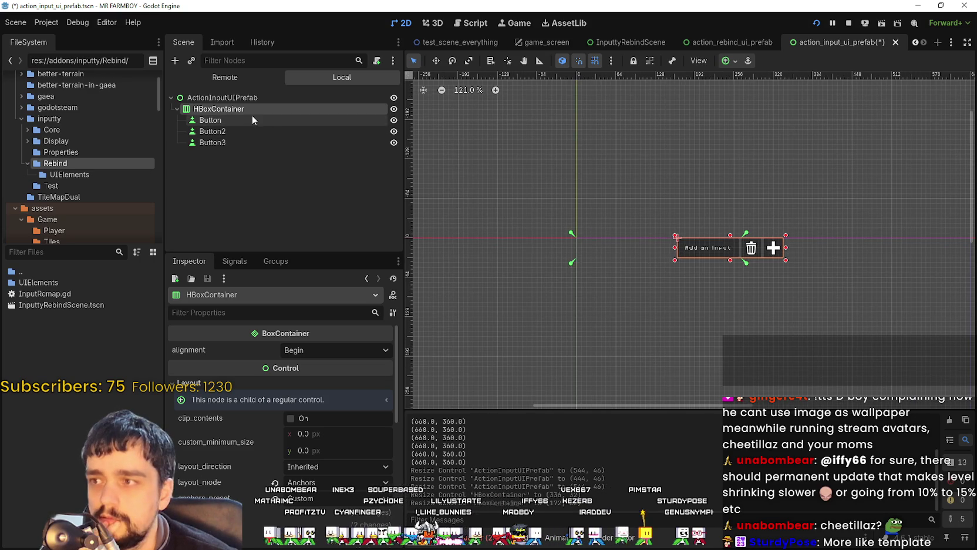
Step: Narrow the root from its right side and reduce its height toward 320×32
click(254, 97)
drag(918, 256, 801, 259)
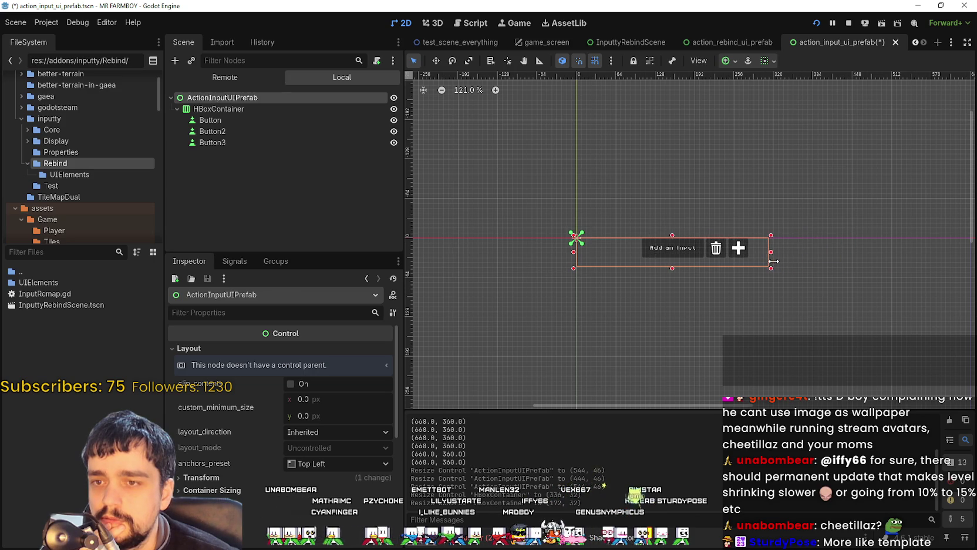
scroll(779, 259, up, 1)
click(223, 109)
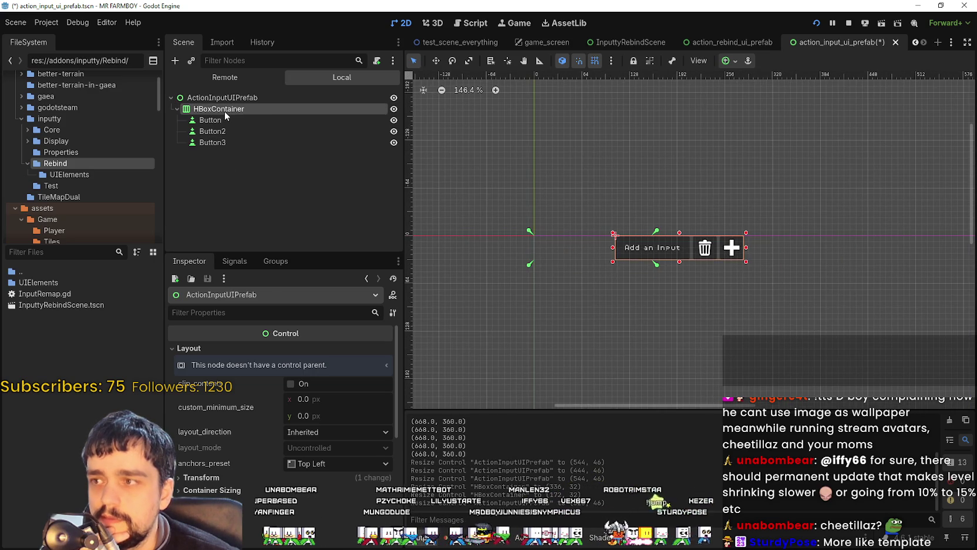
scroll(708, 248, up, 1)
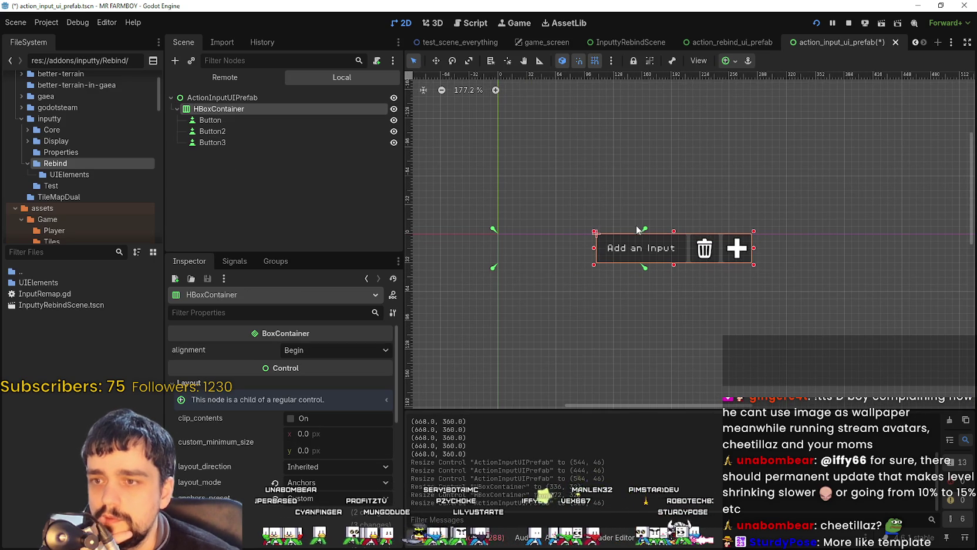
click(229, 97)
click(238, 109)
drag(643, 277, 649, 253)
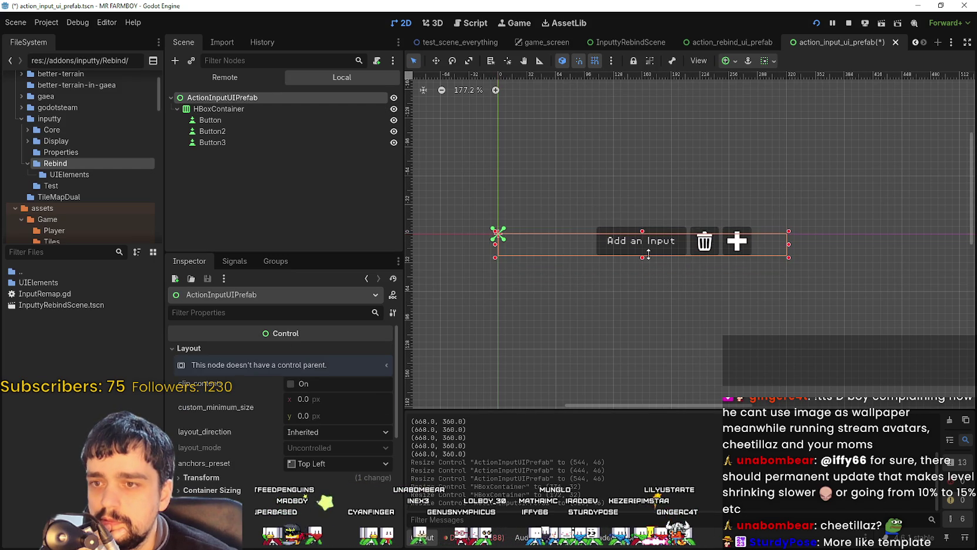
scroll(646, 257, up, 8)
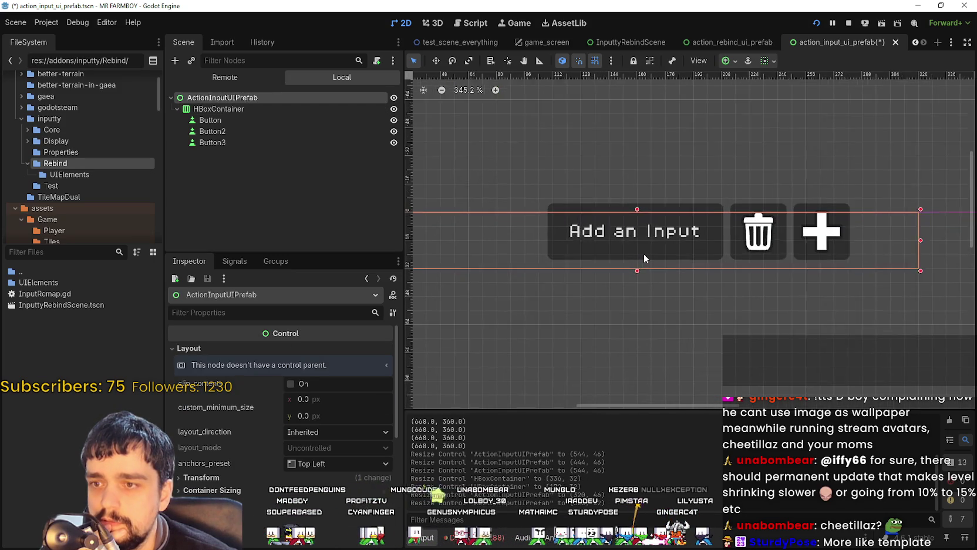
Step: Move the HBoxContainer row down and right, nudging it one unit right
click(235, 108)
scroll(629, 222, down, 4)
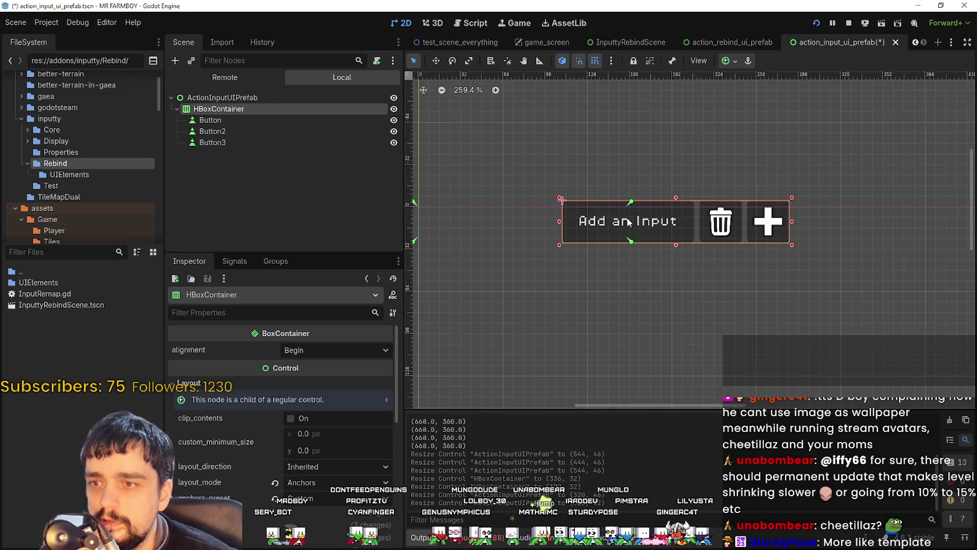
click(630, 226)
click(273, 110)
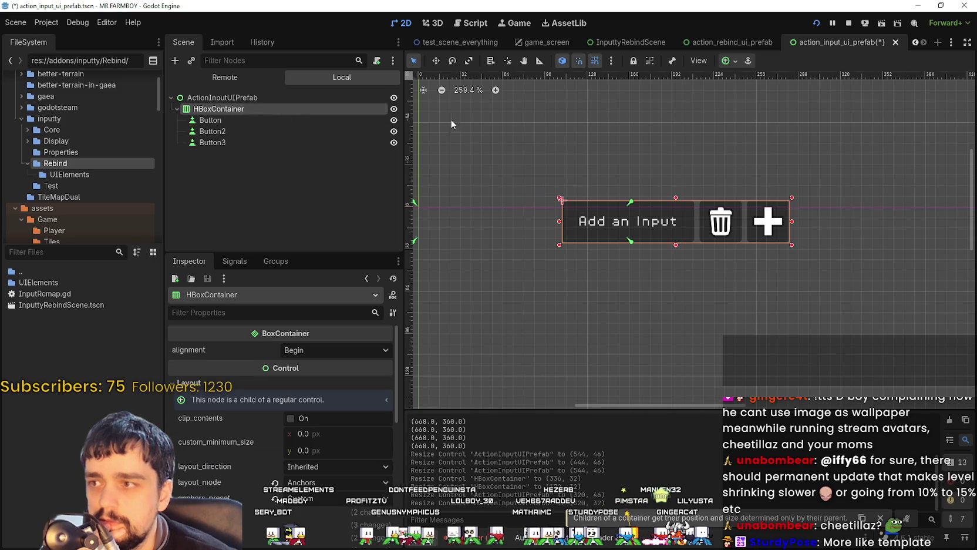
mouse_move(629, 218)
mouse_down()
mouse_move(635, 226)
mouse_move(726, 226)
mouse_move(712, 225)
mouse_up()
click(261, 97)
click(276, 109)
scroll(705, 225, up, 3)
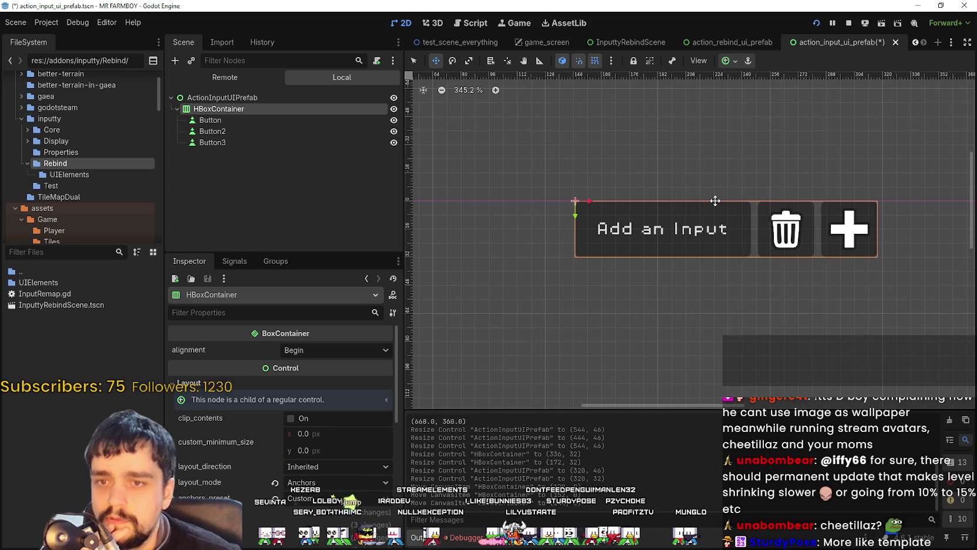
key(Right)
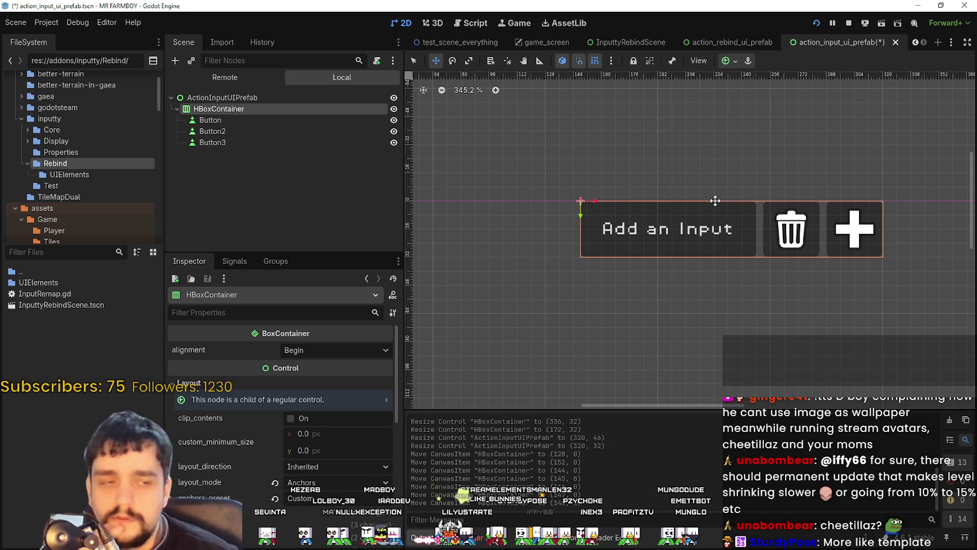
click(223, 98)
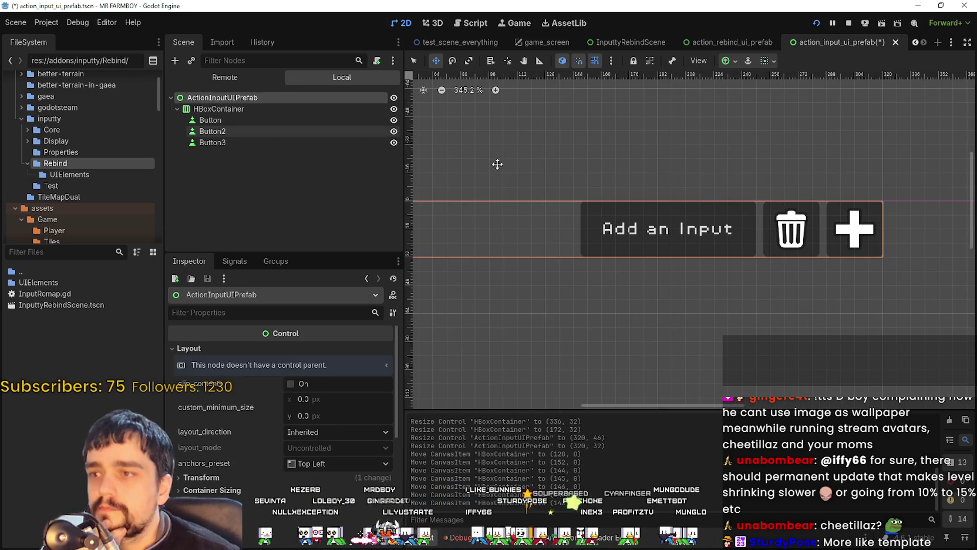
Step: Stretch the ActionInputUIPrefab root's anchors to Full Rect
scroll(458, 188, down, 5)
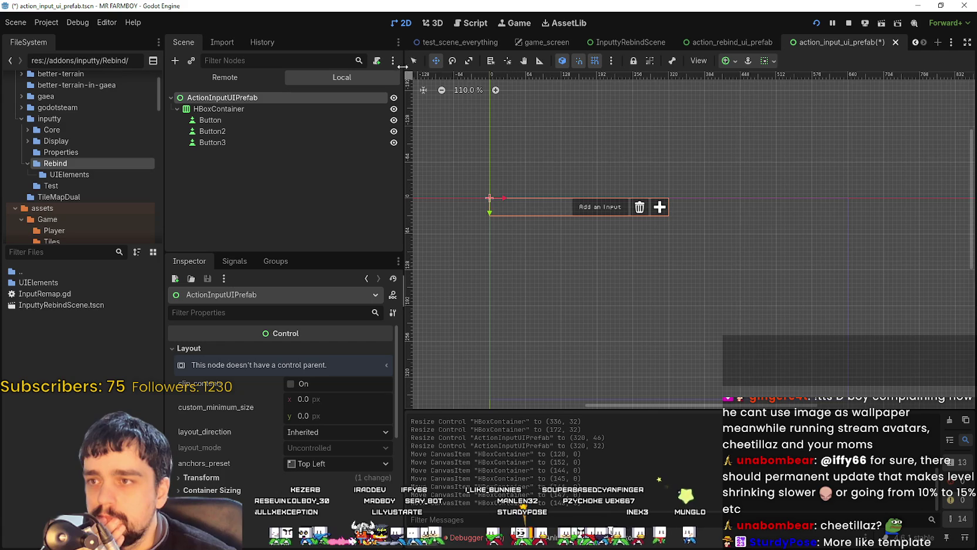
scroll(523, 184, up, 4)
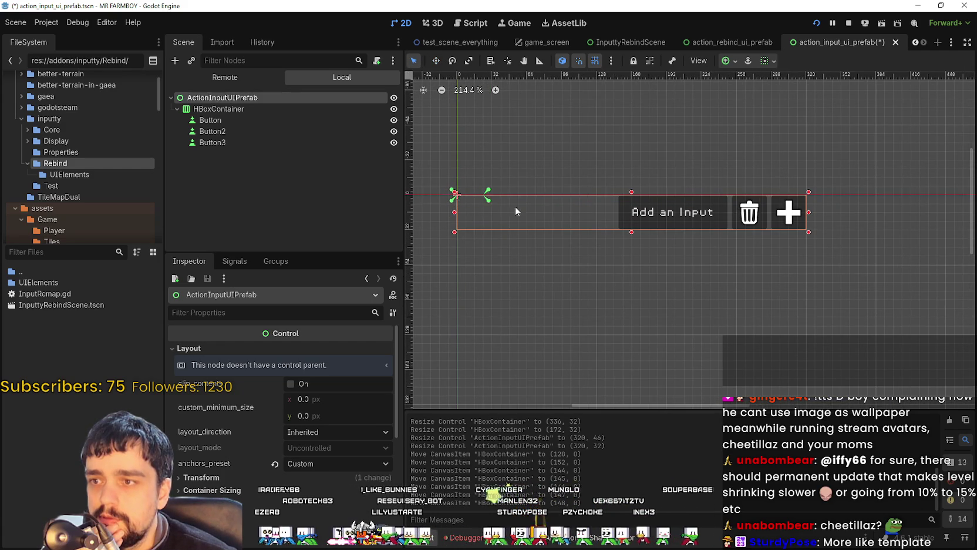
click(809, 235)
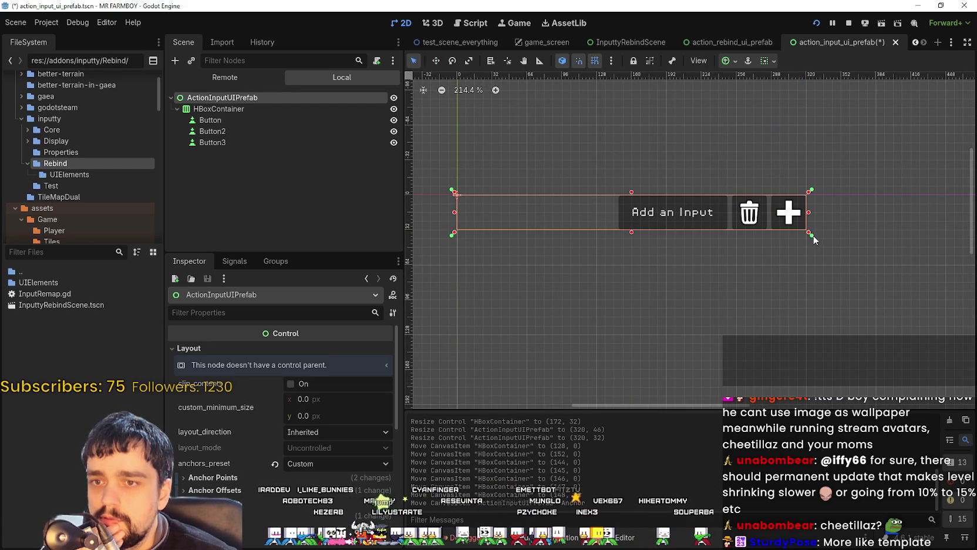
scroll(474, 238, up, 3)
Step: Check the HBoxContainer's layout and save the action_input_ui_prefab scene
click(252, 109)
scroll(680, 218, down, 4)
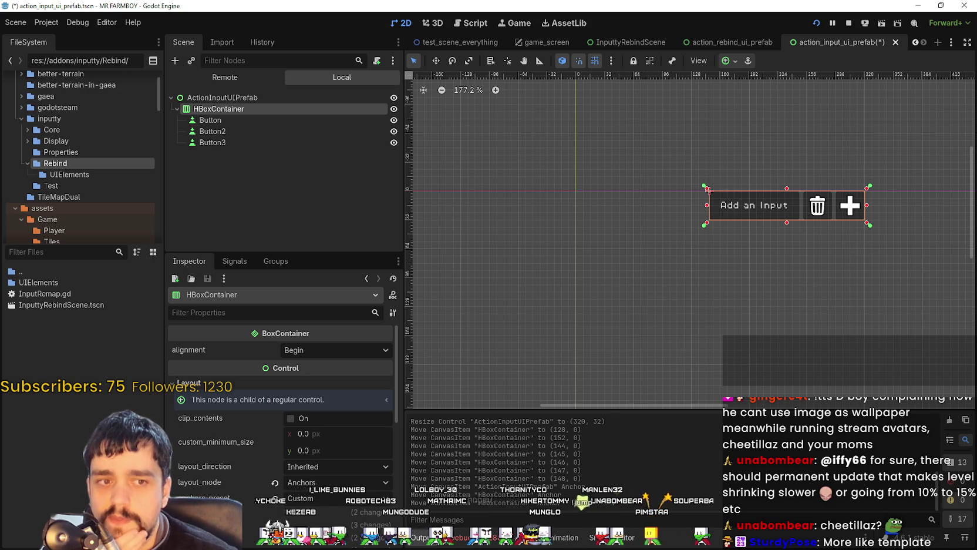
scroll(903, 238, down, 3)
drag(902, 238, 714, 212)
key(ctrl+s)
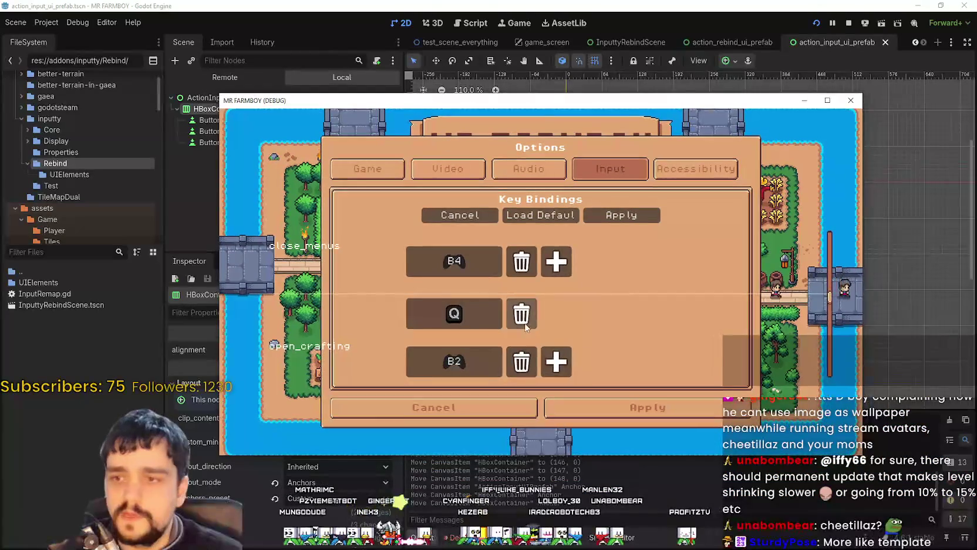
Step: Save action_input_ui_prefab again and switch to the action_rebind_ui_prefab scene
scroll(643, 280, down, 2)
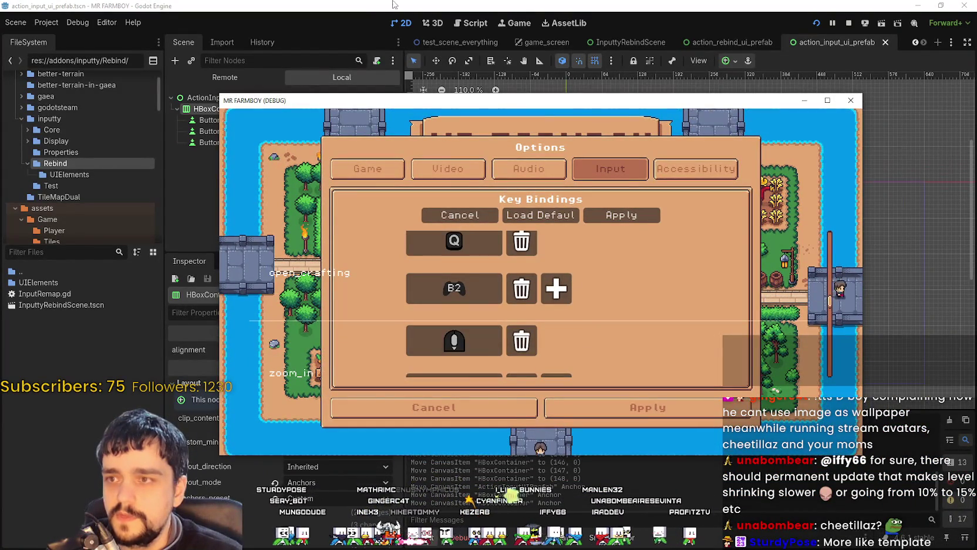
click(208, 97)
scroll(782, 181, down, 2)
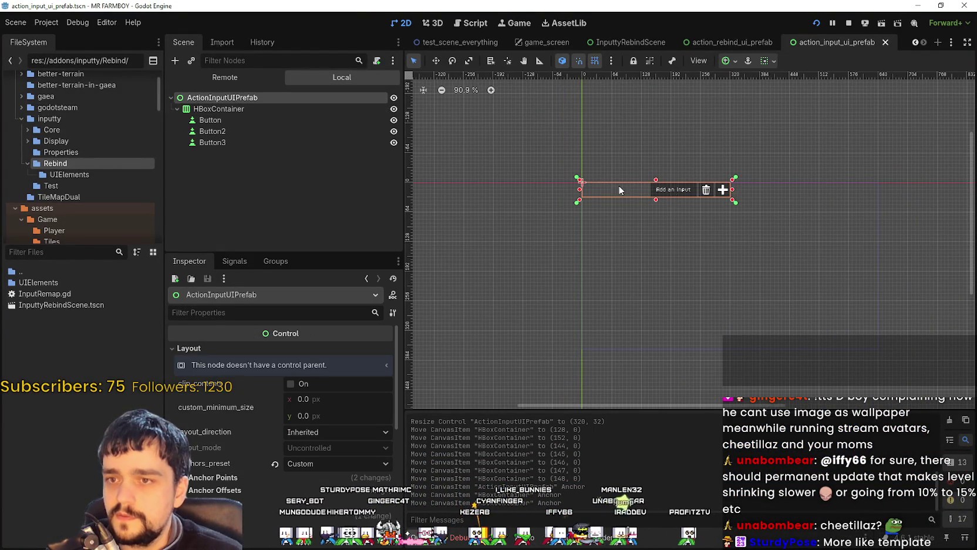
scroll(664, 223, up, 5)
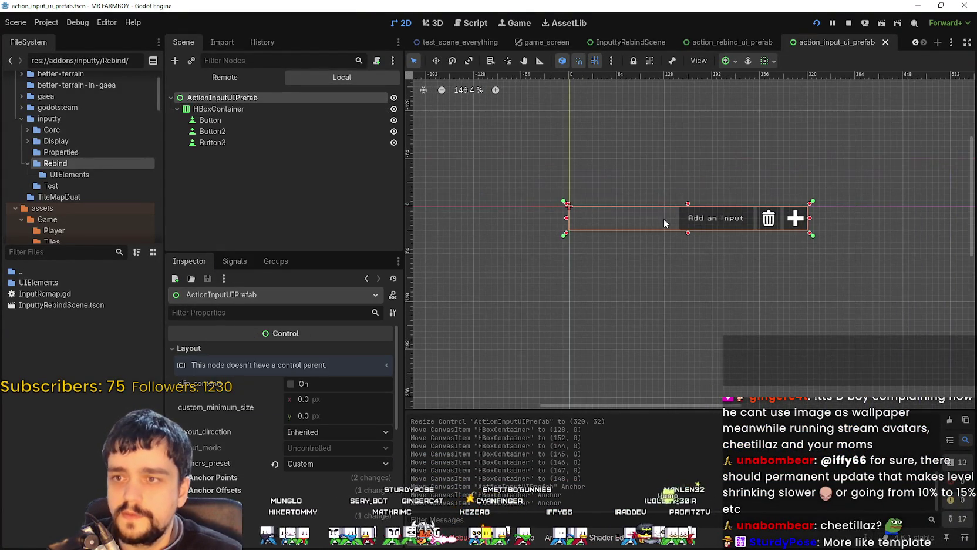
scroll(794, 227, up, 3)
key(ctrl+s)
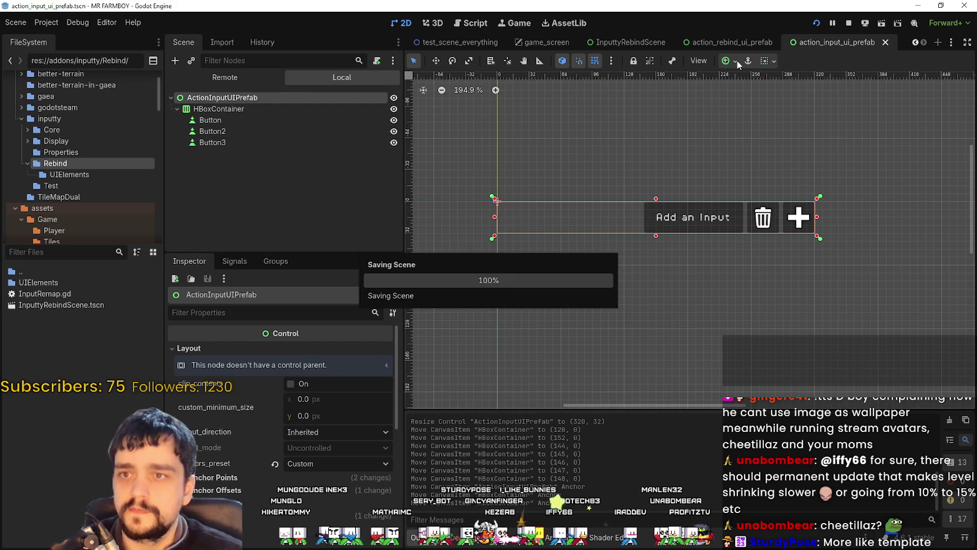
click(723, 42)
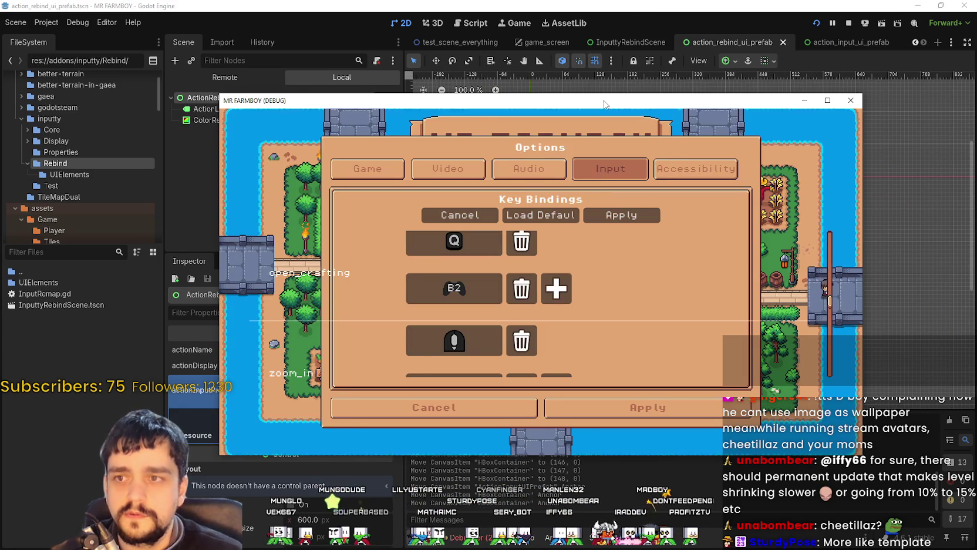
Step: Shift the Action Name label left toward the rebind row's left edge
key(super+shift+Right)
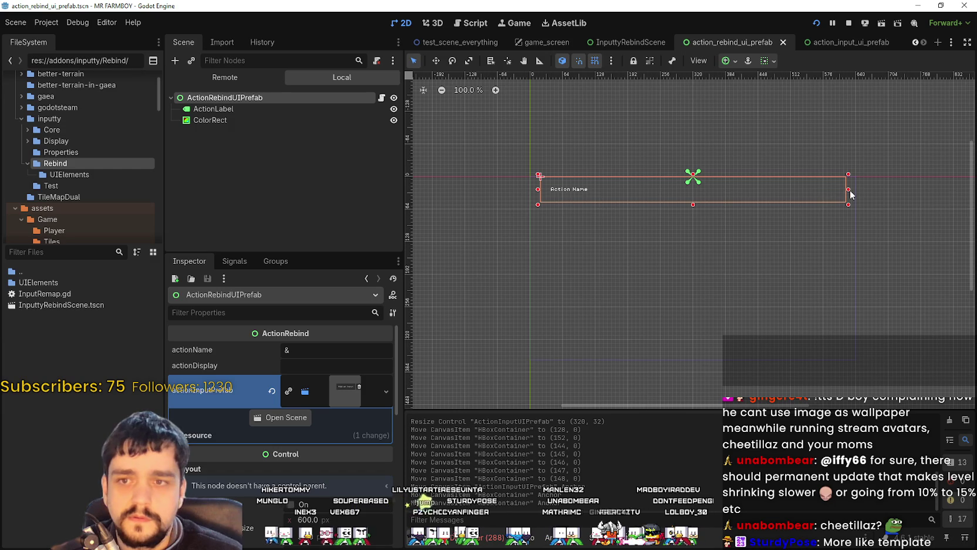
click(236, 108)
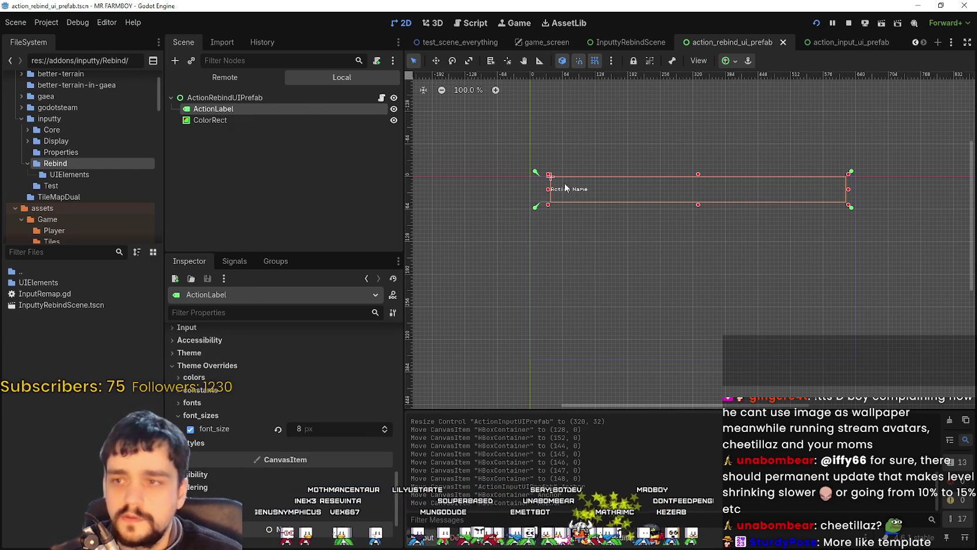
scroll(565, 183, up, 3)
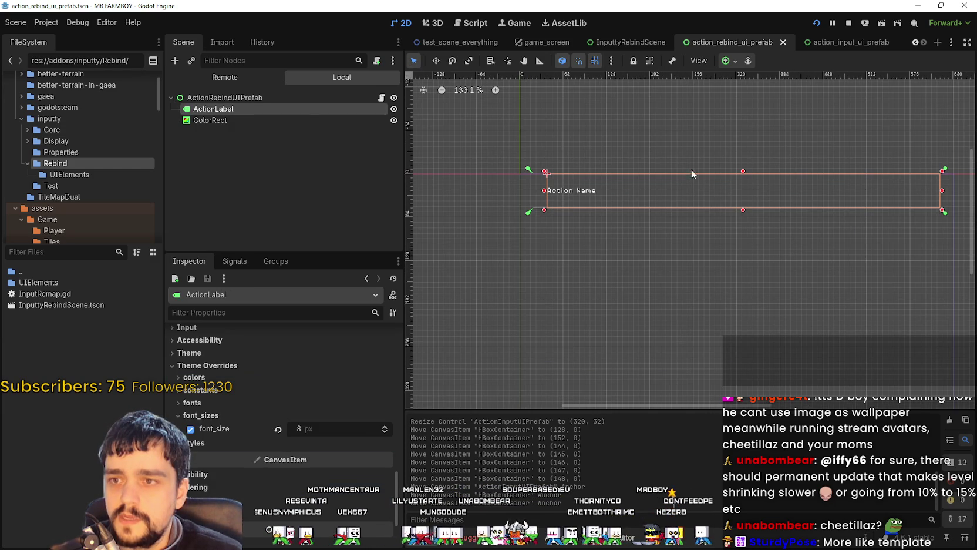
mouse_move(623, 199)
mouse_down()
mouse_move(599, 192)
mouse_move(618, 190)
mouse_up()
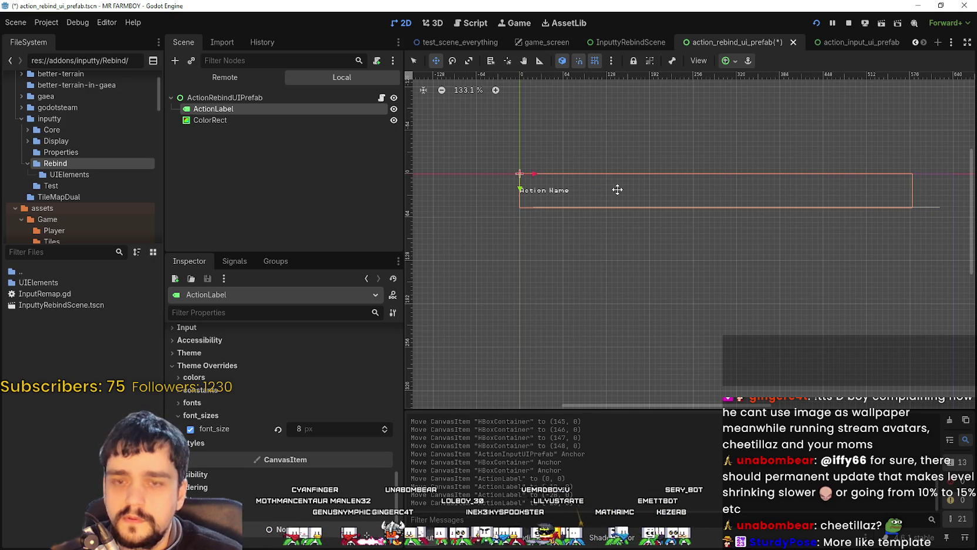
click(277, 97)
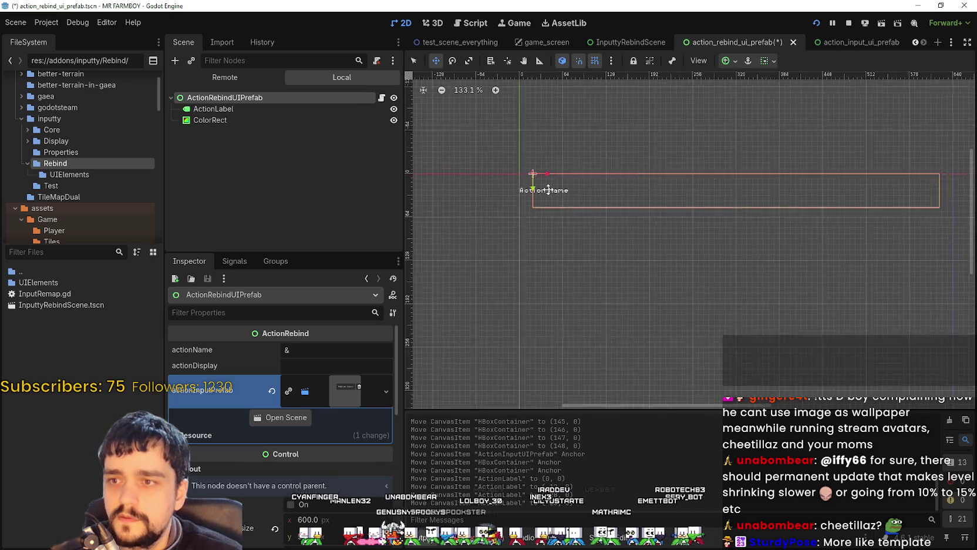
scroll(550, 191, up, 1)
scroll(562, 197, down, 2)
drag(616, 195, 622, 192)
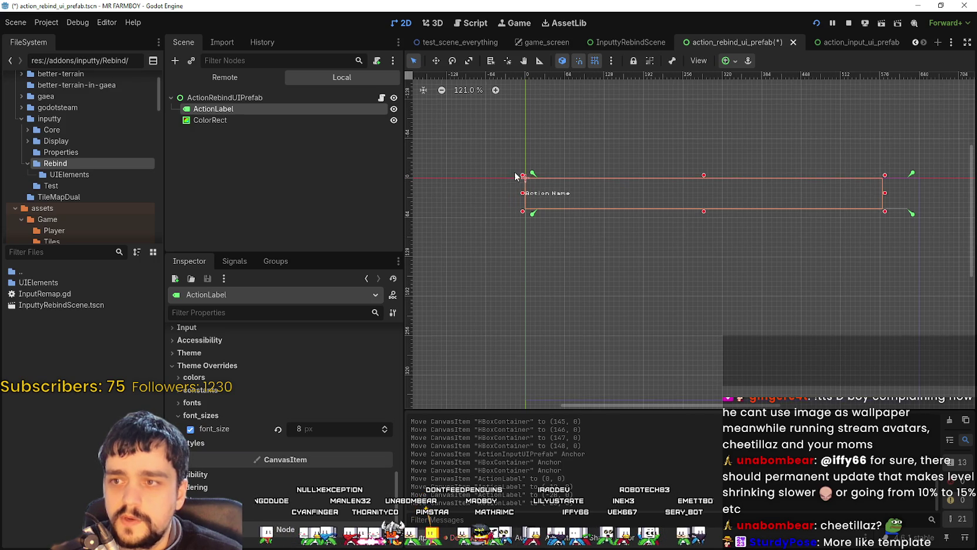
Step: Shift the rebind row 12 px left and the Action Name label 12 px right
scroll(526, 176, up, 5)
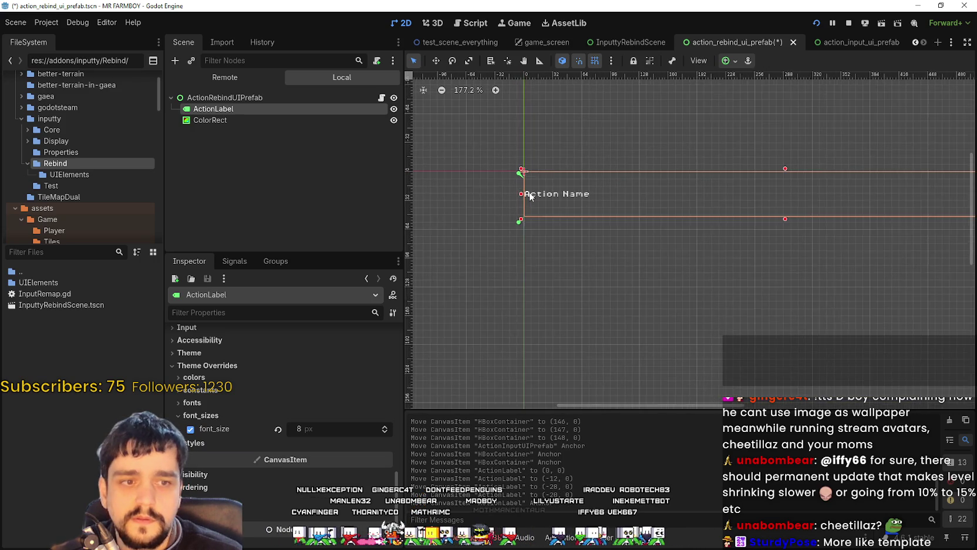
scroll(541, 217, down, 3)
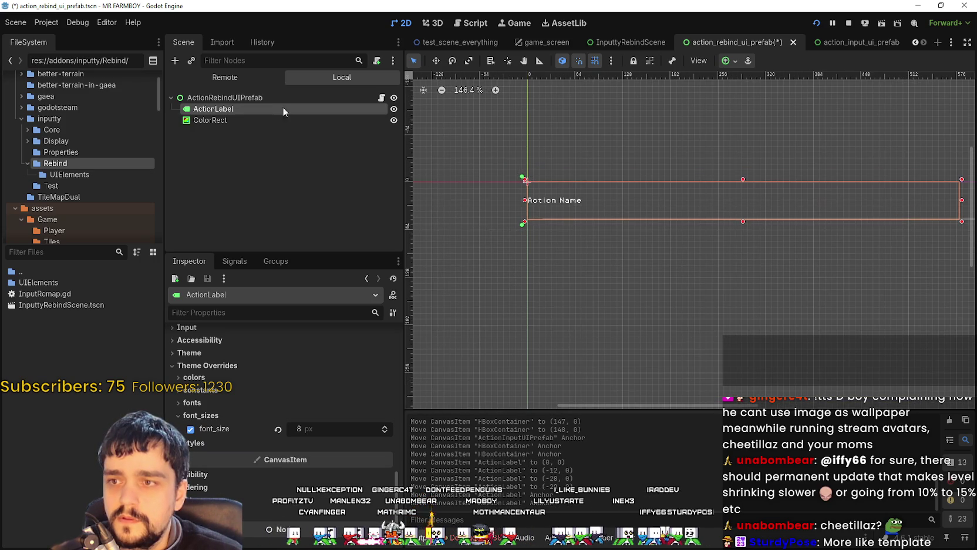
click(273, 97)
scroll(647, 185, down, 2)
scroll(654, 183, down, 1)
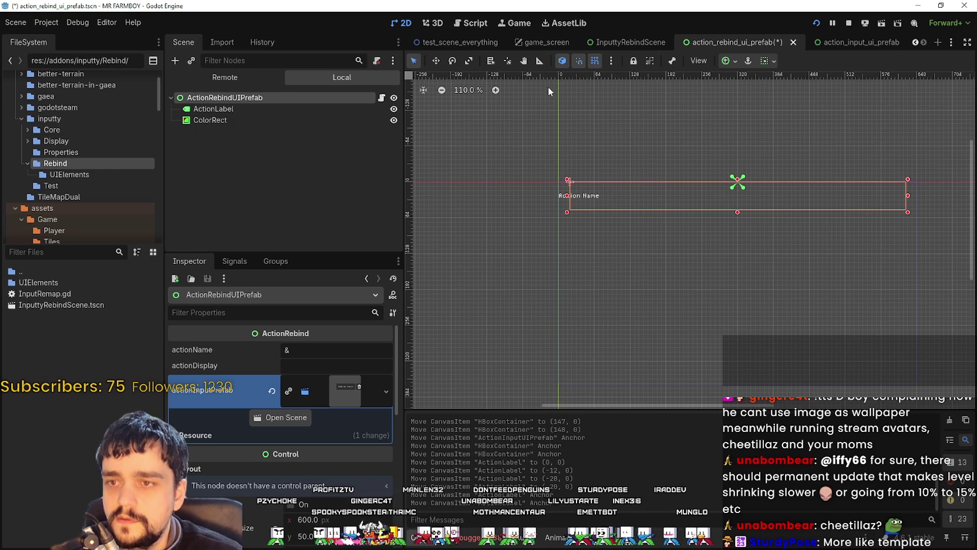
drag(666, 199, 660, 198)
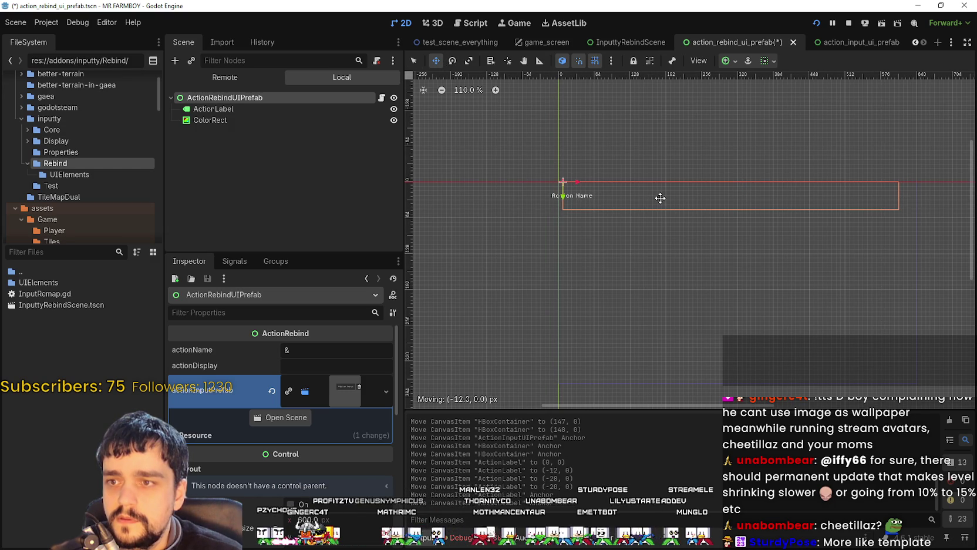
click(269, 109)
scroll(588, 194, up, 2)
drag(582, 198, 605, 199)
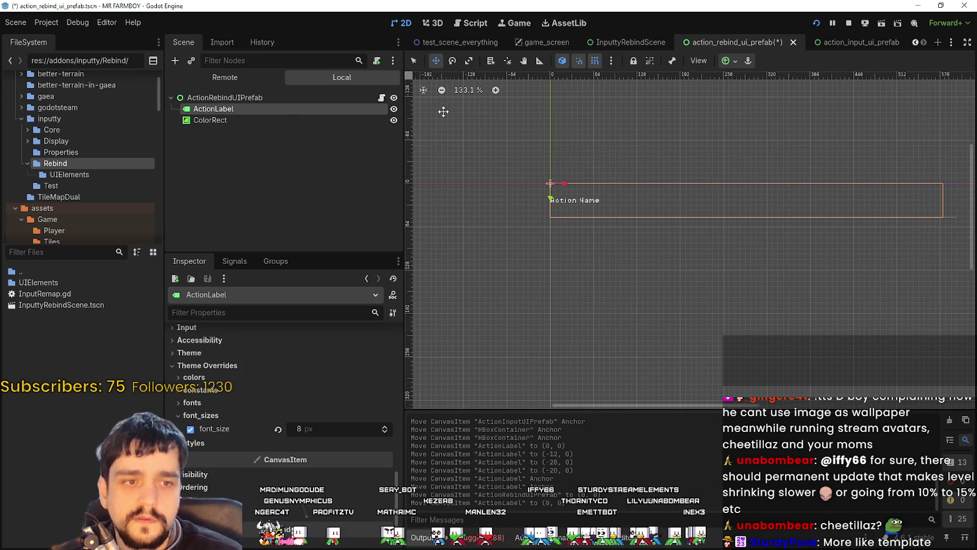
Step: Move the ActionRebindUIPrefab root's anchors out to its left and bottom edges
click(225, 97)
scroll(639, 171, down, 3)
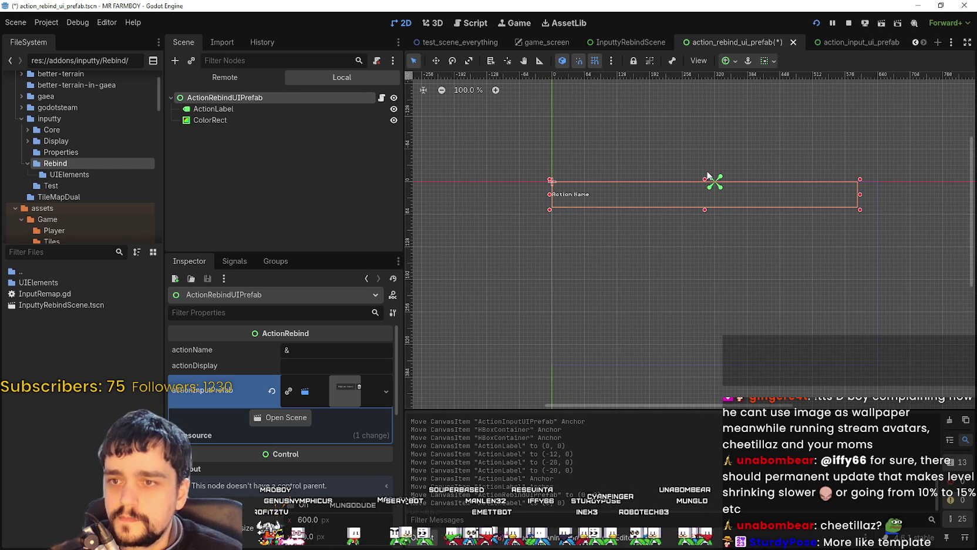
drag(713, 181, 551, 178)
scroll(551, 179, up, 3)
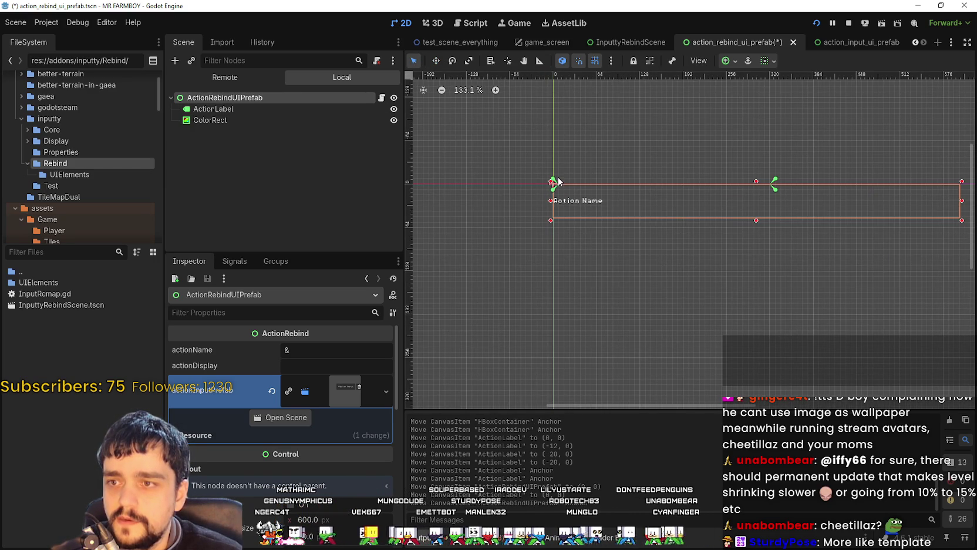
scroll(551, 194, up, 1)
drag(549, 190, 551, 225)
scroll(830, 207, down, 4)
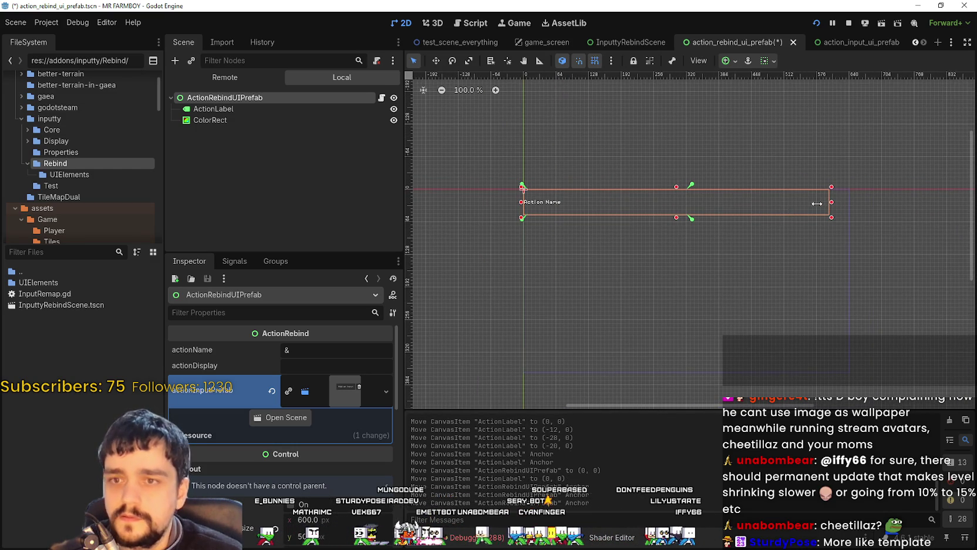
scroll(282, 510, down, 3)
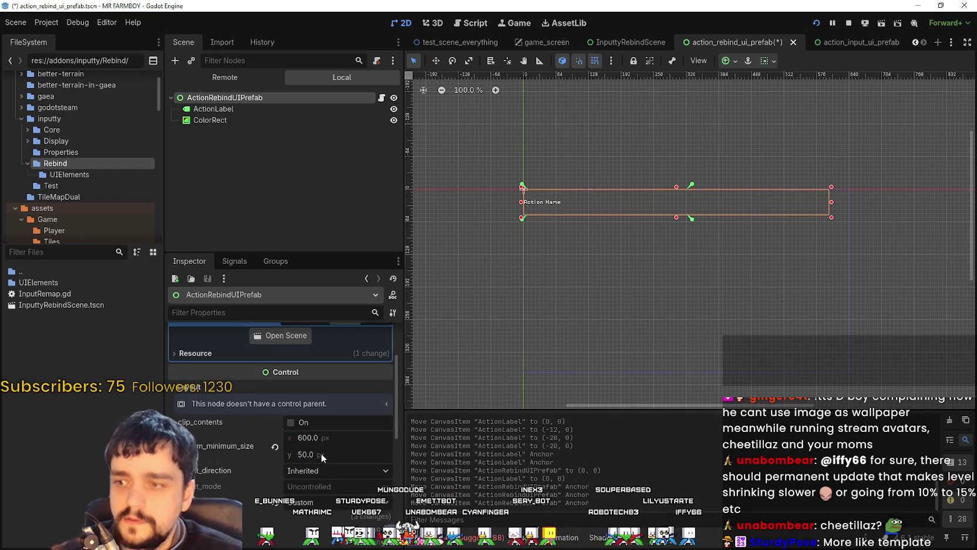
Step: Set the ActionRebindUIPrefab root's custom minimum width to 420 px
key(alt+Tab)
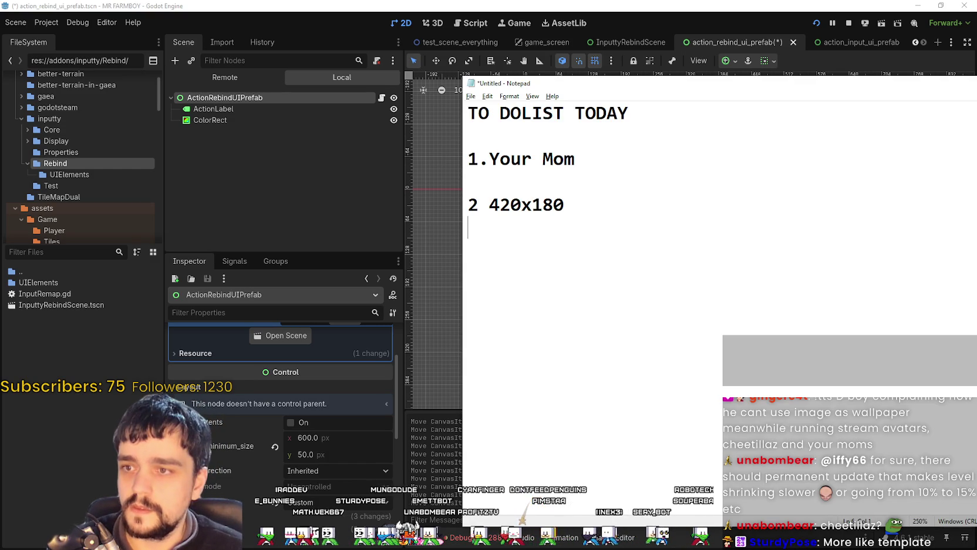
click(329, 434)
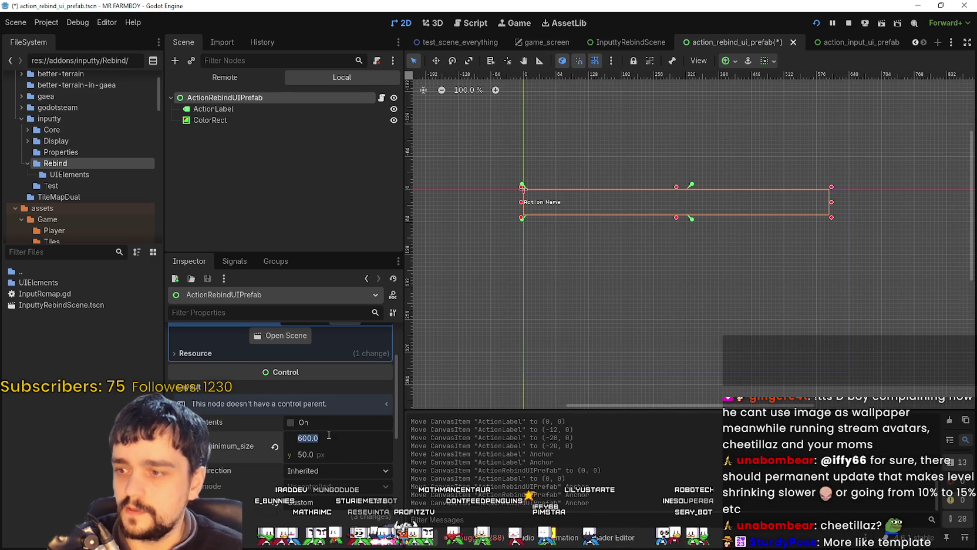
text(420)
key(Return)
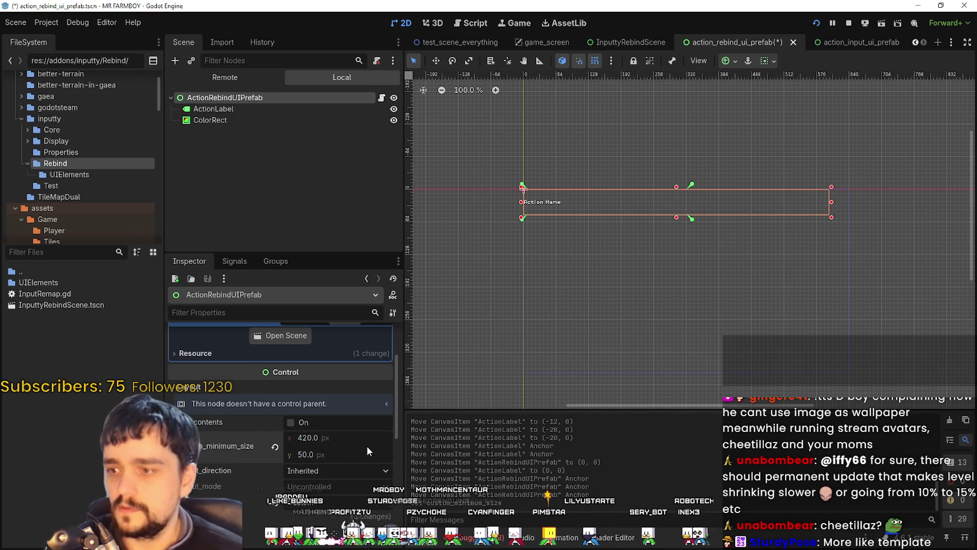
Step: Try a 180 px minimum height, undo it, then drag the height down to about 39 px
click(340, 451)
key(alt+Tab)
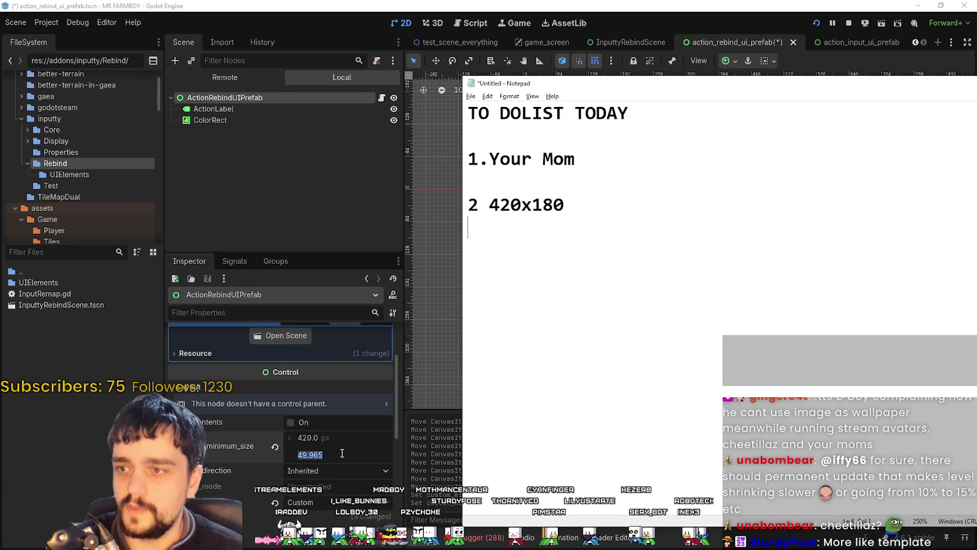
key(alt+Tab)
text(18)
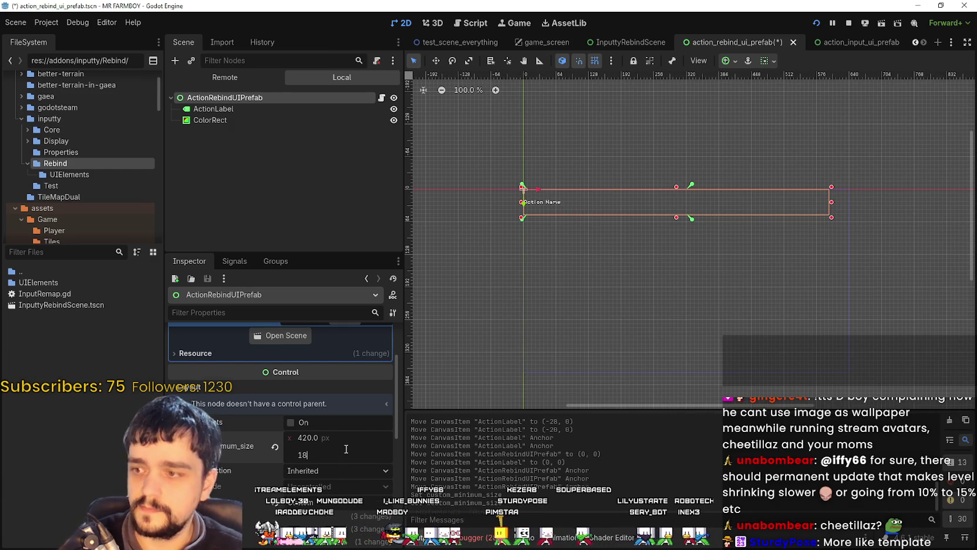
text(0.0)
key(Return)
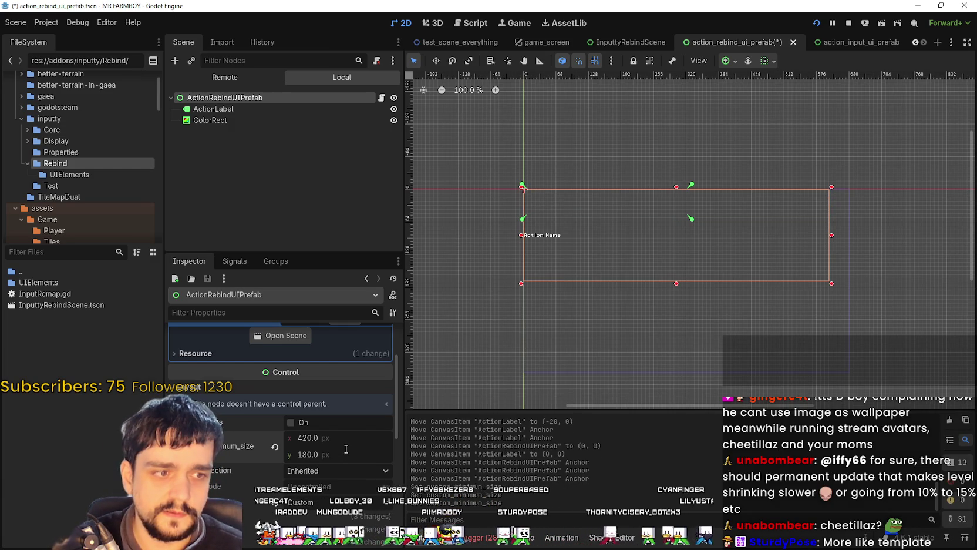
key(ctrl+z)
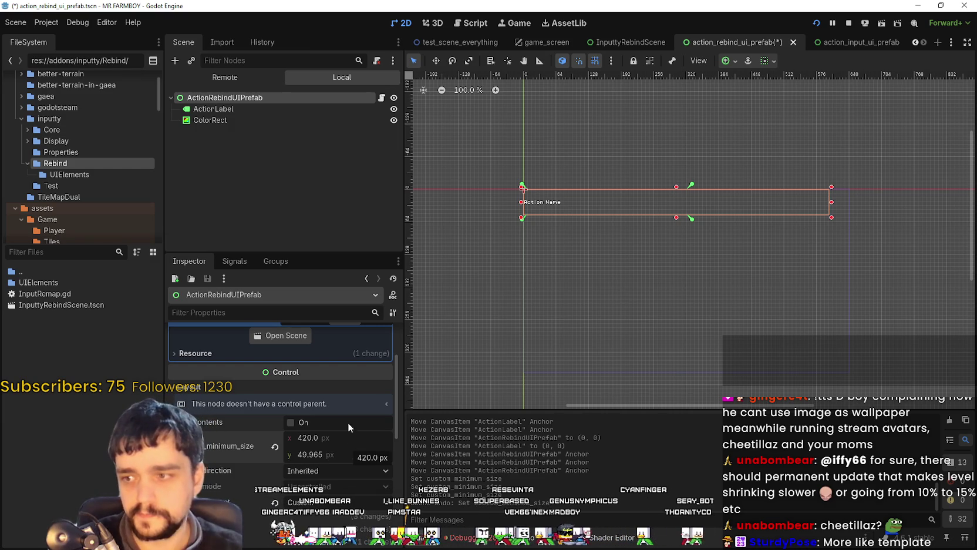
drag(317, 456, 273, 456)
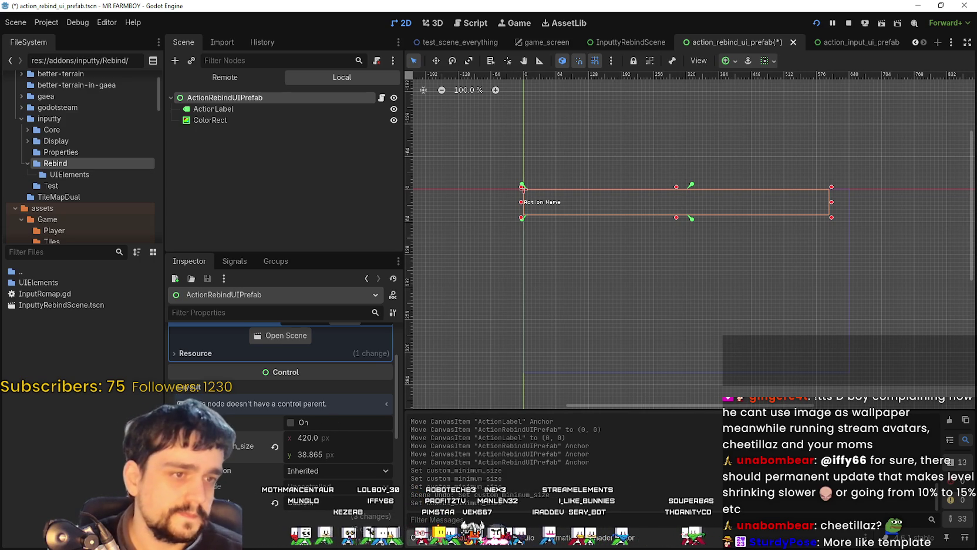
Step: Fine-tune the root's minimum height and shift its anchors right and down on the canvas
drag(276, 456, 286, 456)
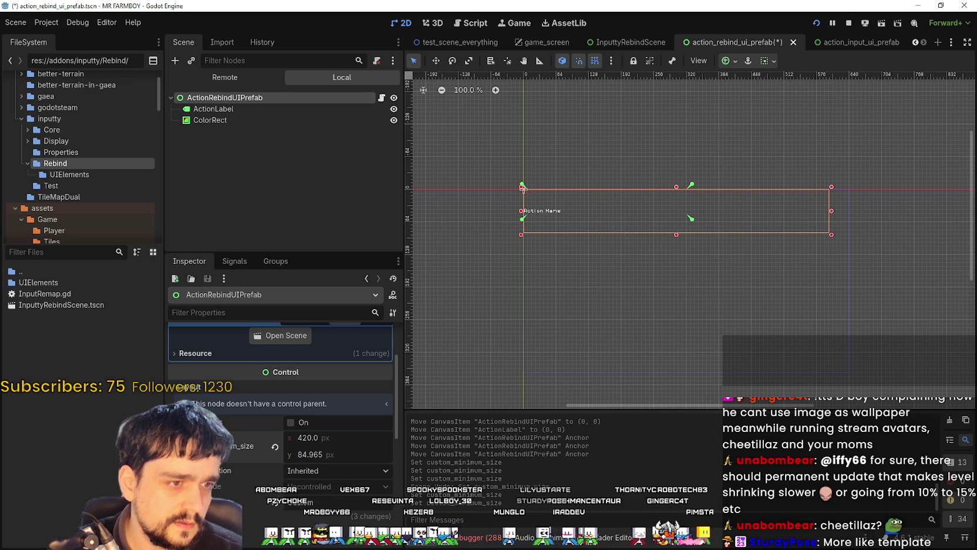
drag(317, 457, 302, 457)
scroll(705, 211, up, 1)
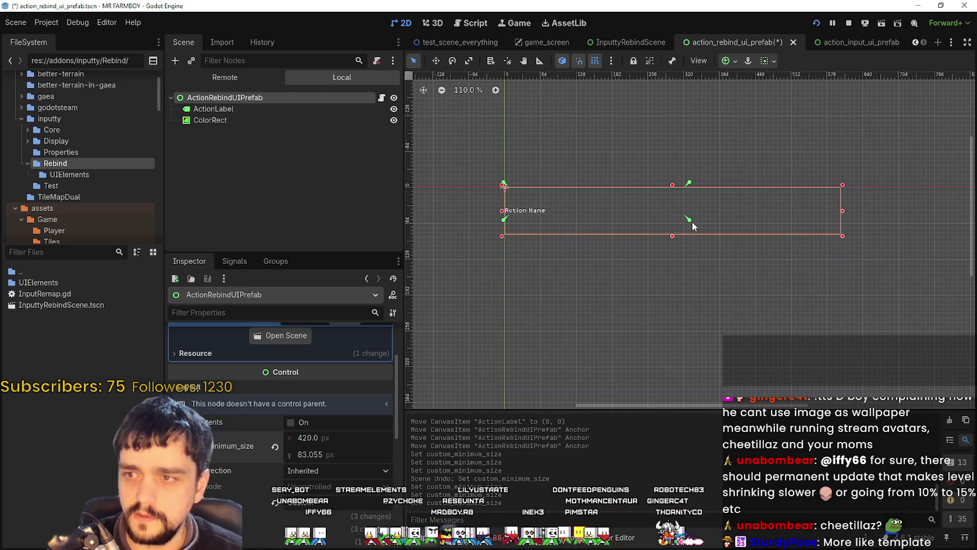
drag(691, 220, 707, 229)
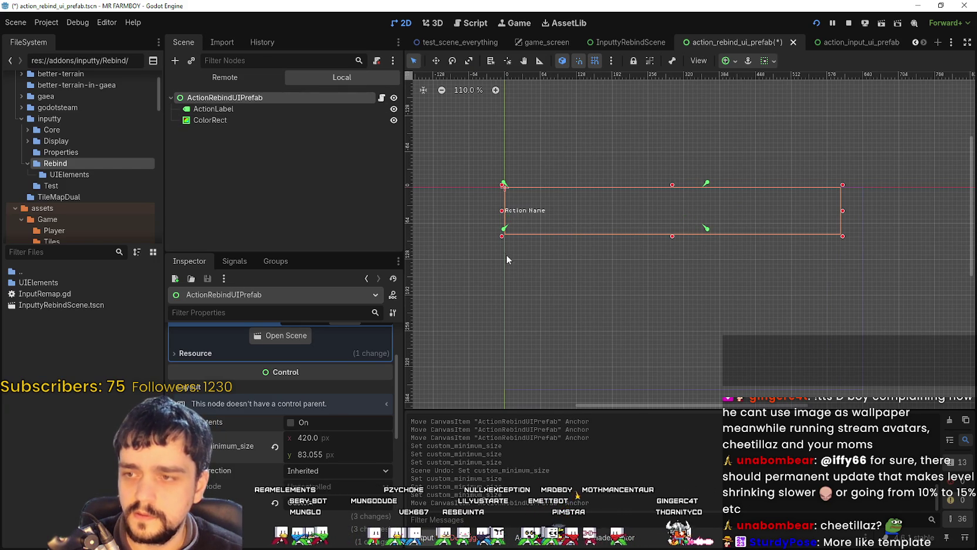
drag(500, 240, 501, 240)
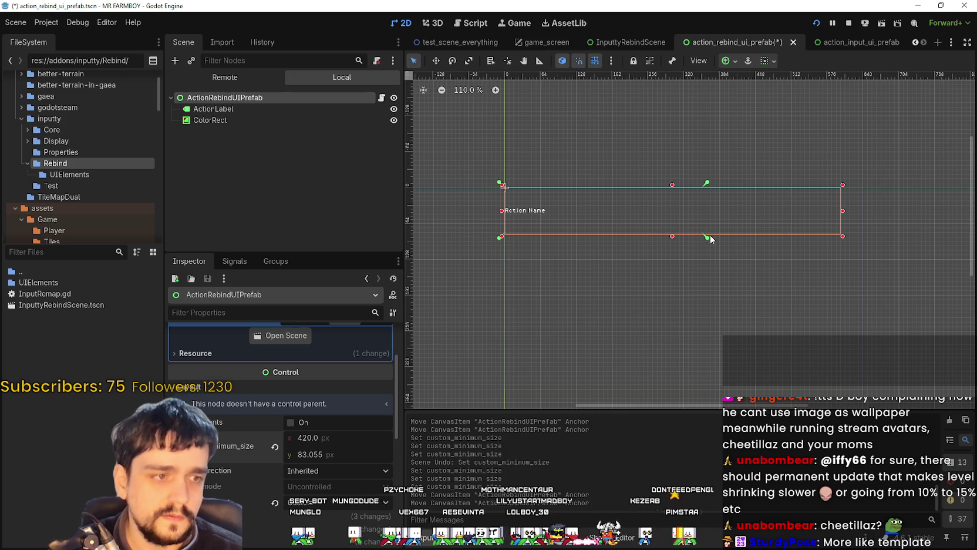
Step: Raise the root's minimum height to about 90 px and reopen the height field for editing
drag(348, 458, 367, 458)
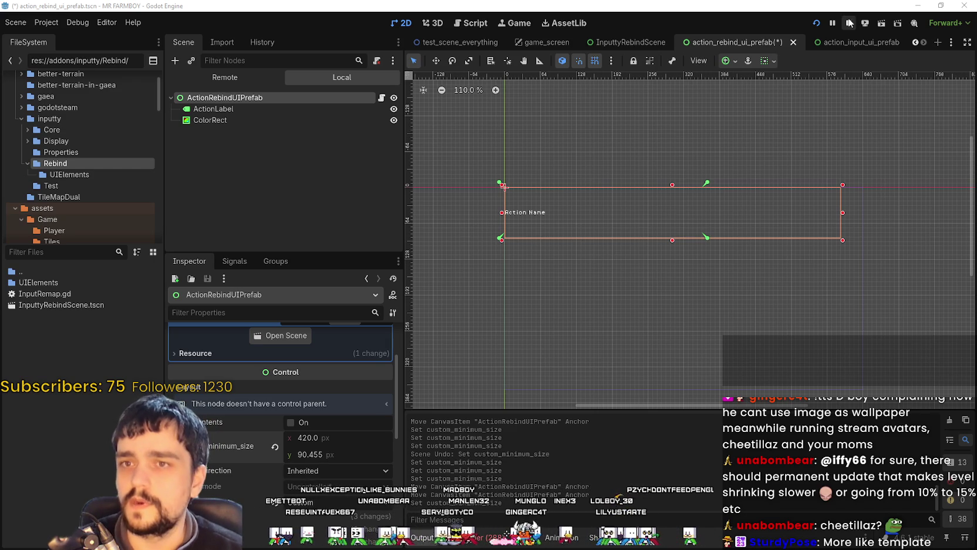
scroll(510, 248, up, 2)
scroll(510, 246, down, 2)
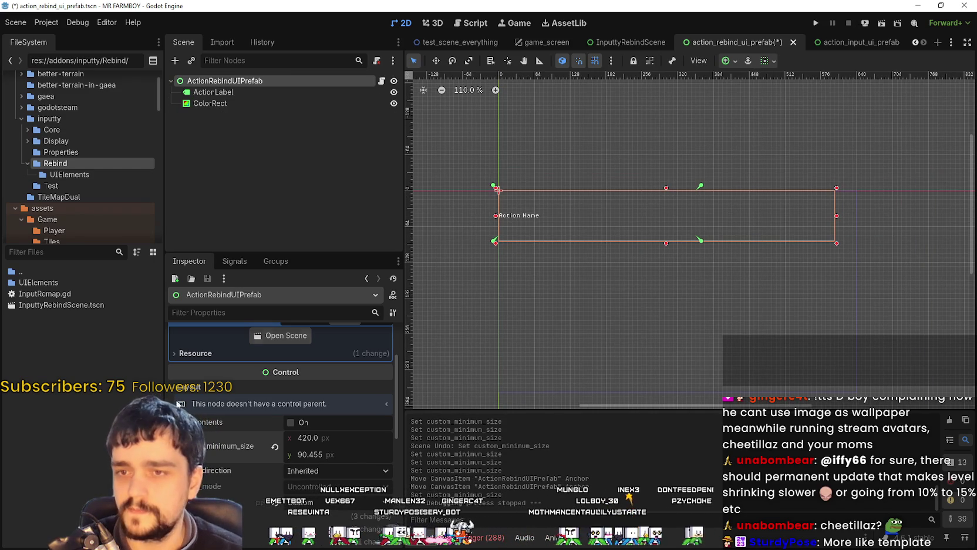
click(351, 453)
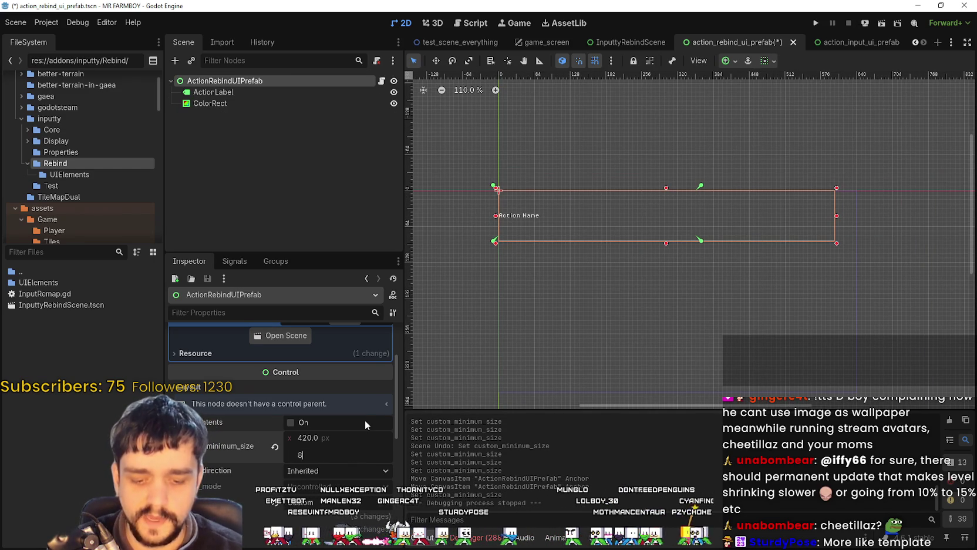
Step: Set the root's minimum height to 80 px, then to 40 px
text(80)
key(Return)
click(351, 454)
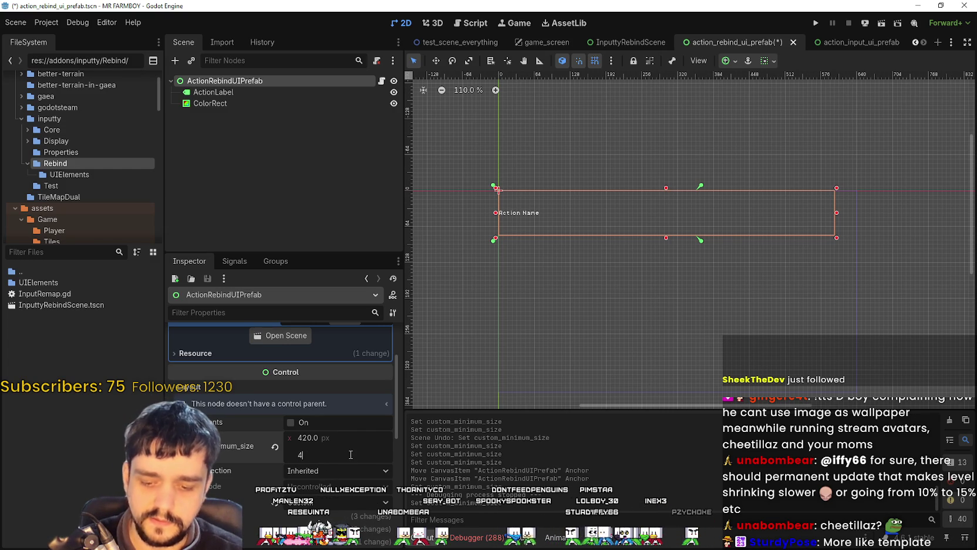
text(0.0)
key(Return)
scroll(619, 186, up, 6)
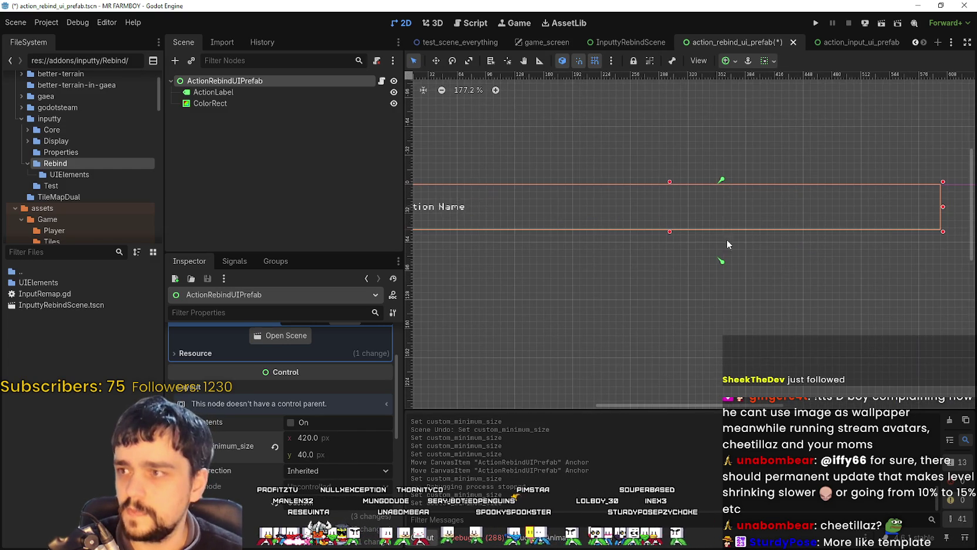
scroll(728, 239, down, 5)
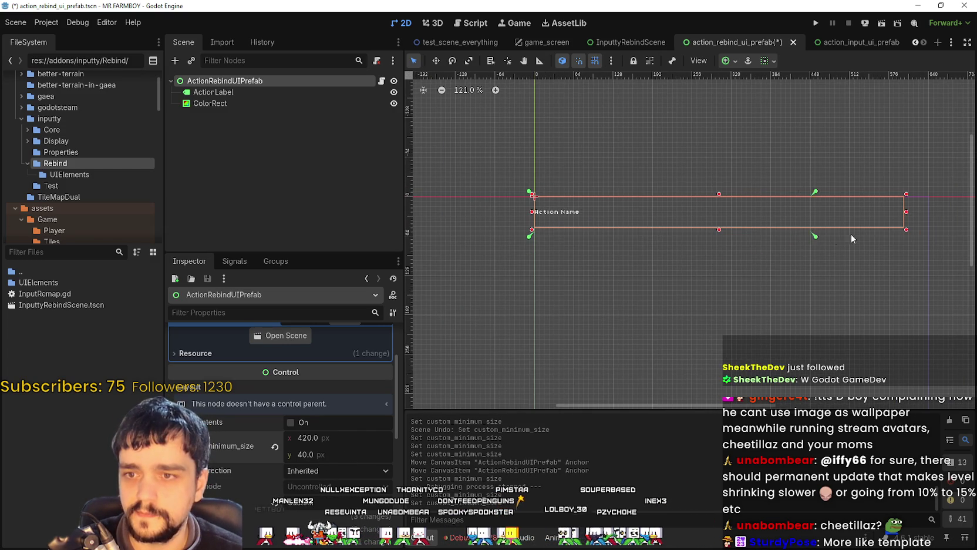
Step: Stretch the root's right anchors out to the row's right edge
drag(852, 233, 895, 235)
scroll(751, 214, up, 2)
scroll(472, 261, down, 1)
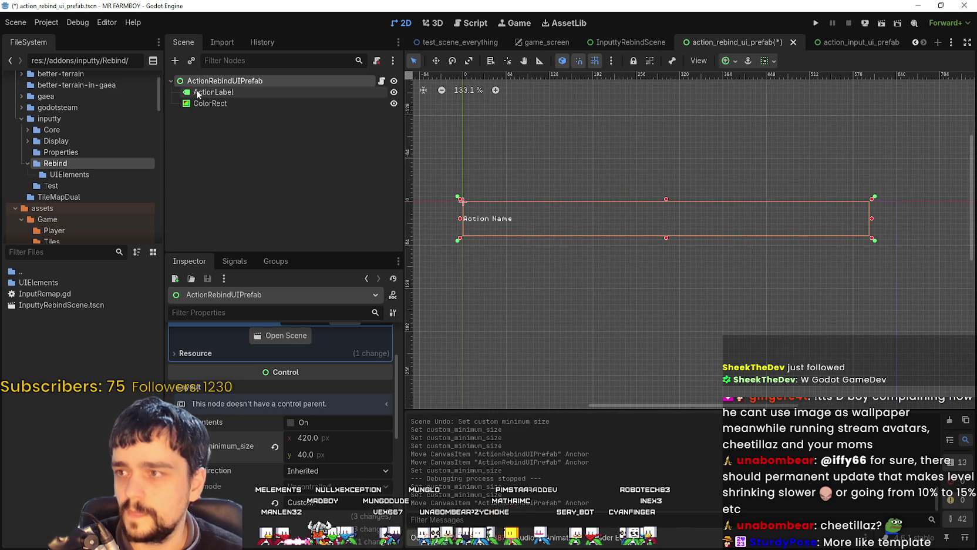
Step: Select the ActionLabel node, then the ColorRect node, to inspect them
click(198, 94)
scroll(446, 202, up, 5)
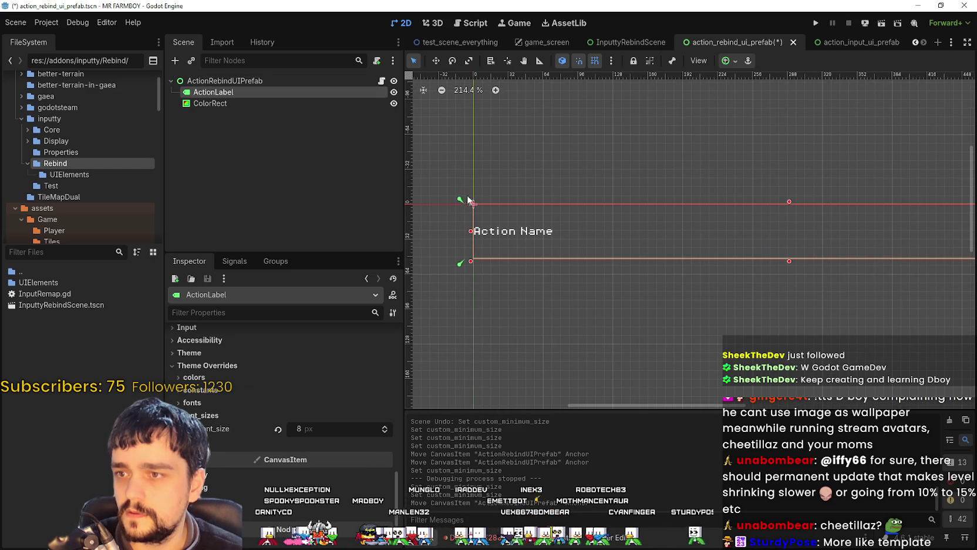
scroll(516, 211, down, 4)
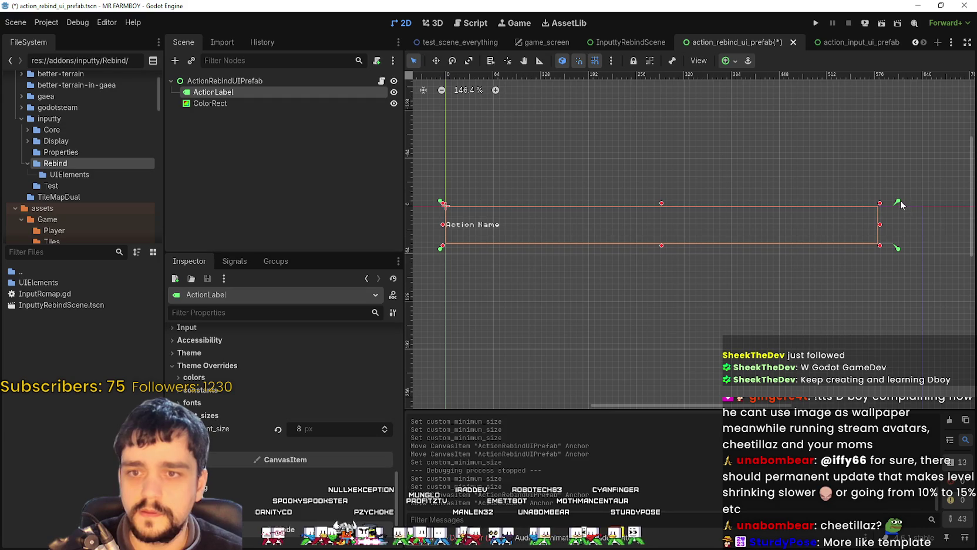
scroll(470, 268, down, 1)
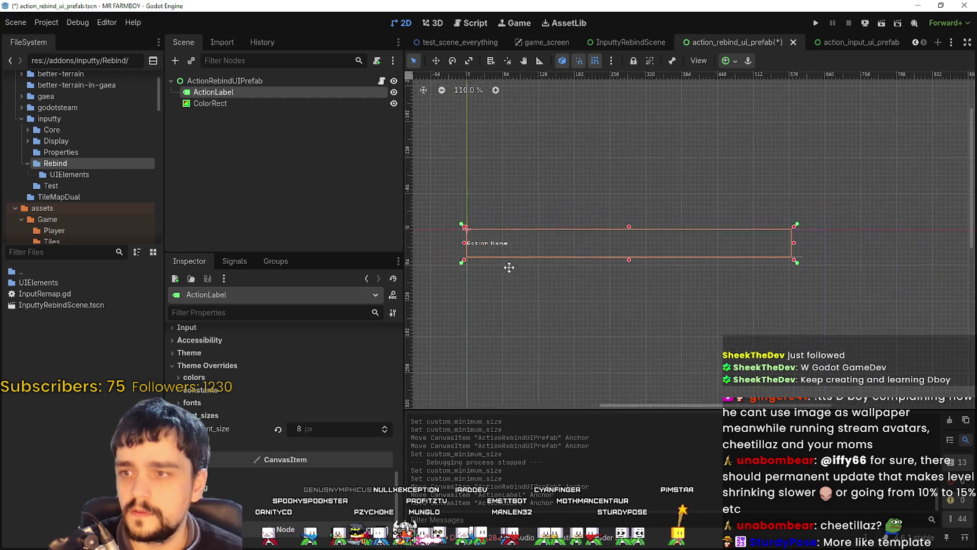
click(252, 101)
Step: Compare where the ActionLabel and ColorRect right edges end
scroll(494, 245, down, 3)
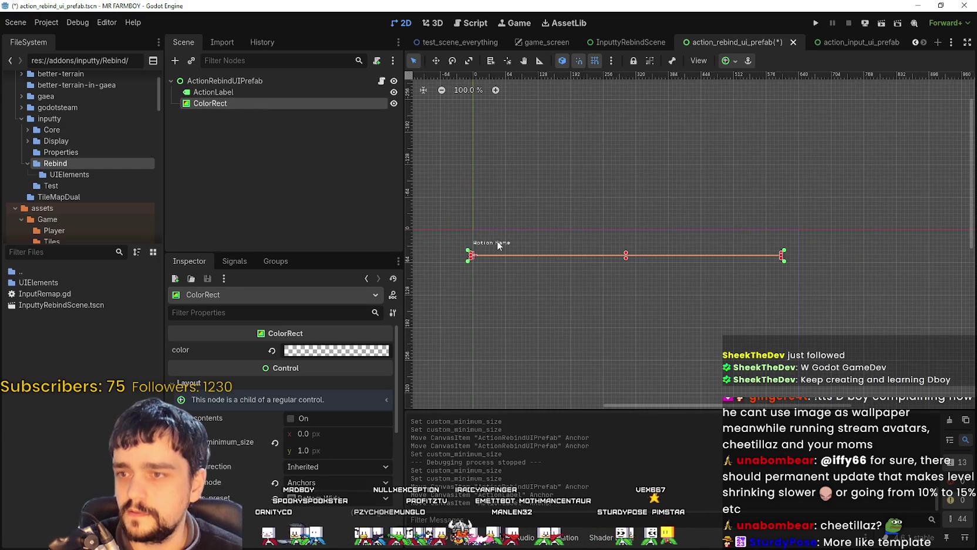
click(227, 90)
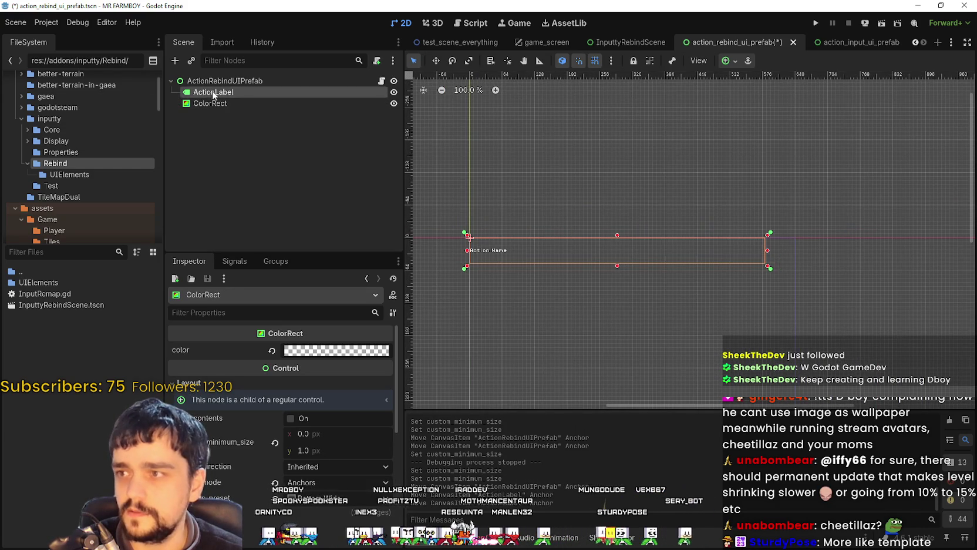
click(226, 101)
scroll(864, 271, up, 9)
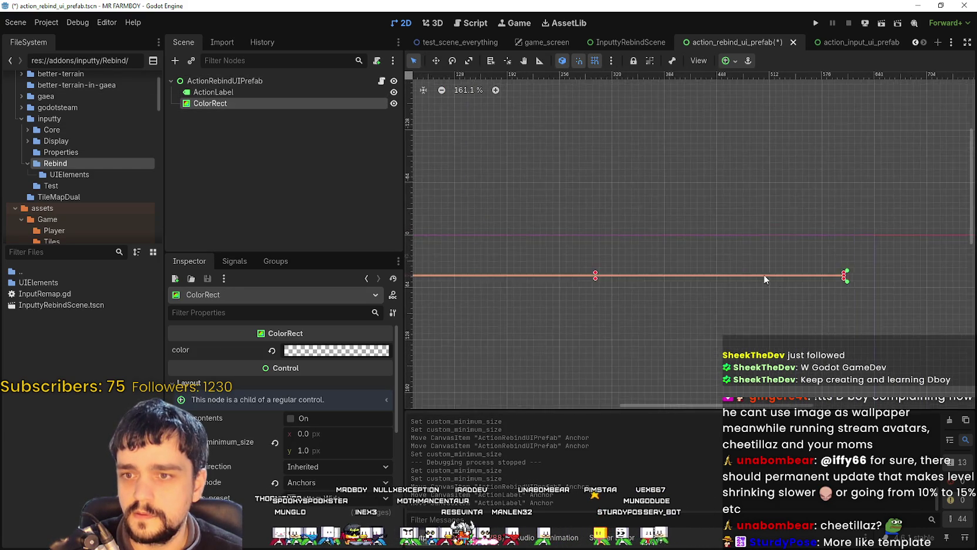
scroll(865, 274, up, 2)
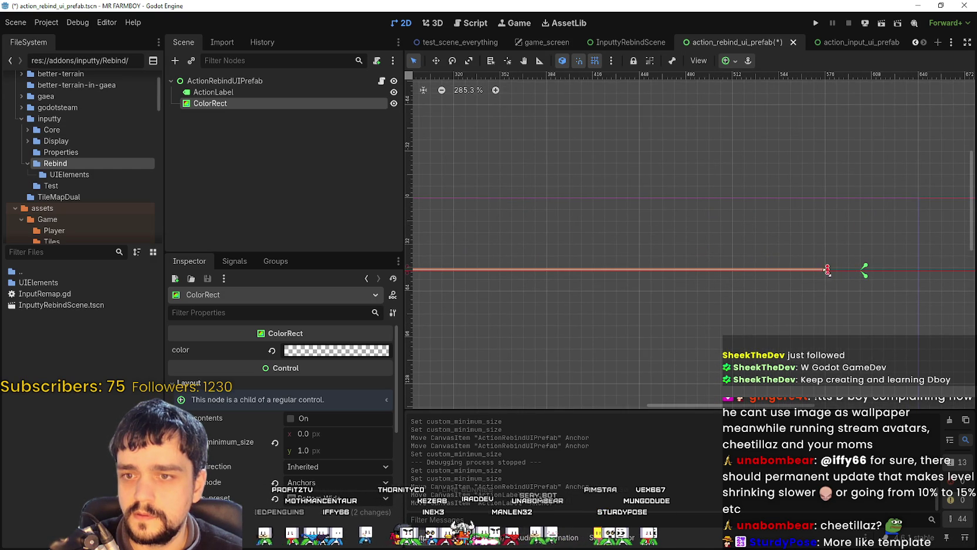
click(243, 92)
click(252, 103)
scroll(844, 278, up, 3)
click(277, 93)
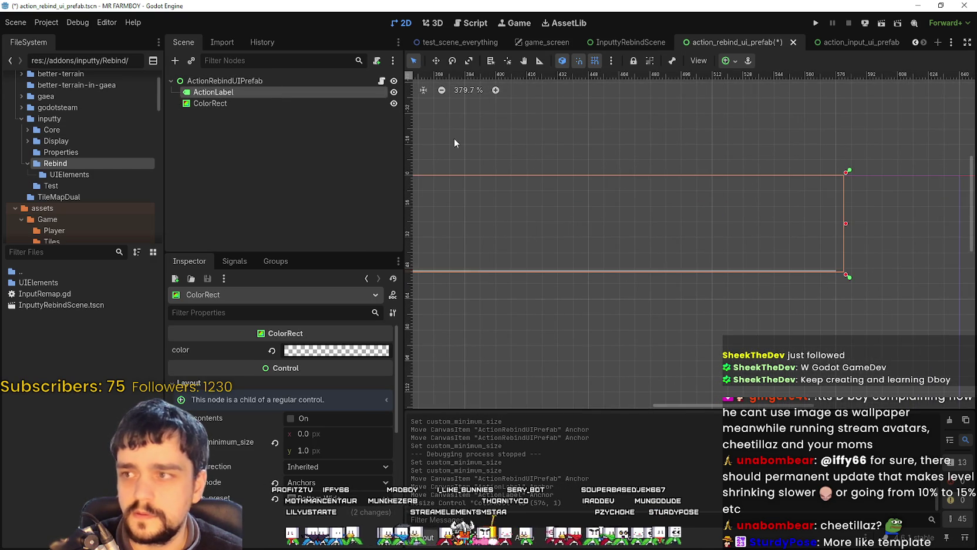
scroll(788, 236, up, 4)
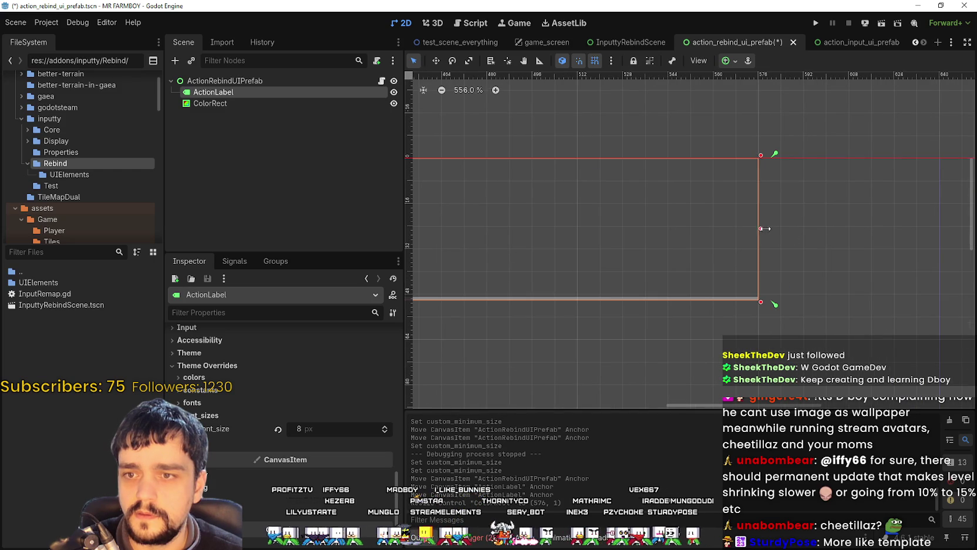
click(213, 103)
Step: Recheck the ActionLabel box and return to the ActionRebindUIPrefab root
scroll(770, 270, up, 3)
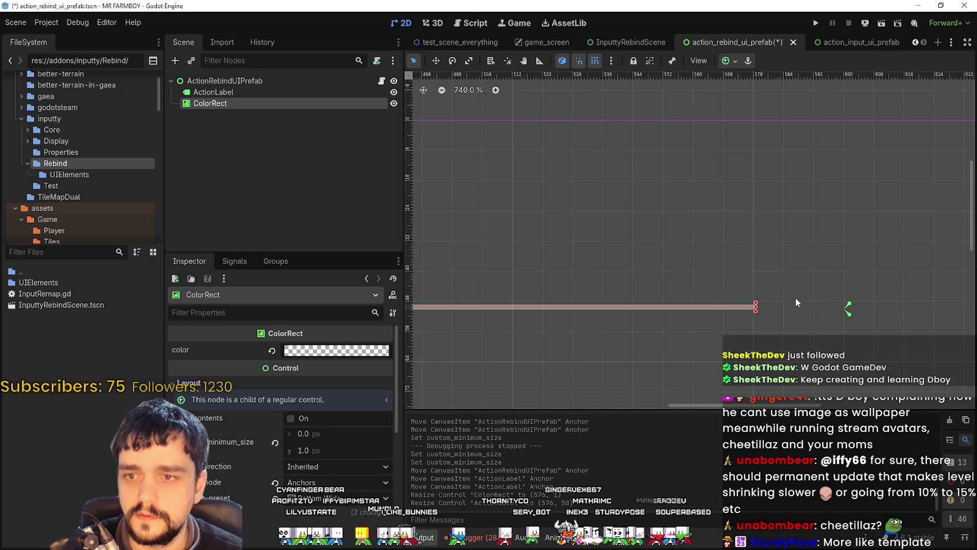
scroll(690, 235, left, 2)
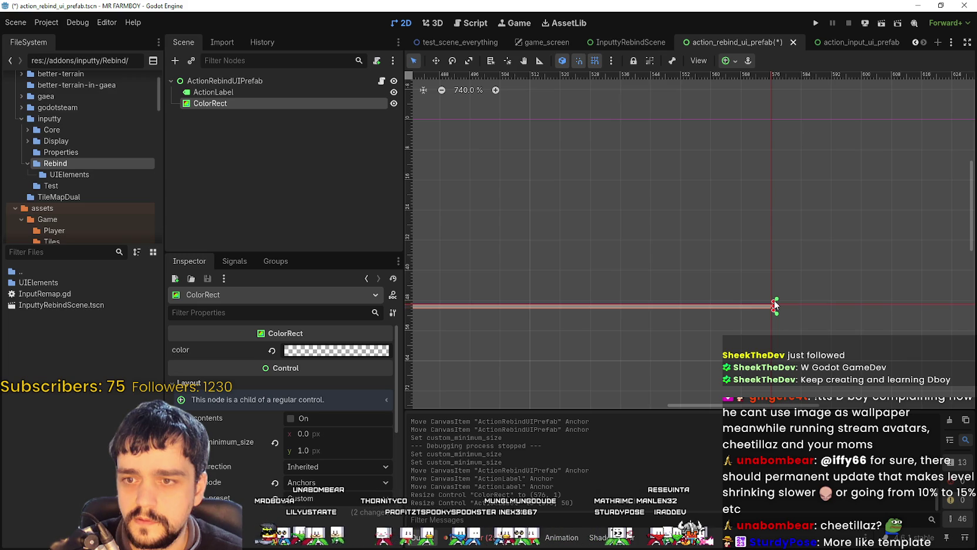
scroll(774, 304, up, 6)
scroll(758, 302, down, 10)
scroll(501, 289, left, 5)
scroll(686, 248, down, 1)
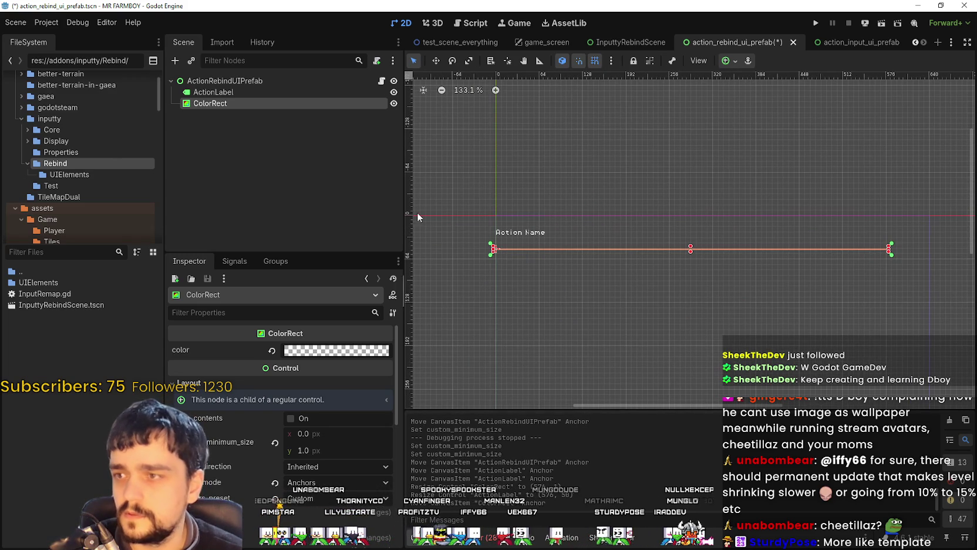
click(224, 93)
click(221, 81)
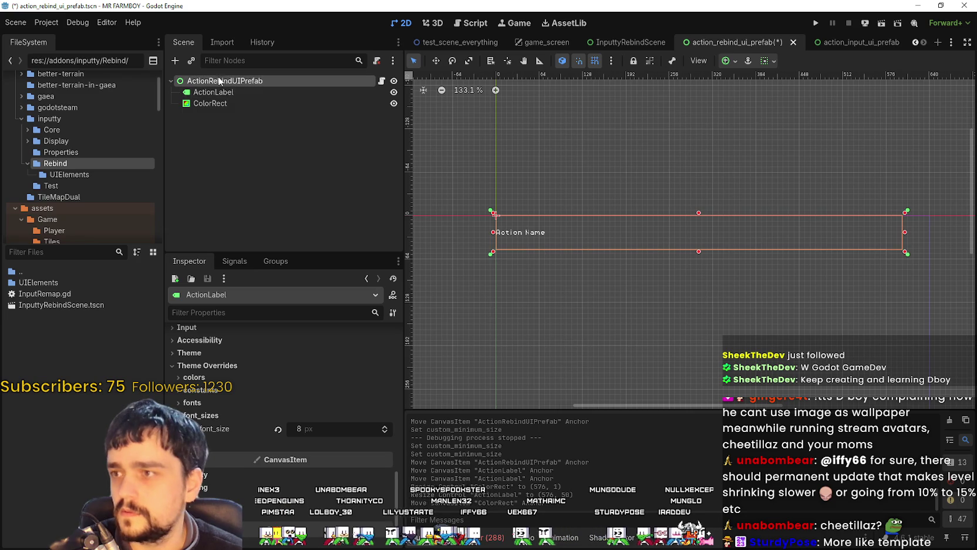
scroll(914, 235, up, 6)
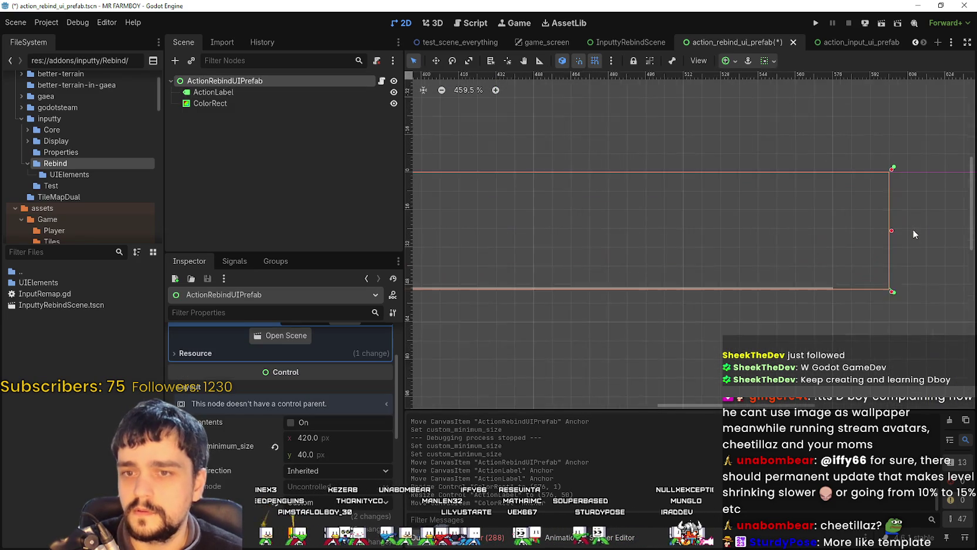
click(213, 92)
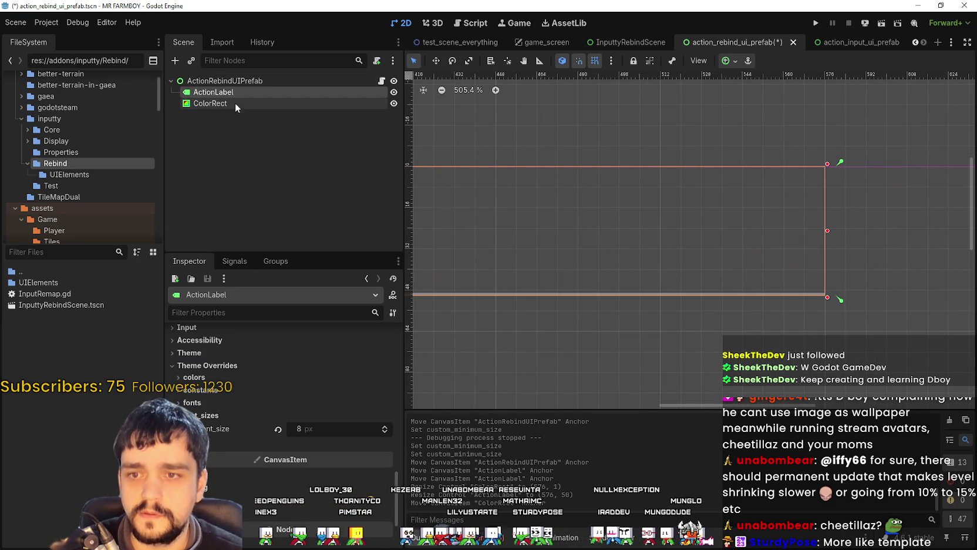
click(225, 81)
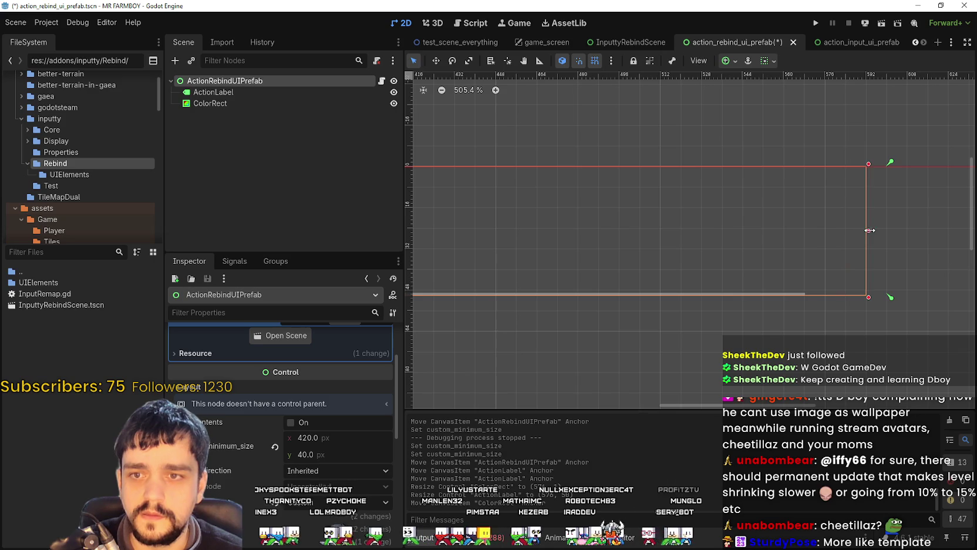
Step: Save the action_rebind_ui_prefab scene and run the project to test the row
key(ctrl+s)
scroll(881, 227, down, 6)
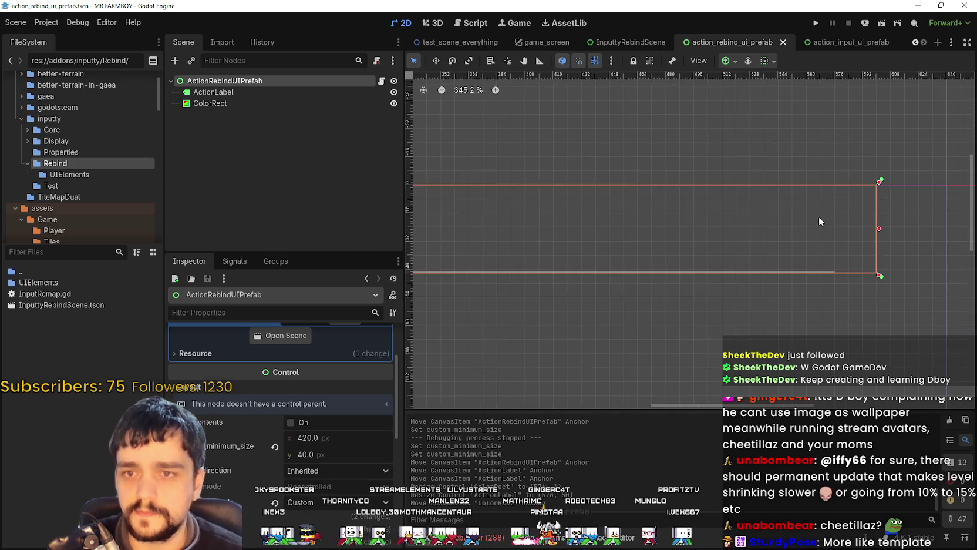
scroll(699, 208, down, 2)
click(816, 23)
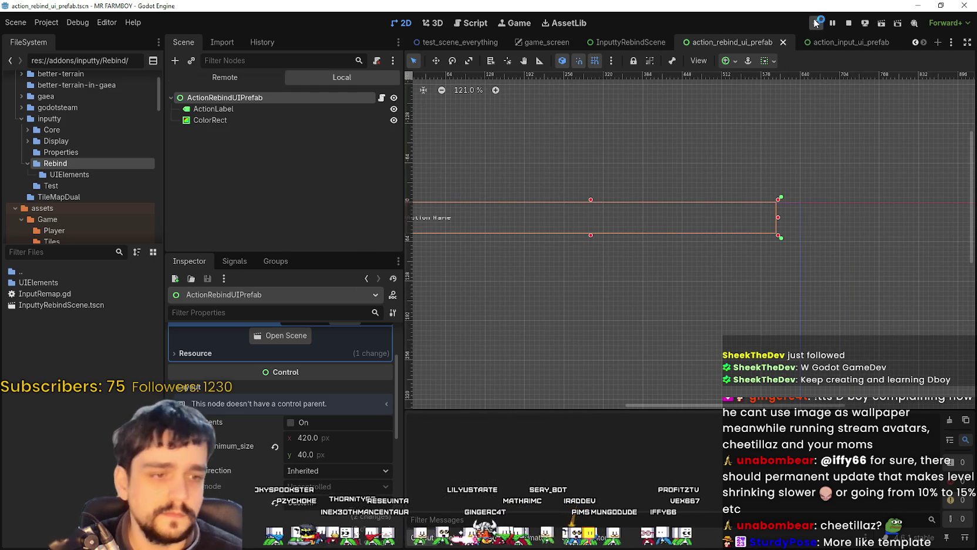
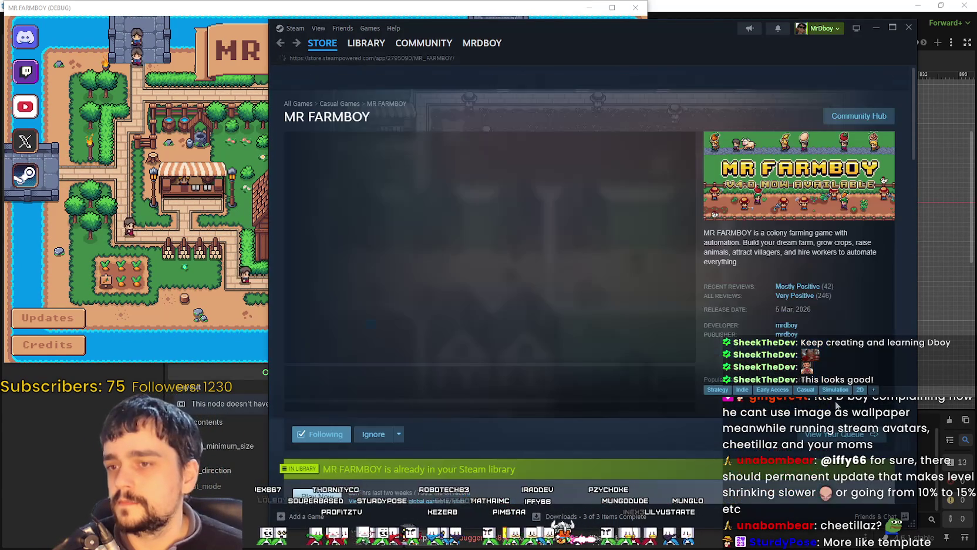
Step: Browse the MR FARMBOY store page, then switch to the MR FARMBOY game window
right_click(765, 312)
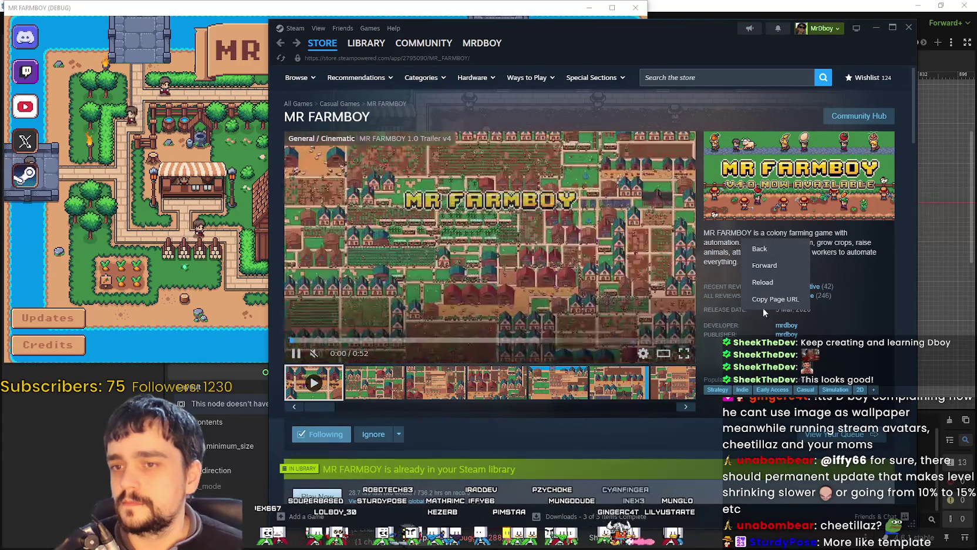
key(Escape)
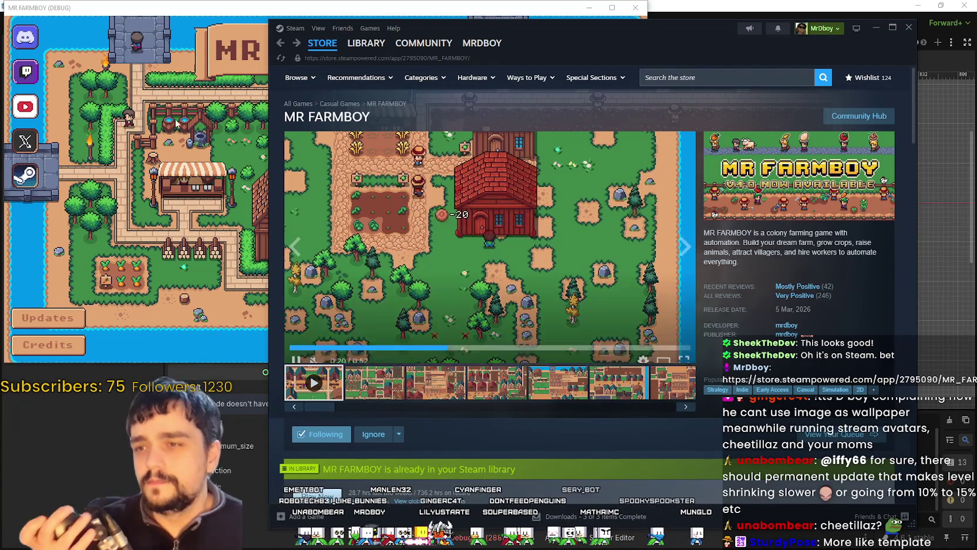
key(alt+Tab)
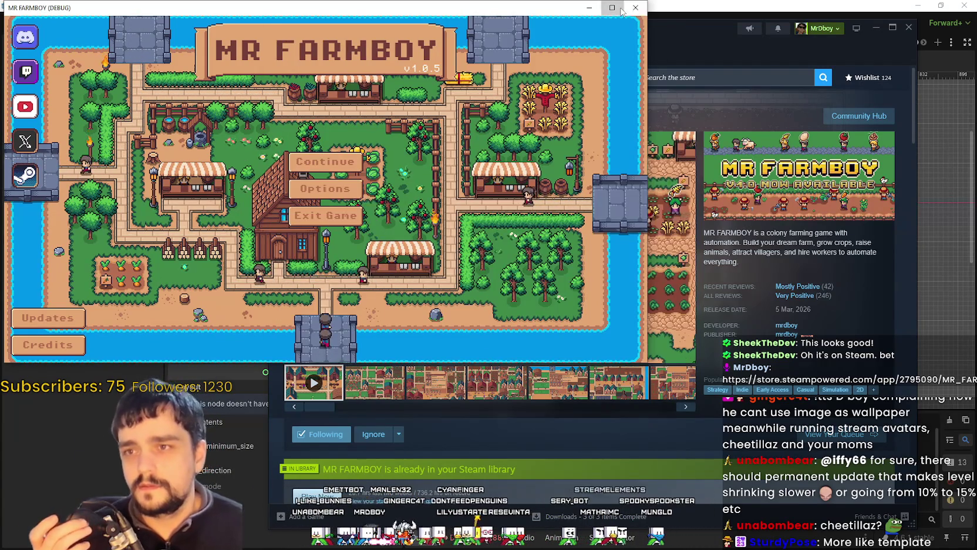
Step: Maximize the game, glance at the save list, and scroll through the Options Input key bindings
key(super+Up)
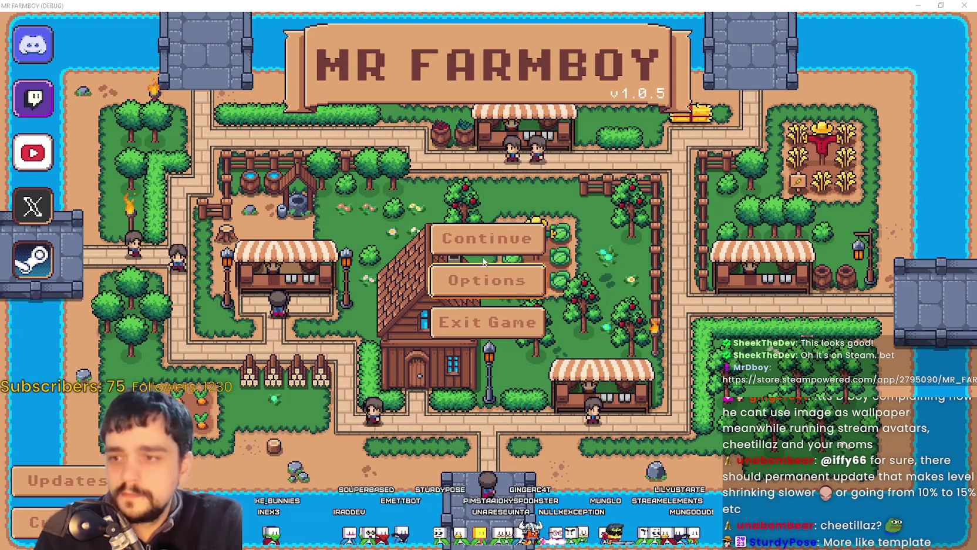
click(488, 238)
click(509, 431)
click(489, 279)
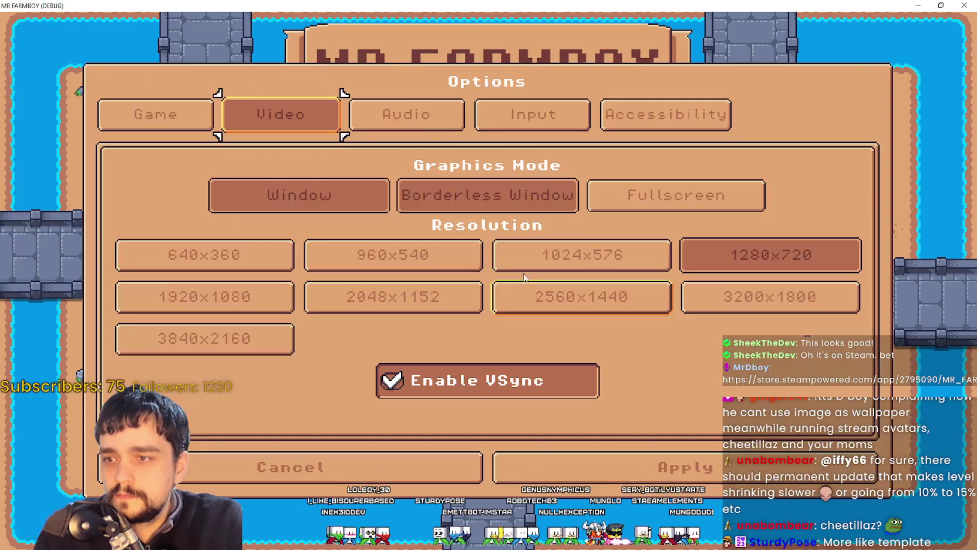
click(524, 118)
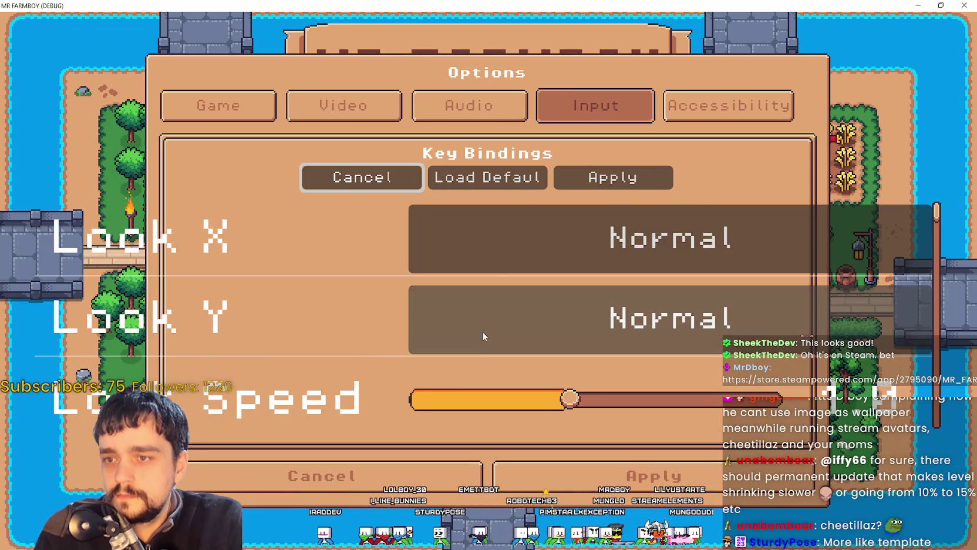
scroll(475, 326, down, 5)
scroll(470, 323, down, 10)
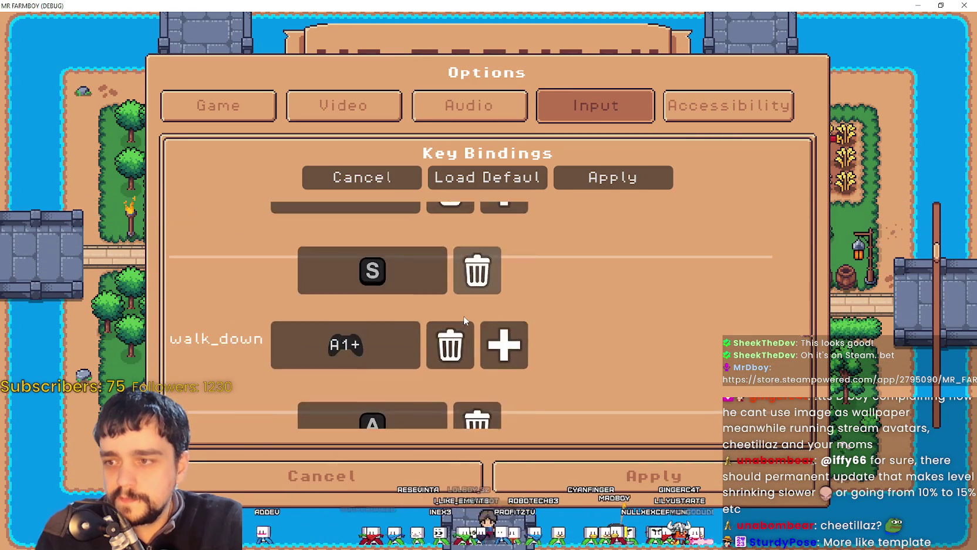
click(397, 487)
Step: Review the save games again, reopen the Input bindings, and restore the game to windowed size
click(499, 238)
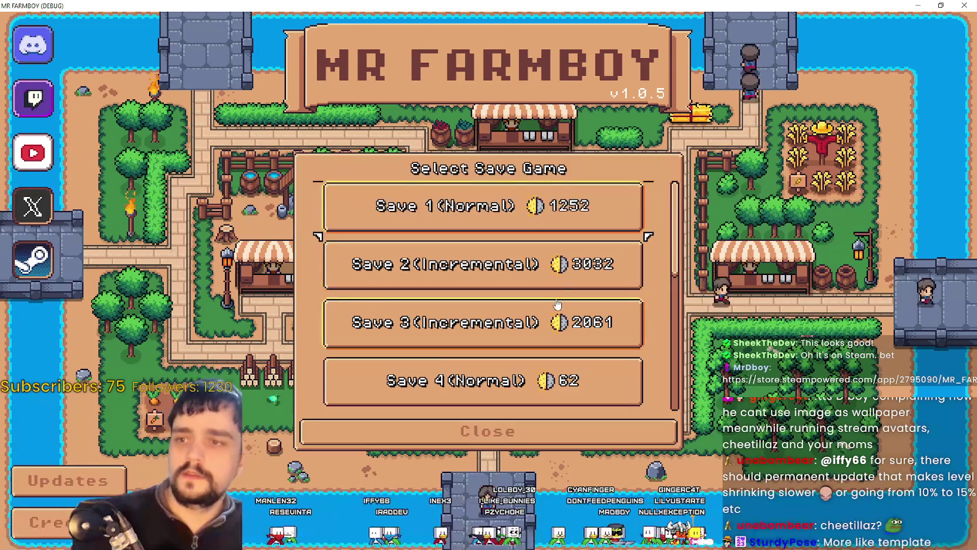
scroll(557, 305, down, 5)
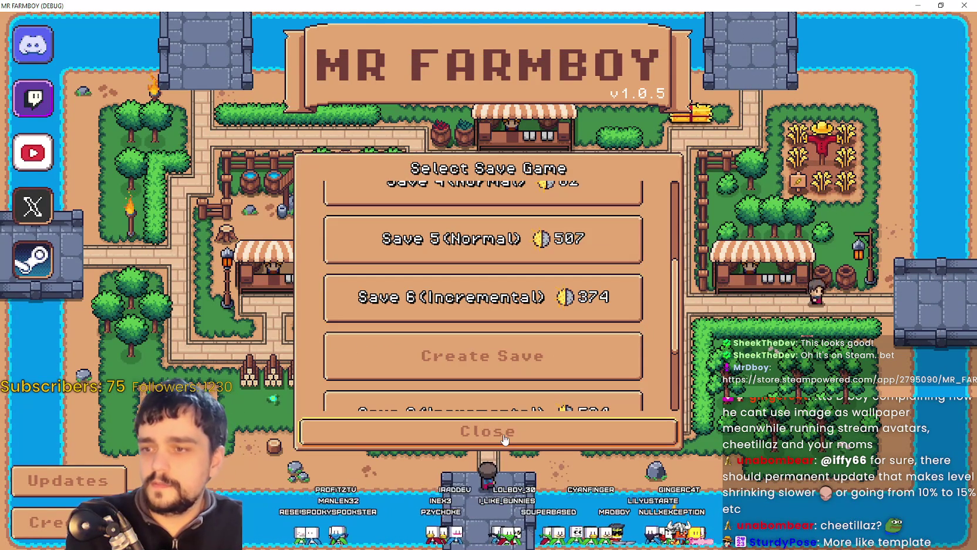
click(504, 439)
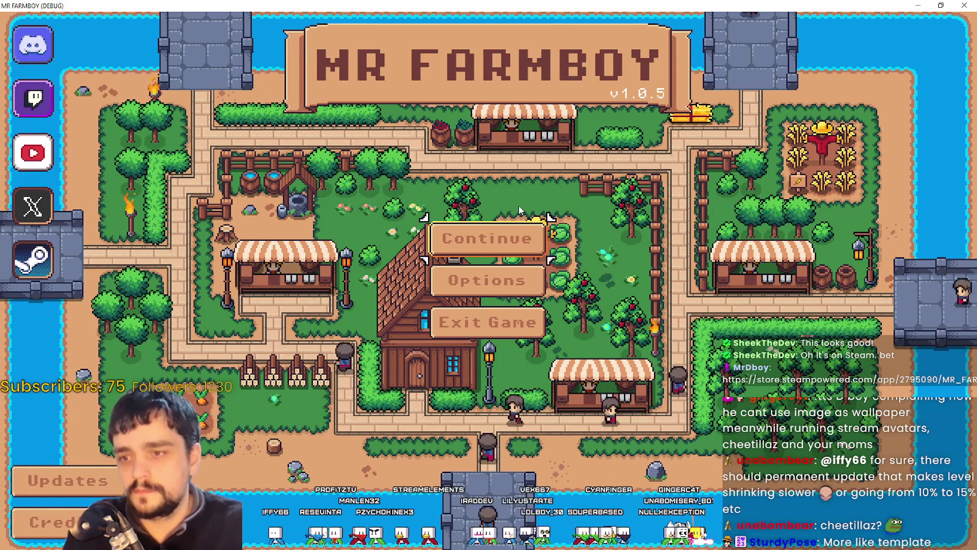
click(501, 298)
scroll(575, 252, down, 5)
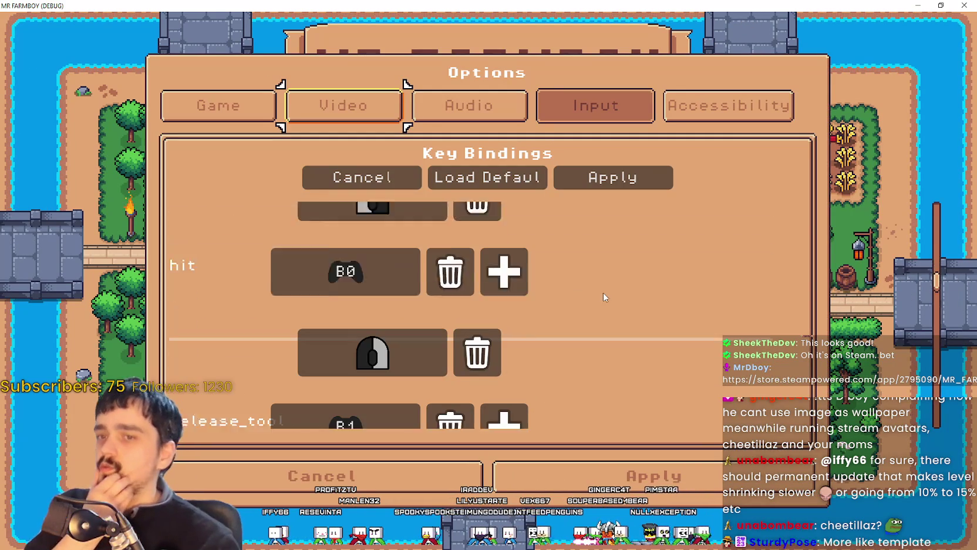
scroll(652, 301, down, 2)
drag(936, 286, 937, 426)
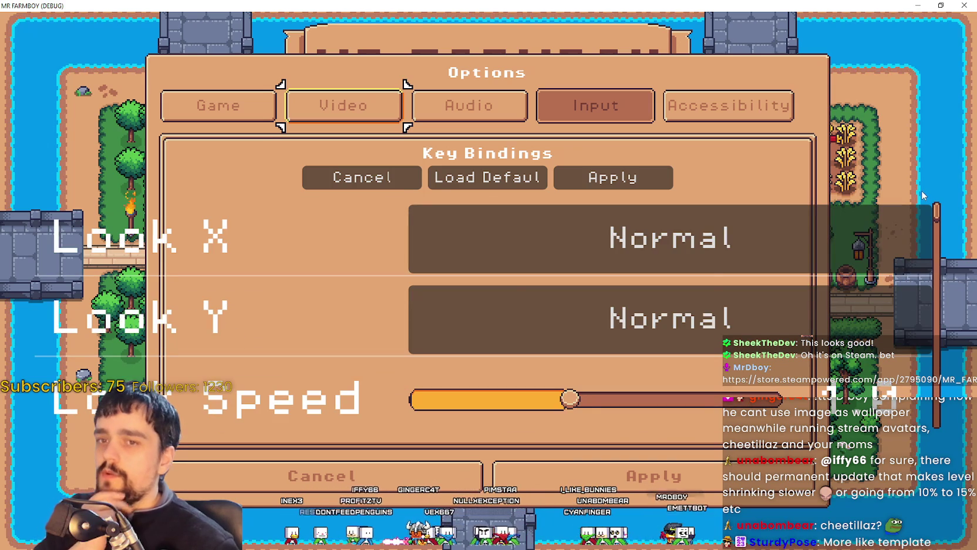
drag(491, 5, 393, 43)
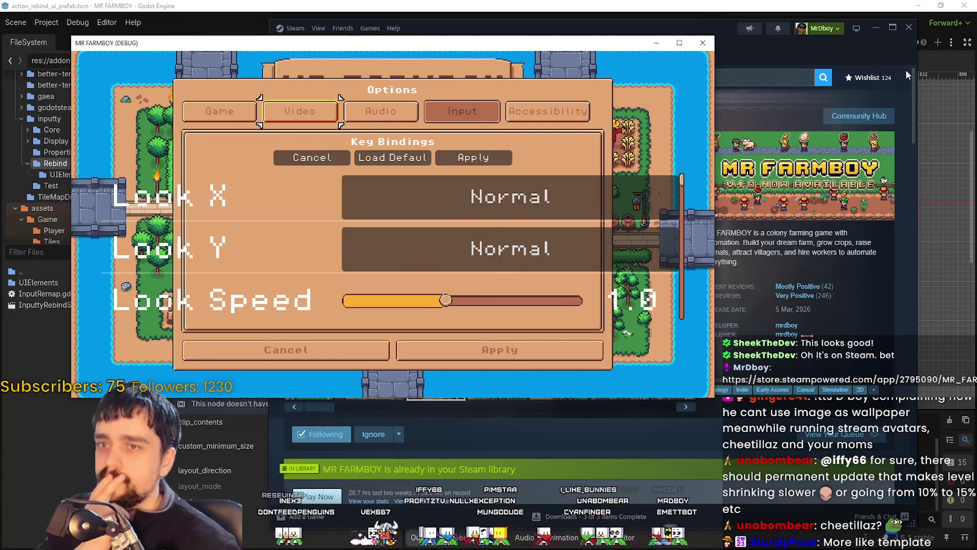
Step: Minimize Steam, scroll the game's Input options, and stop the running game with F8
click(769, 201)
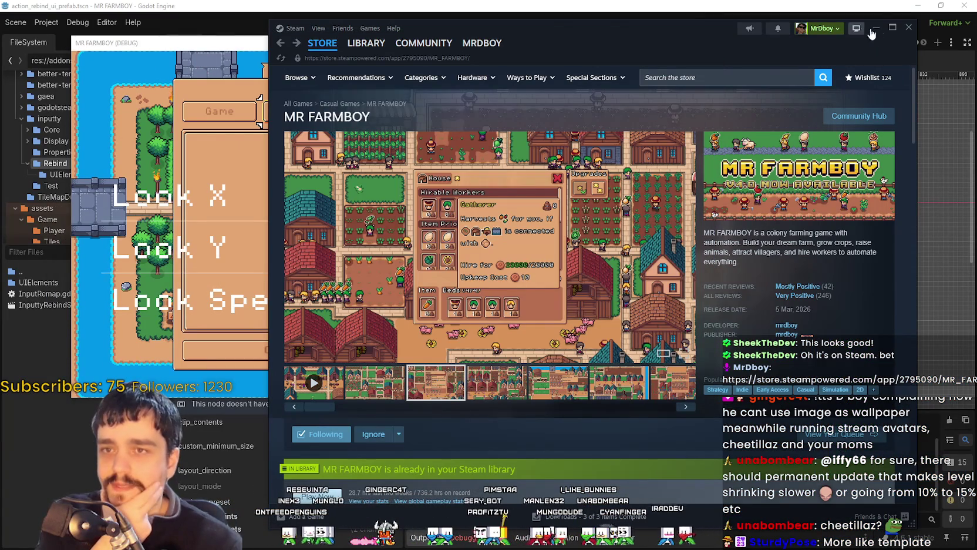
click(877, 27)
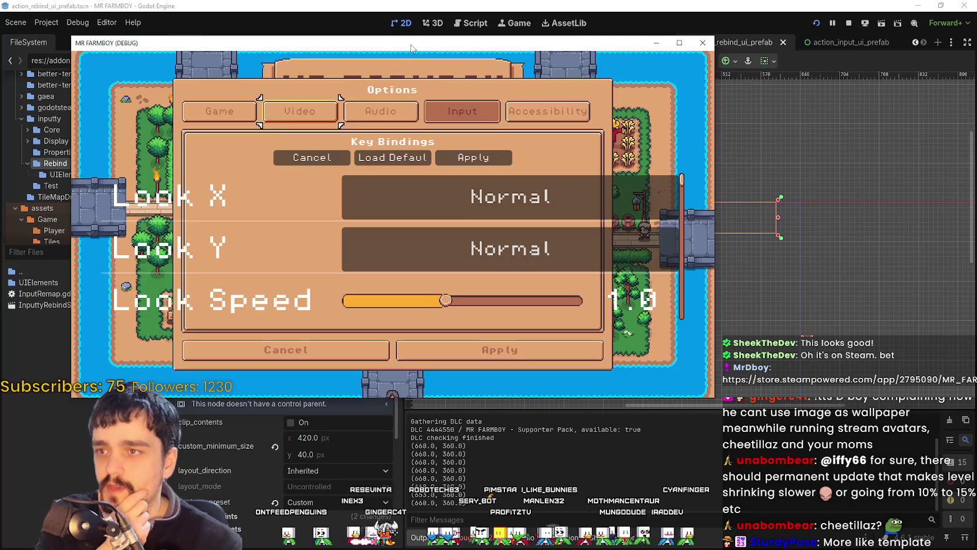
drag(558, 43, 558, 66)
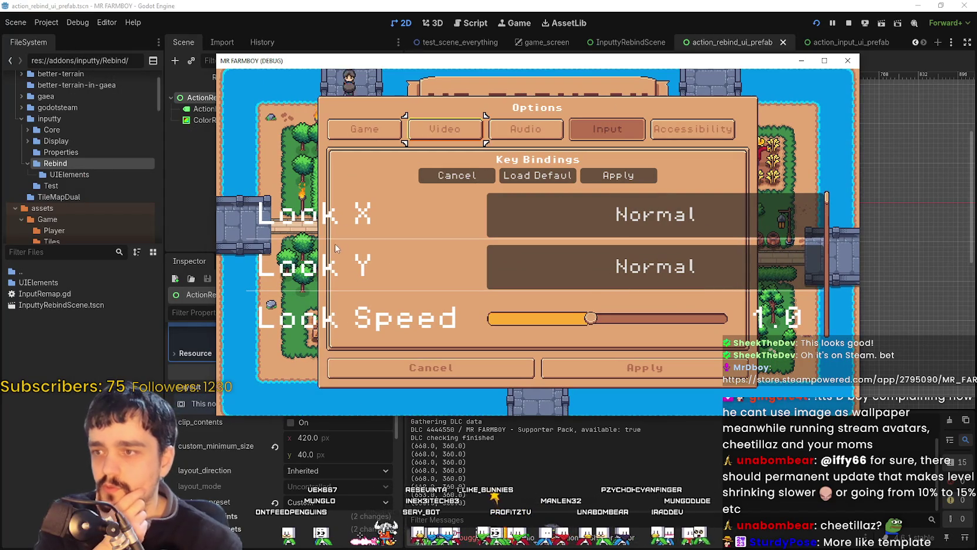
scroll(344, 237, down, 3)
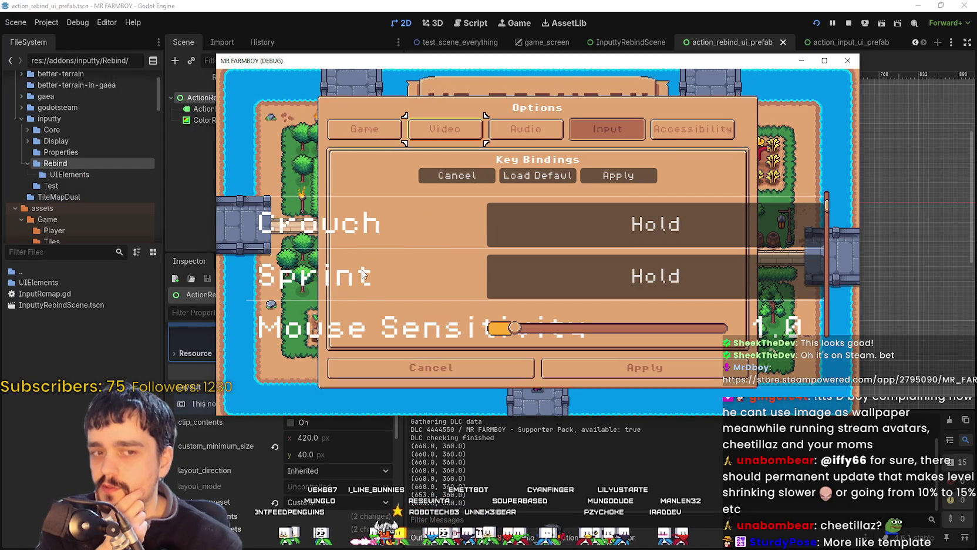
scroll(361, 287, down, 2)
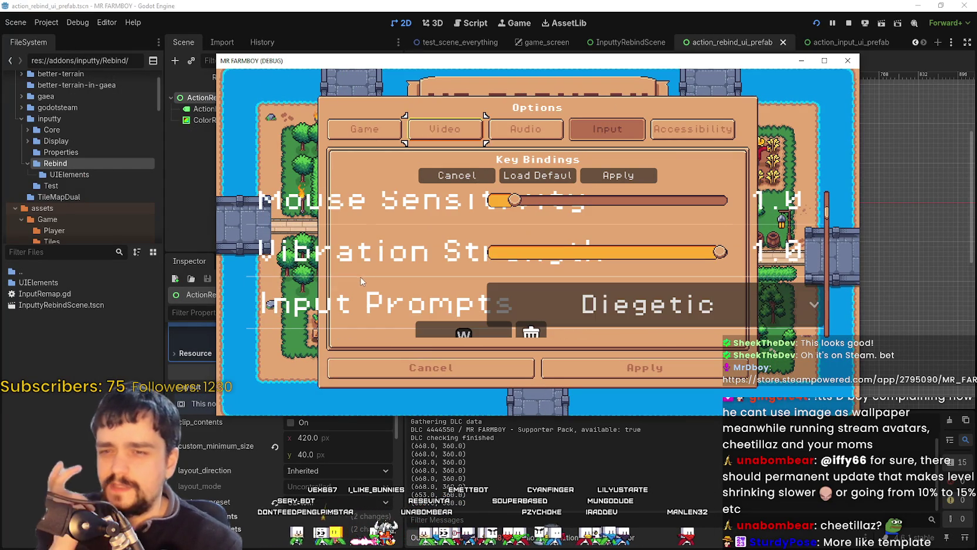
key(F8)
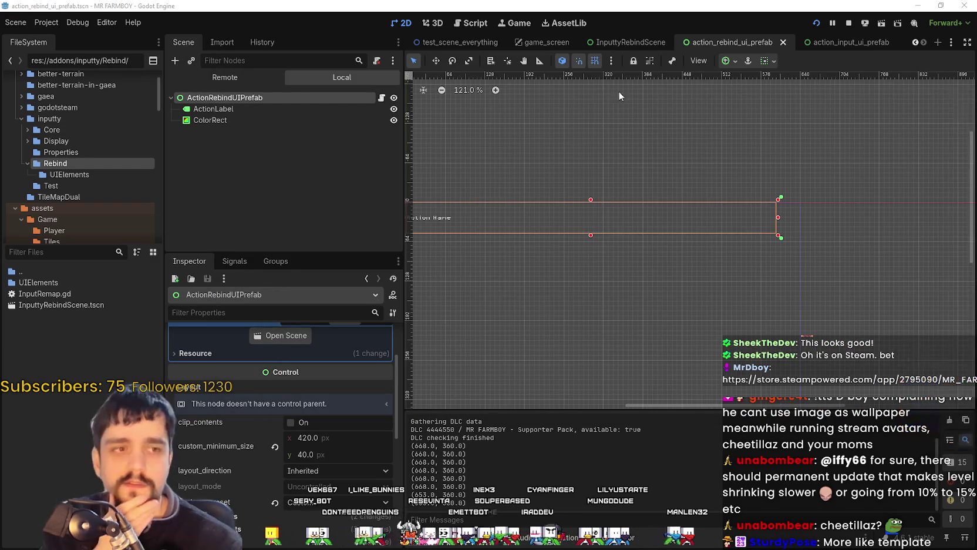
Step: Switch to the InputtyRebindScene tab and open the property_ui_prefab scene
scroll(563, 202, down, 2)
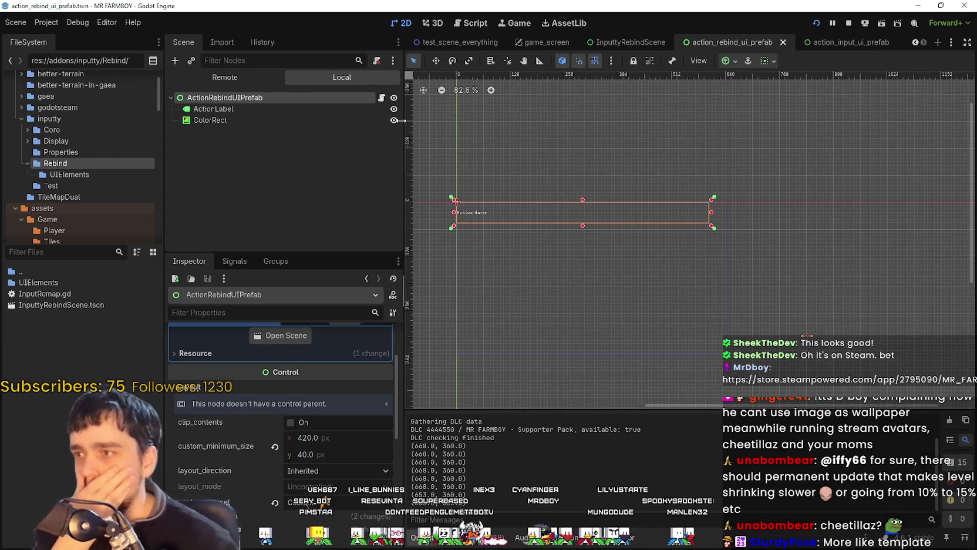
click(835, 42)
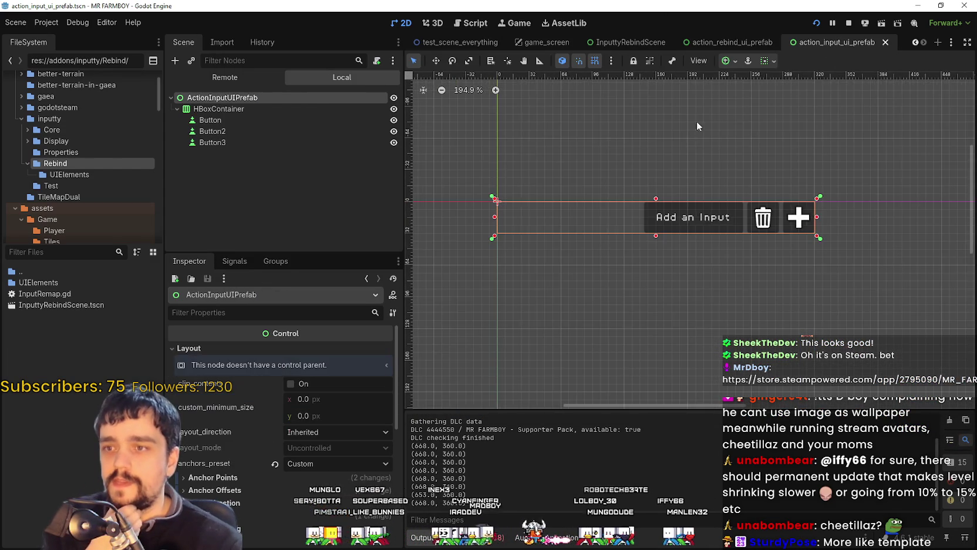
click(623, 43)
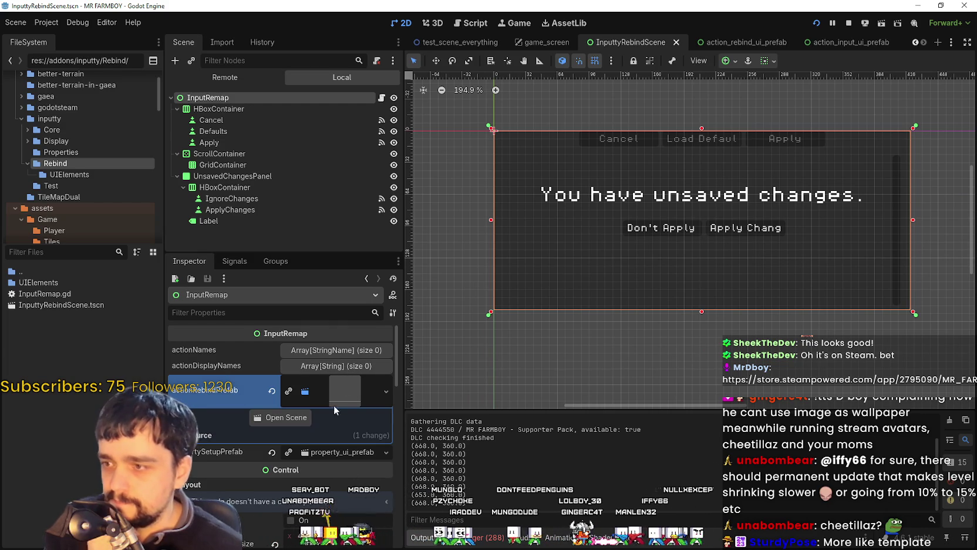
click(314, 452)
click(281, 469)
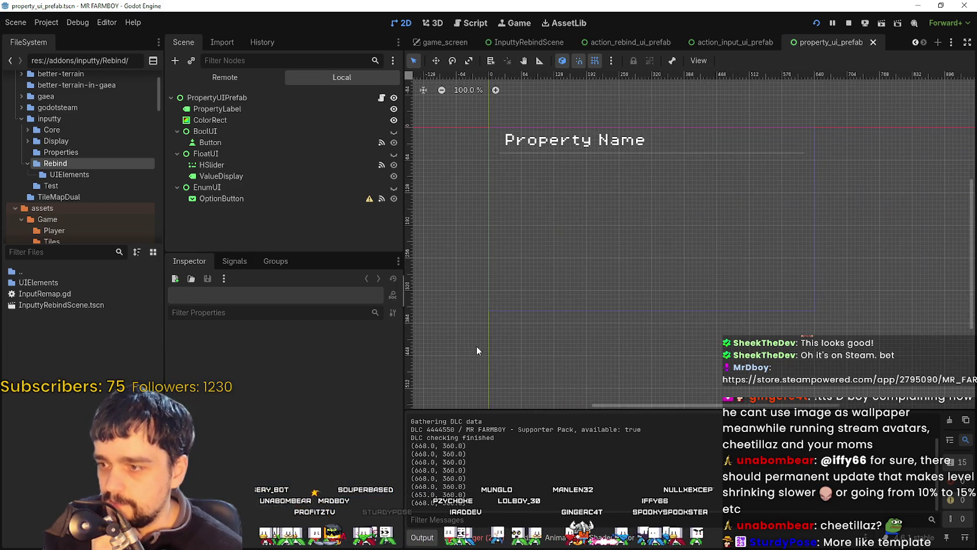
Step: Select each property_ui_prefab node from PropertyUIPrefab to OptionButton, then switch to the Remote tree
scroll(542, 111, down, 3)
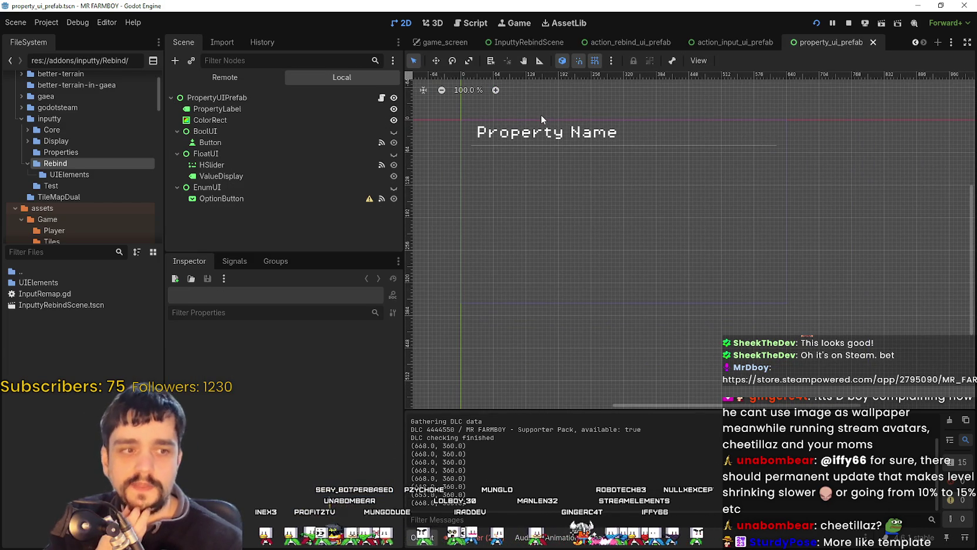
click(262, 100)
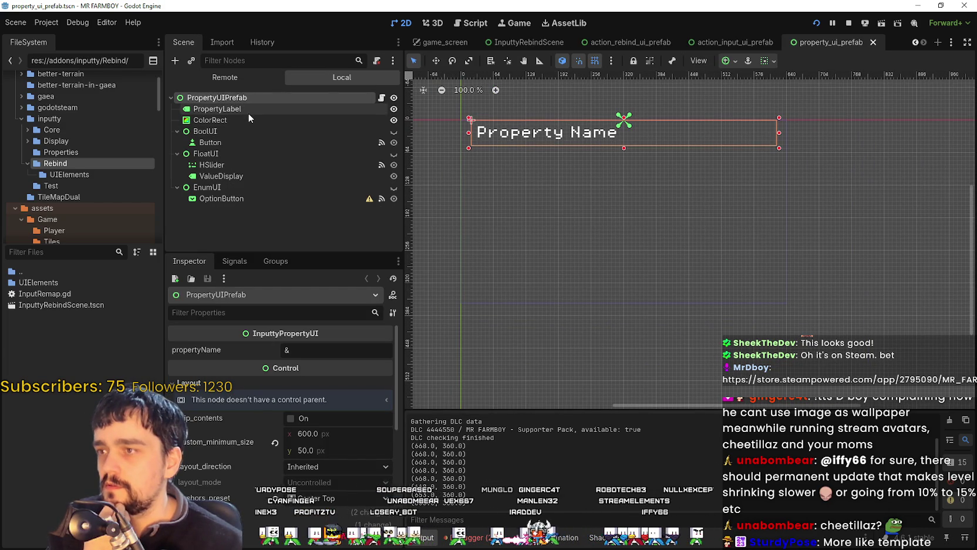
click(248, 113)
click(246, 121)
click(240, 141)
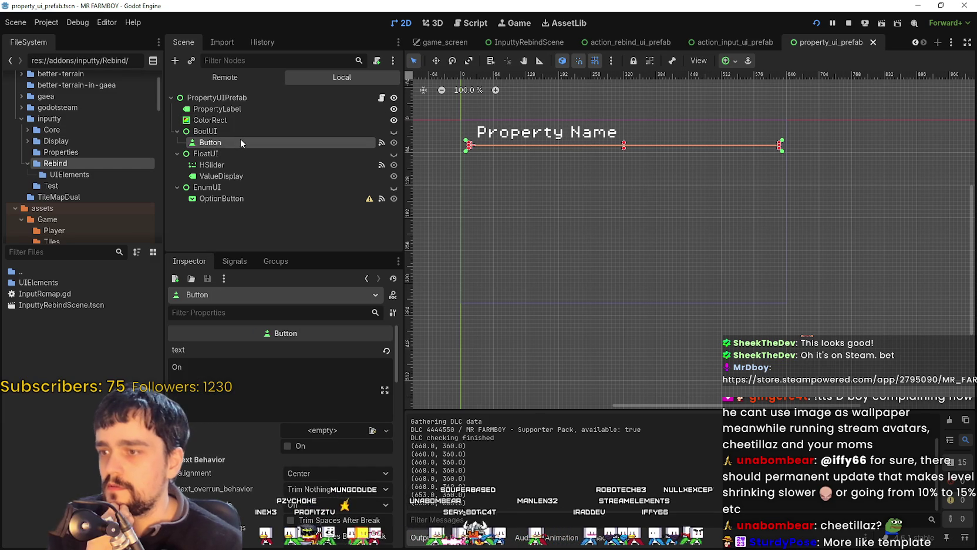
click(237, 130)
click(241, 141)
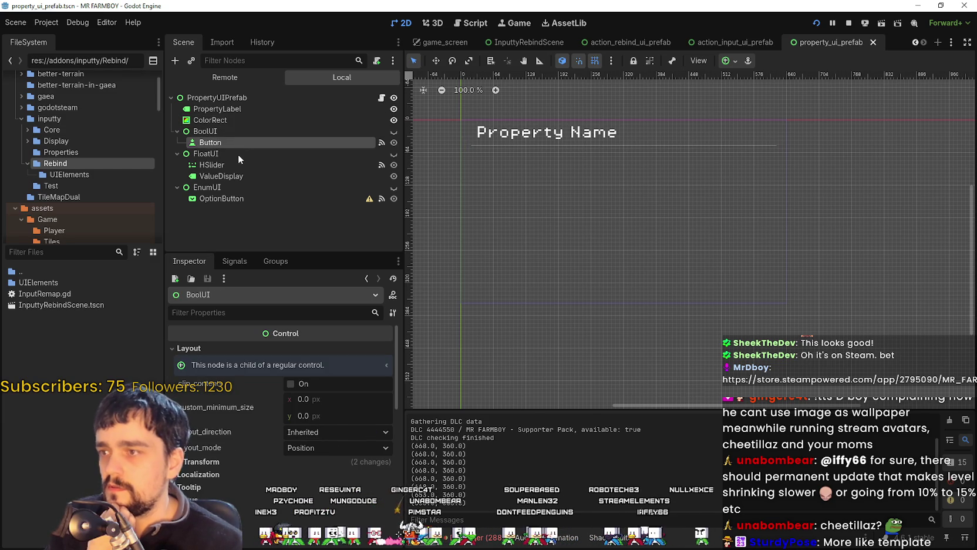
click(238, 166)
click(236, 176)
click(235, 187)
click(235, 198)
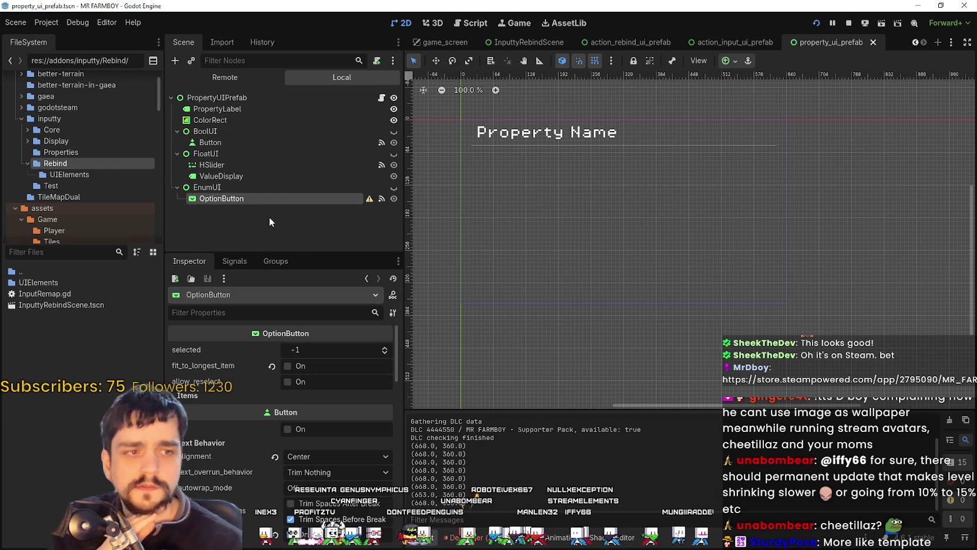
click(255, 98)
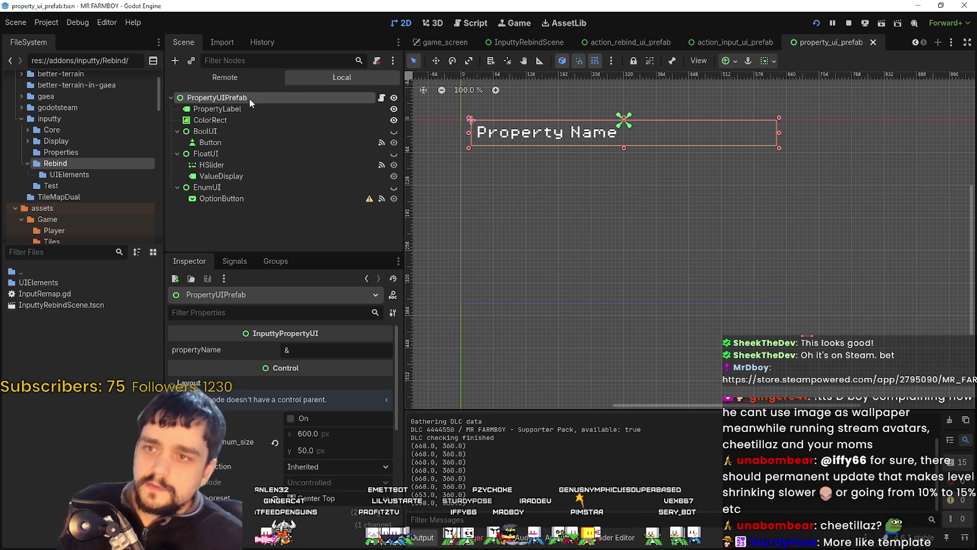
click(234, 75)
scroll(247, 176, down, 5)
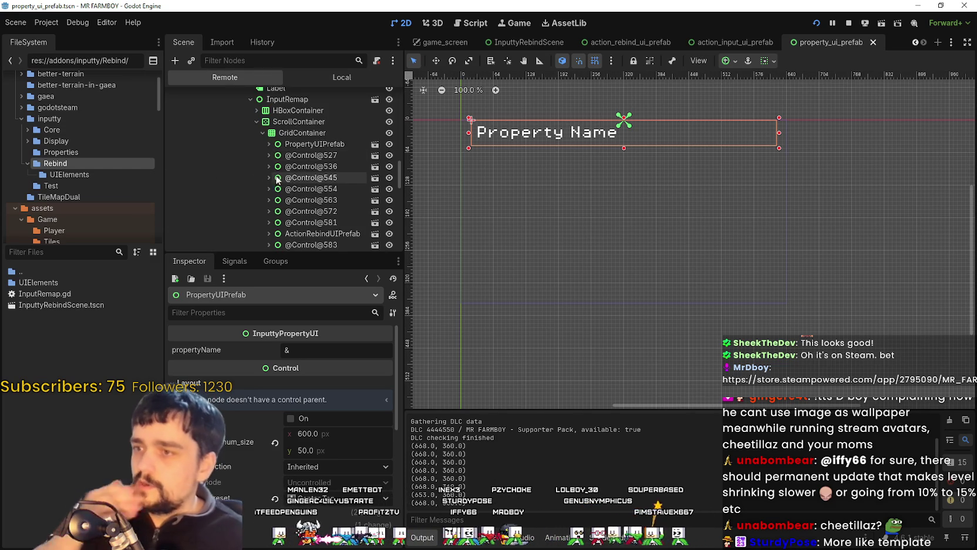
Step: Inspect the live PropertyUIPrefab, GridContainer, Label, container nodes and Input panel in the Remote tree
scroll(302, 177, up, 3)
click(317, 143)
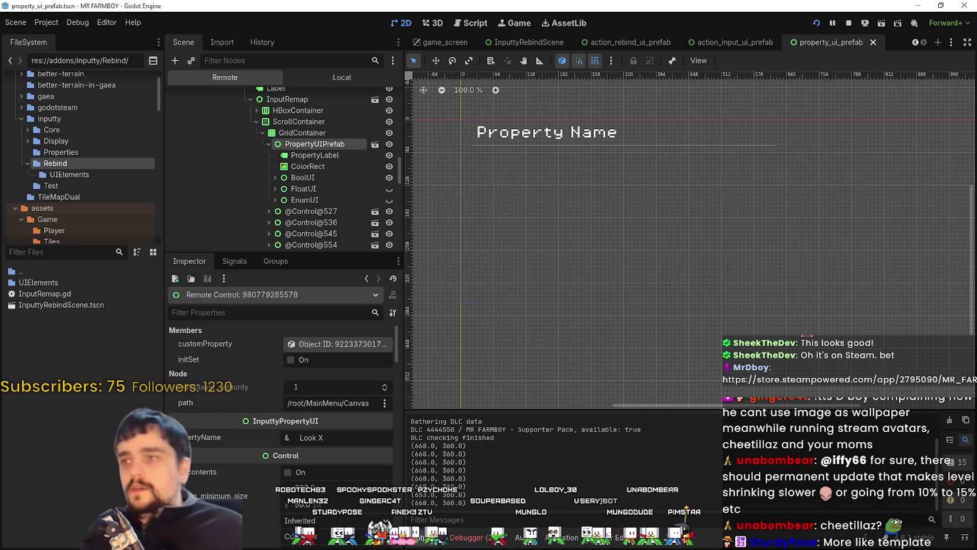
click(302, 133)
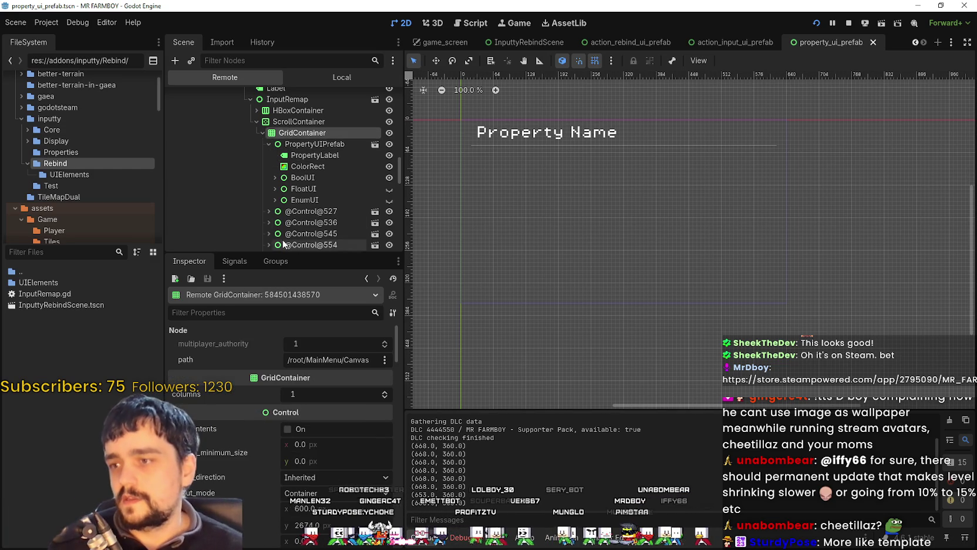
scroll(317, 171, up, 3)
click(305, 146)
click(309, 136)
click(317, 125)
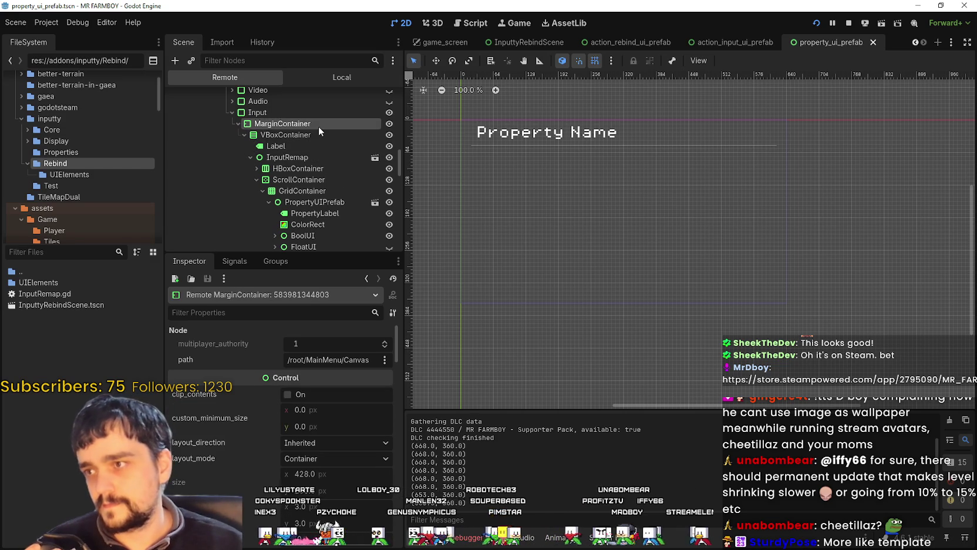
click(322, 114)
click(306, 168)
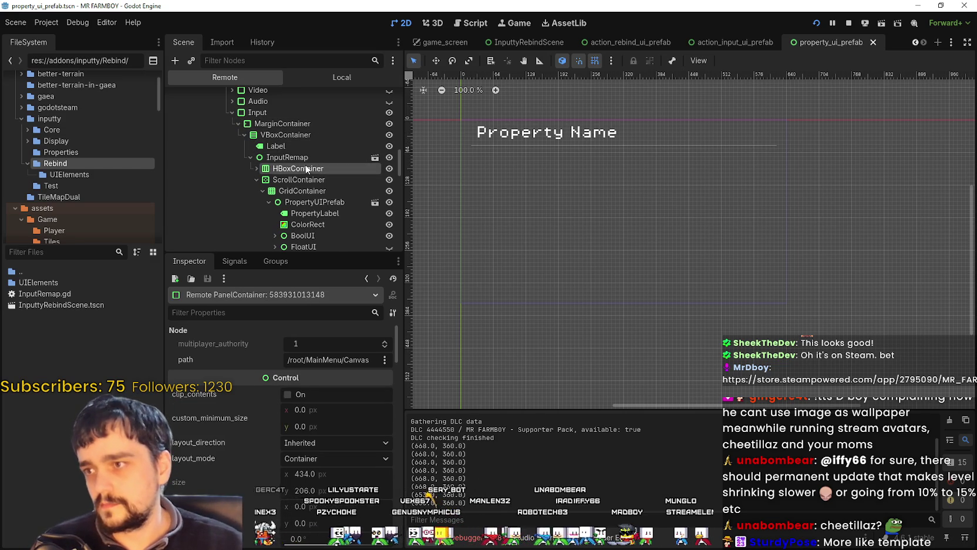
key(Right)
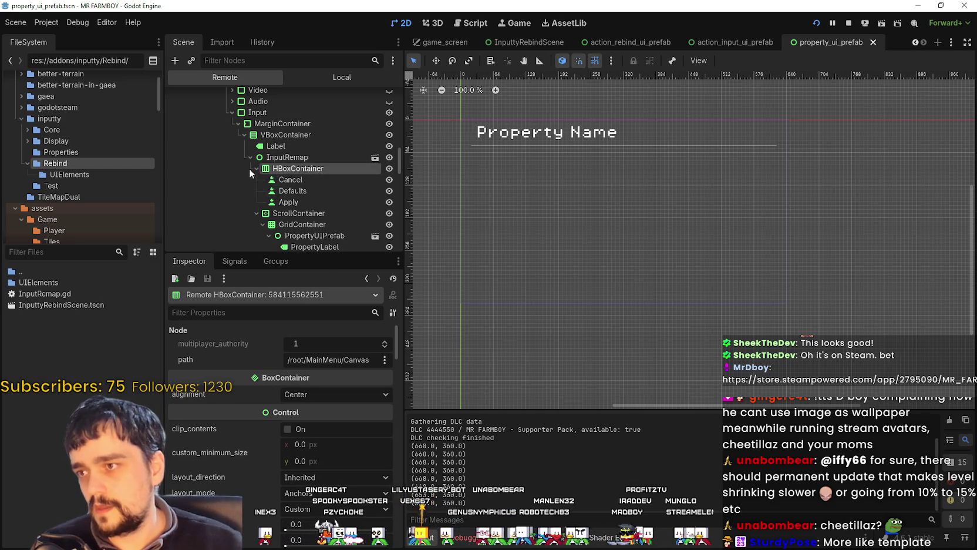
click(257, 168)
Step: Select InputRemap and open the first of its 24 actionUIs entries, then collapse the list
click(303, 155)
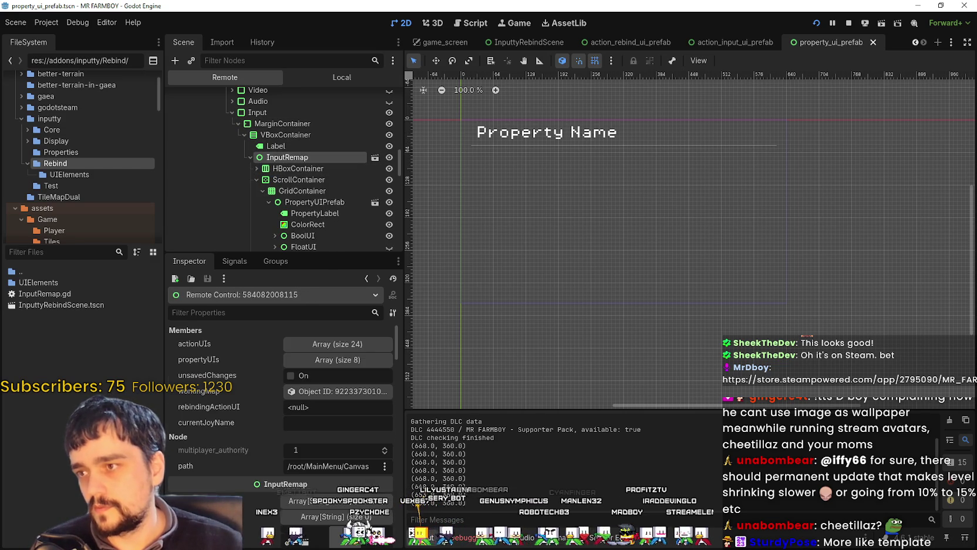
click(316, 343)
mouse_move(402, 412)
mouse_down()
mouse_move(540, 420)
mouse_move(566, 431)
mouse_up()
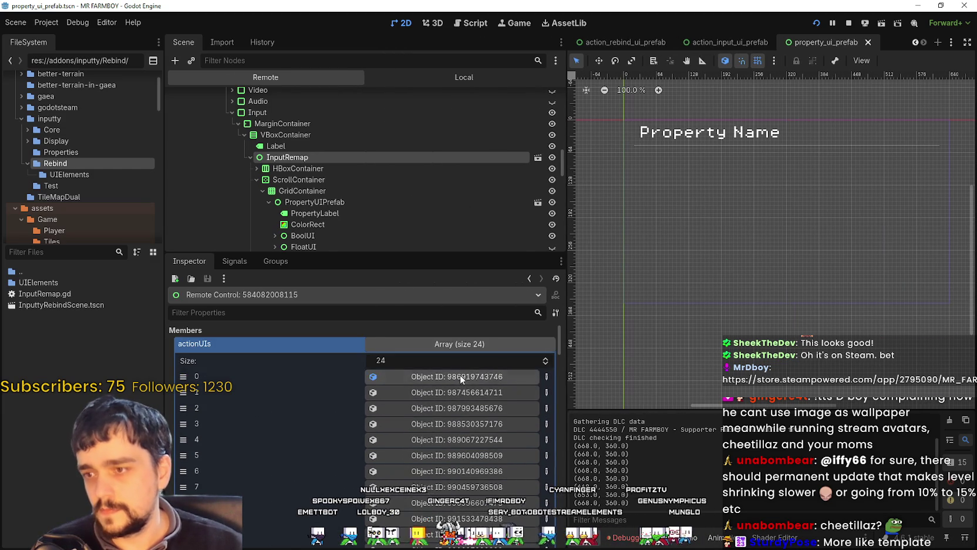
click(459, 377)
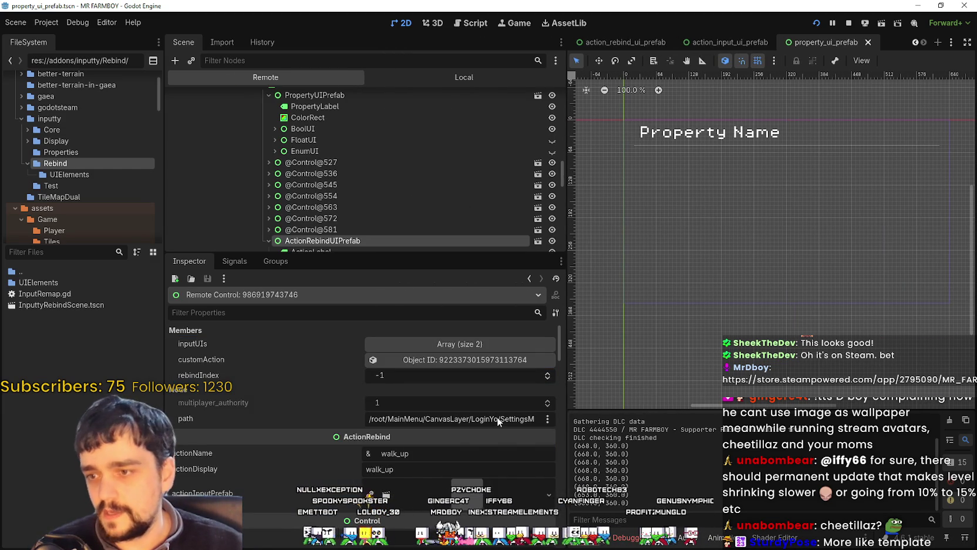
scroll(380, 449, down, 2)
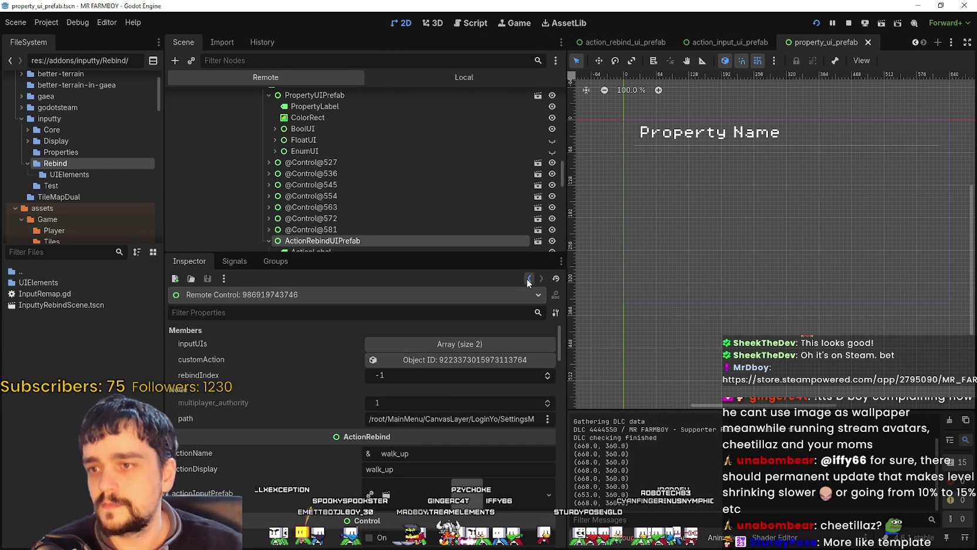
click(529, 278)
click(468, 344)
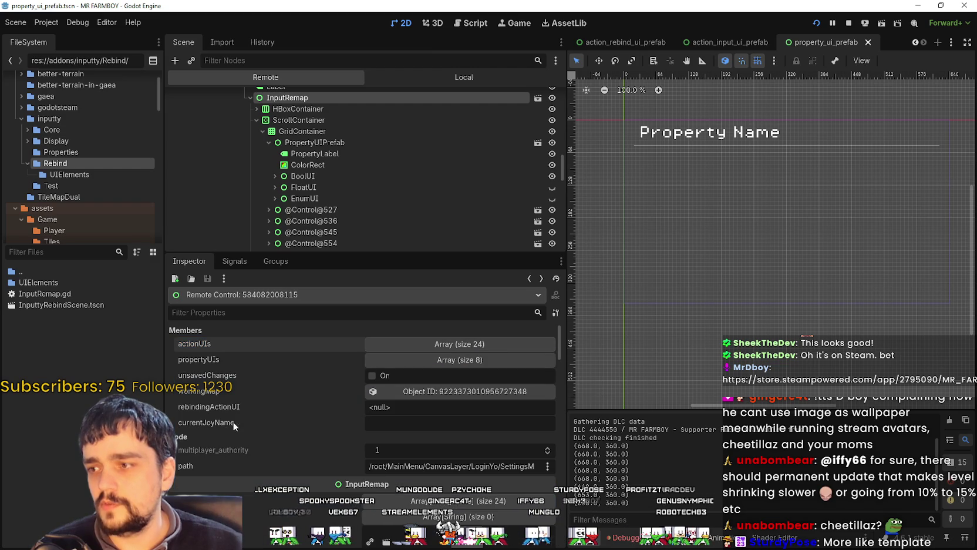
Step: Open the first propertyUIs element, collapse the list, and stop the running game
click(426, 364)
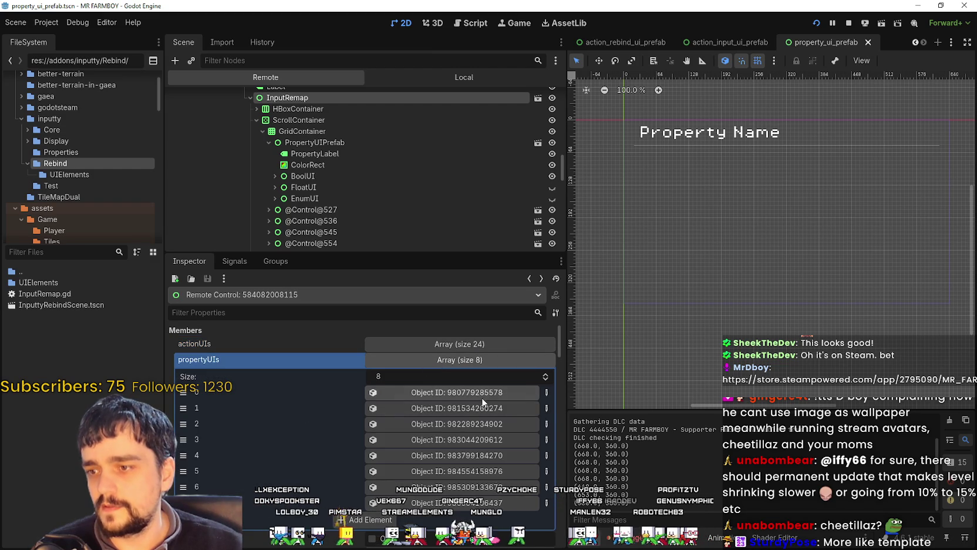
click(420, 409)
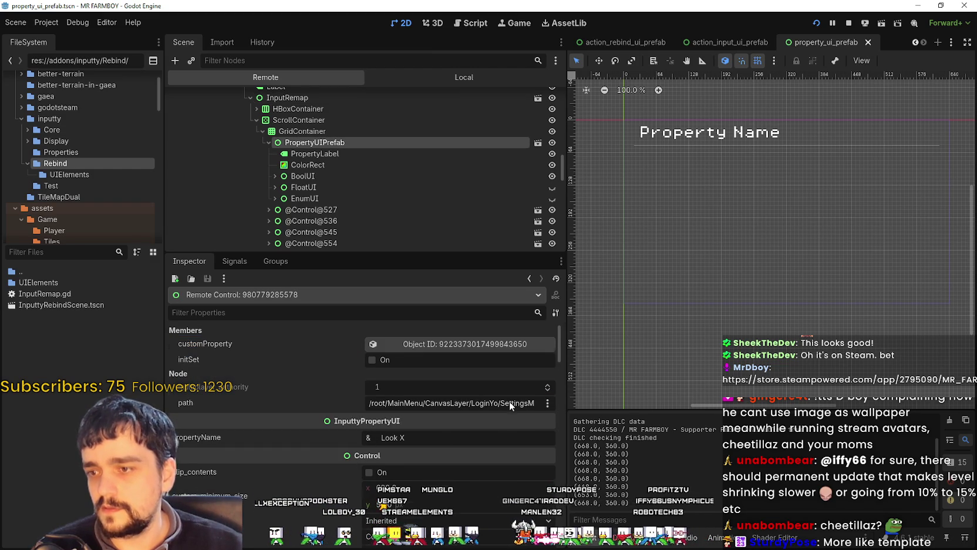
scroll(510, 400, down, 1)
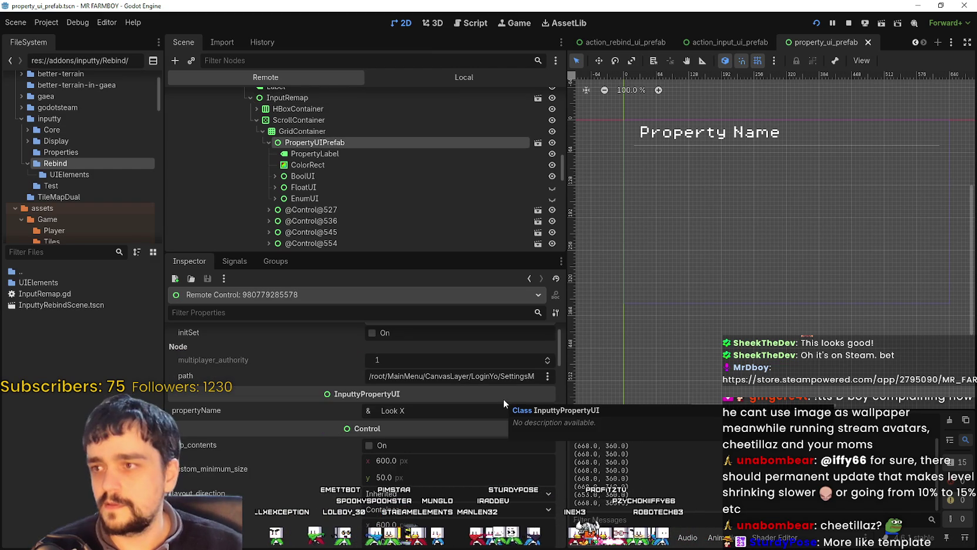
scroll(503, 399, up, 1)
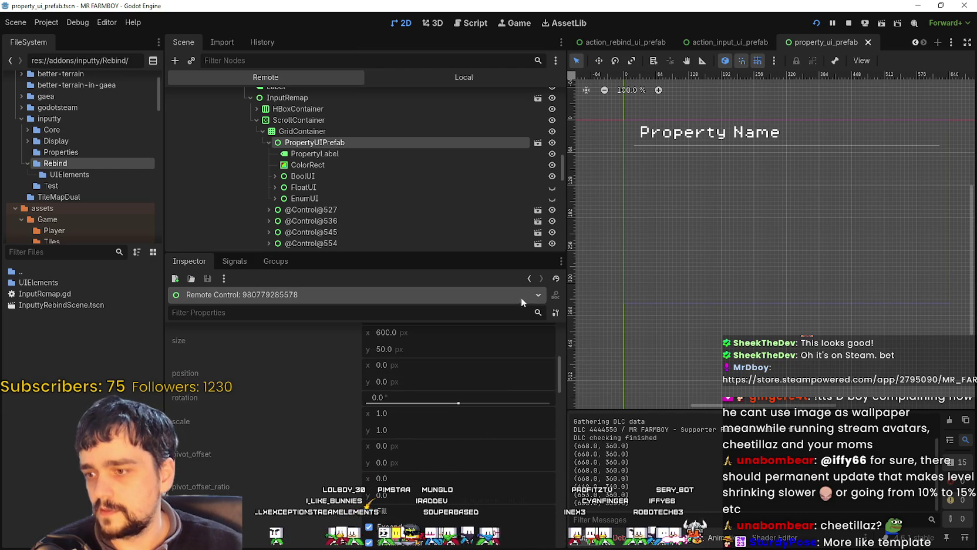
click(525, 281)
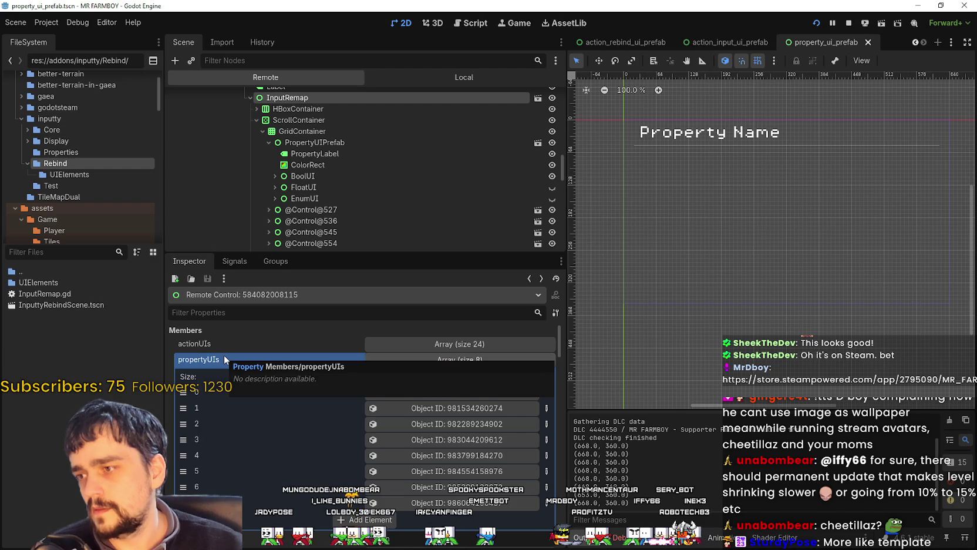
click(506, 357)
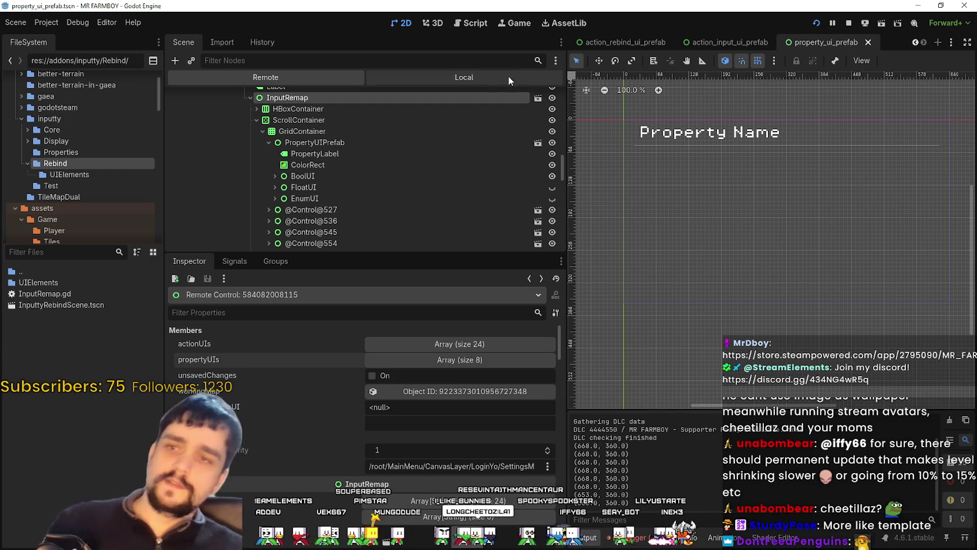
click(849, 23)
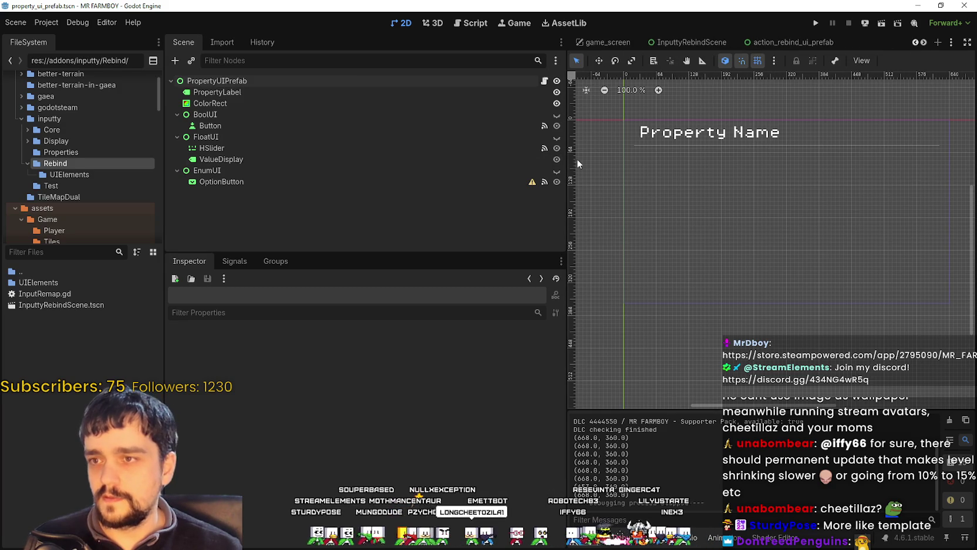
drag(567, 169, 383, 170)
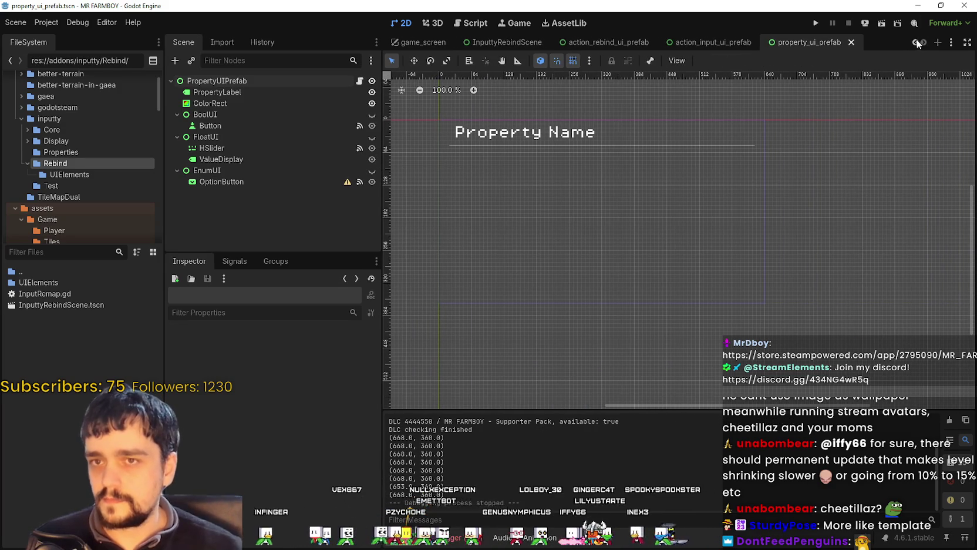
Step: In options_menu, select InputRemap and expand its propertySetupPrefab showing property_ui_prefab.tscn
scroll(764, 42, up, 4)
click(559, 43)
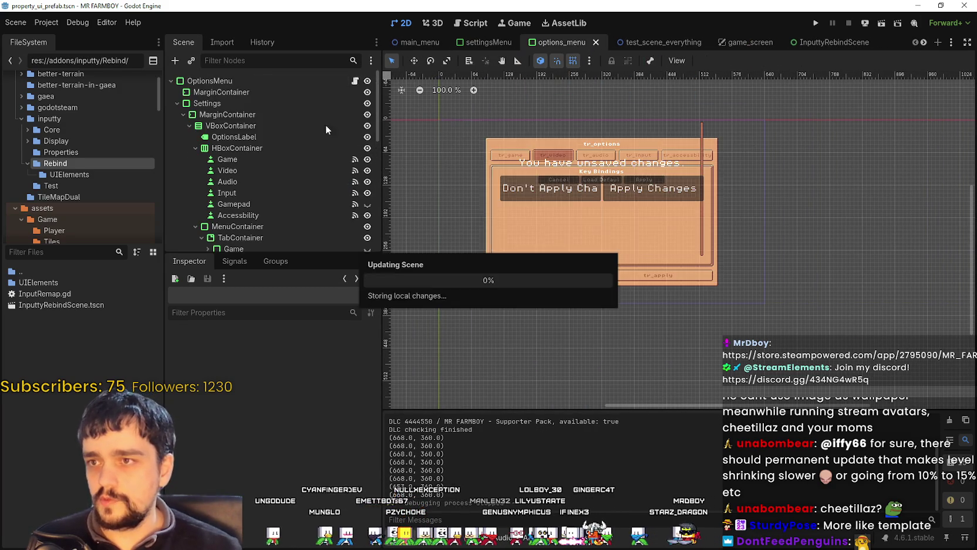
scroll(620, 218, up, 2)
scroll(247, 183, down, 5)
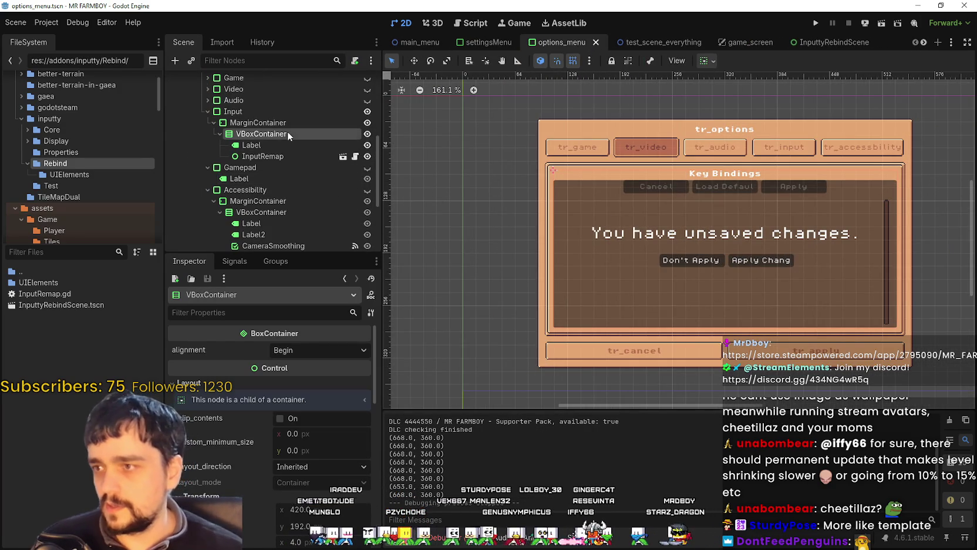
click(294, 156)
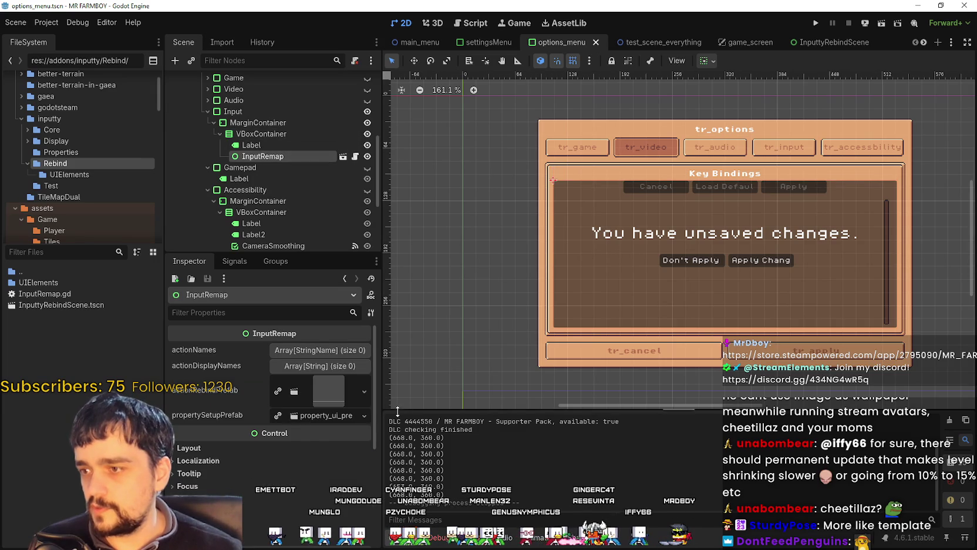
drag(382, 405, 506, 405)
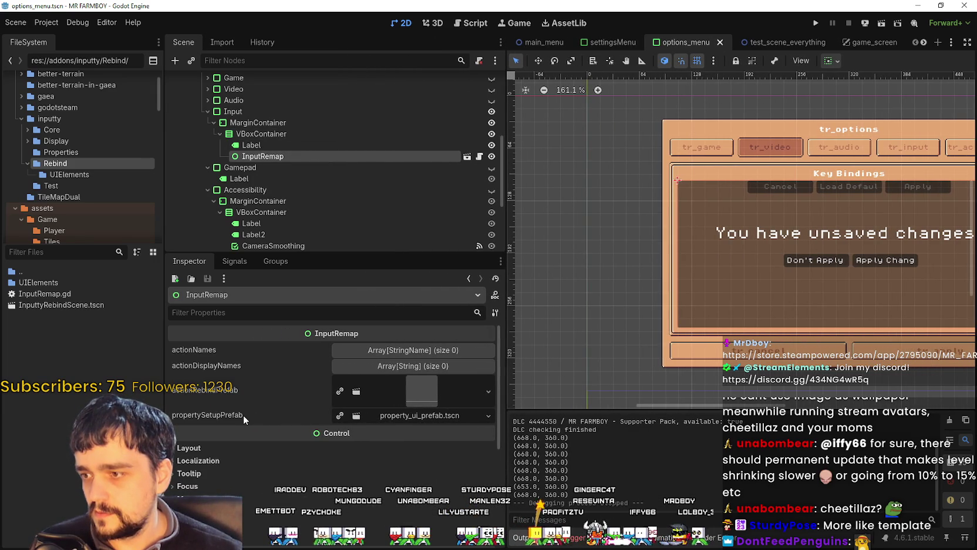
click(422, 415)
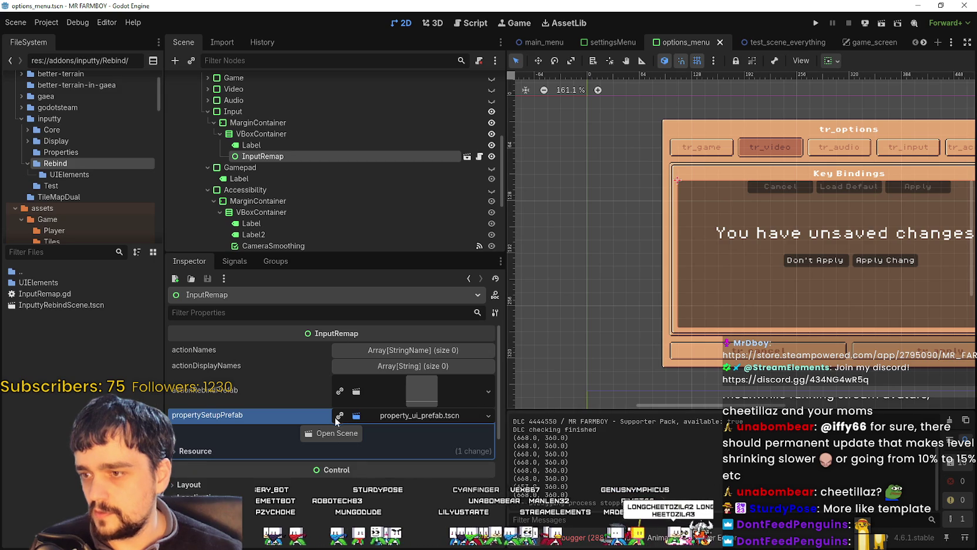
Step: Open InputRemap.gd and the InputtyRebindScene scene, widening the script editor
click(480, 156)
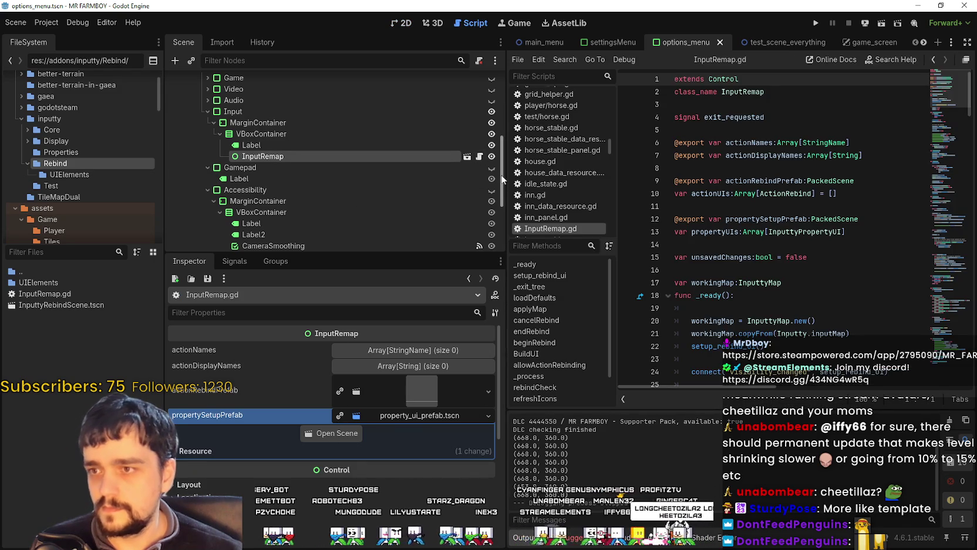
click(467, 157)
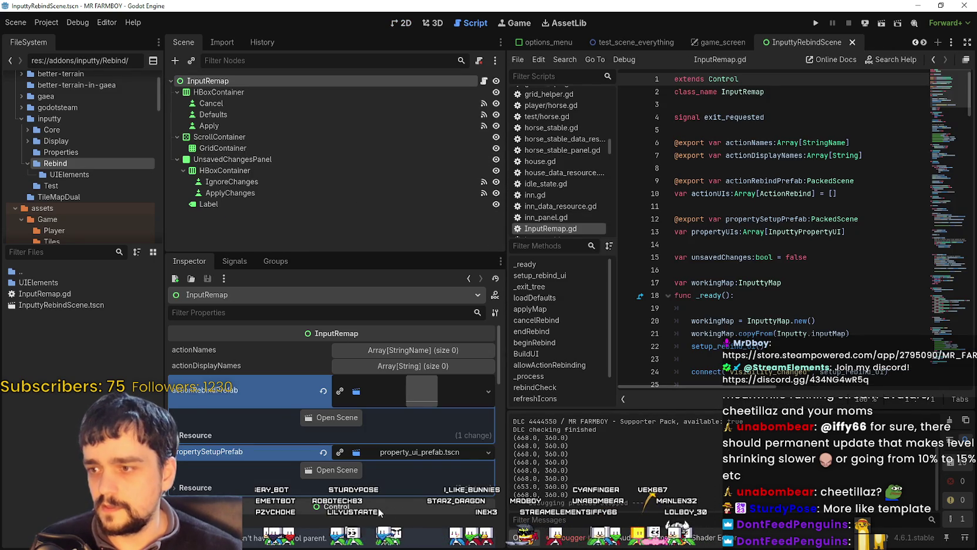
click(412, 452)
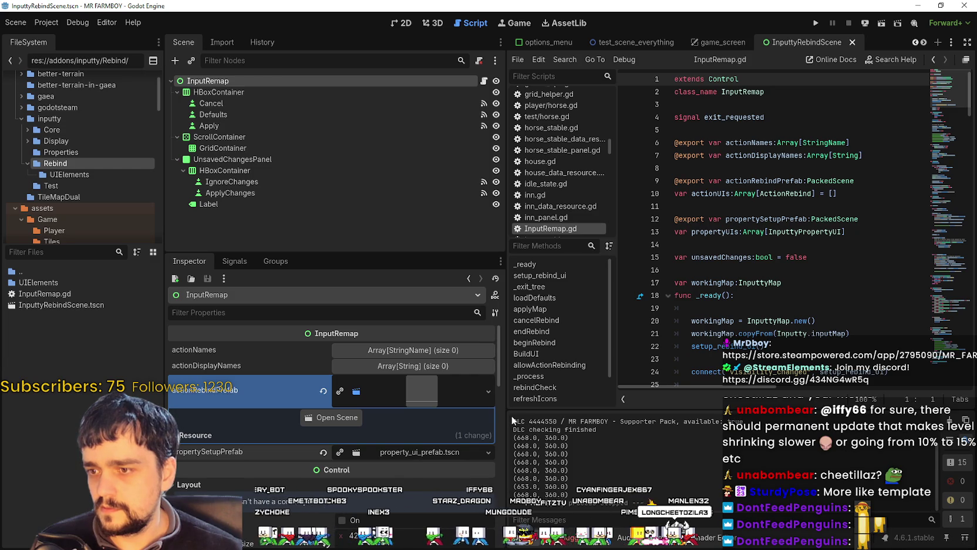
drag(507, 419, 439, 420)
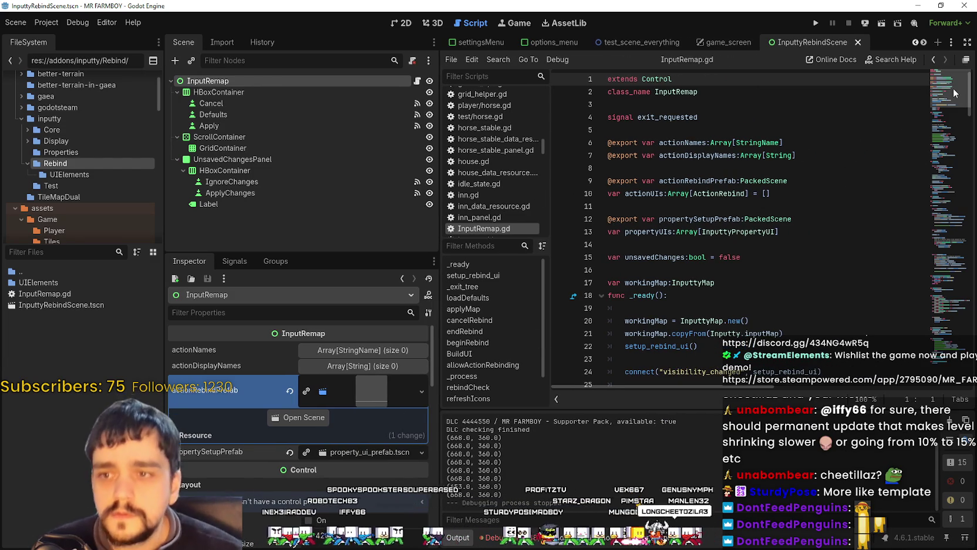
Step: Read InputRemap.gd from the actionRebindPrefab declaration through _ready toward setup_rebind_ui
click(716, 182)
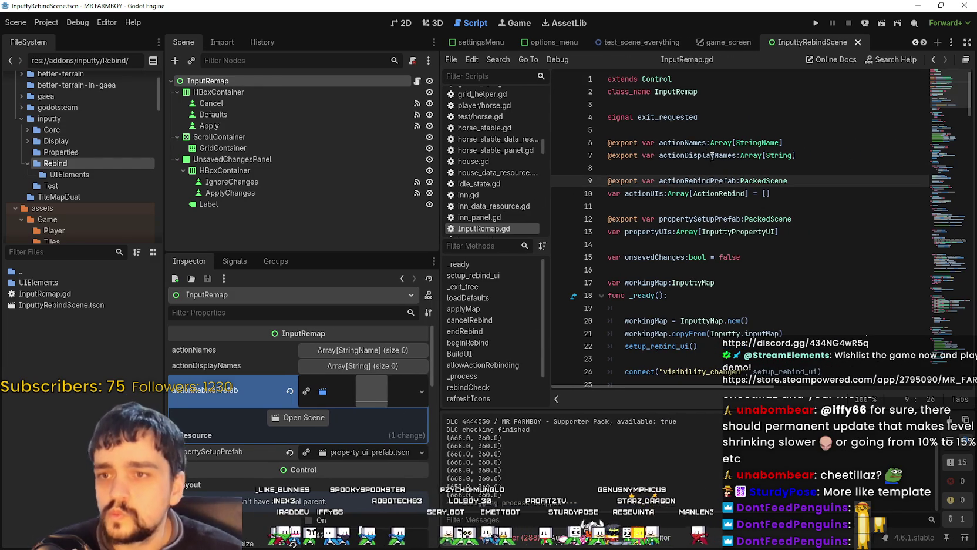
scroll(713, 249, down, 4)
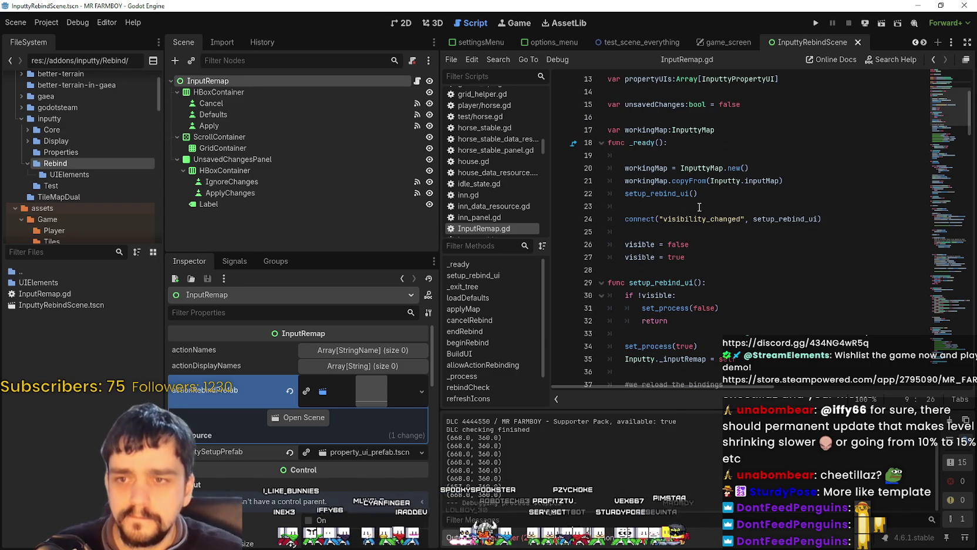
double_click(762, 180)
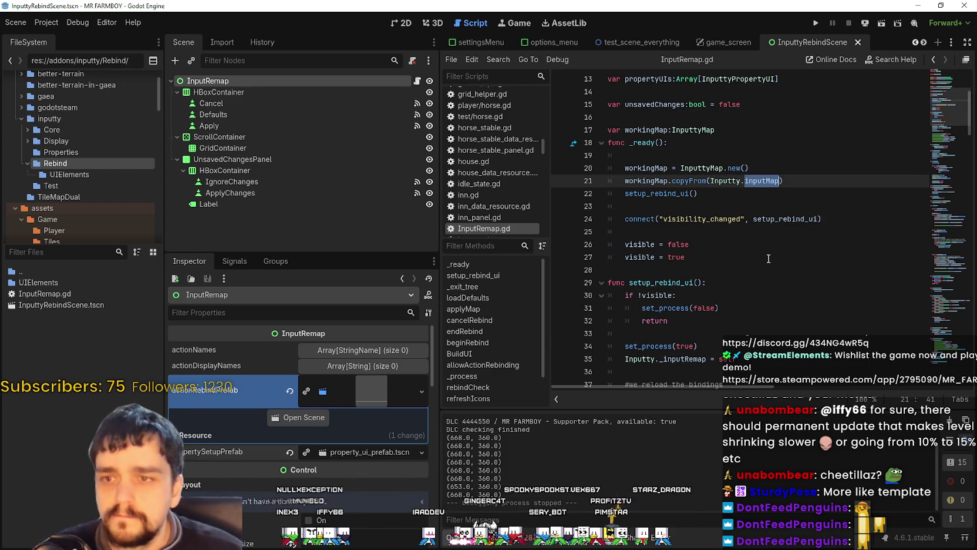
click(738, 231)
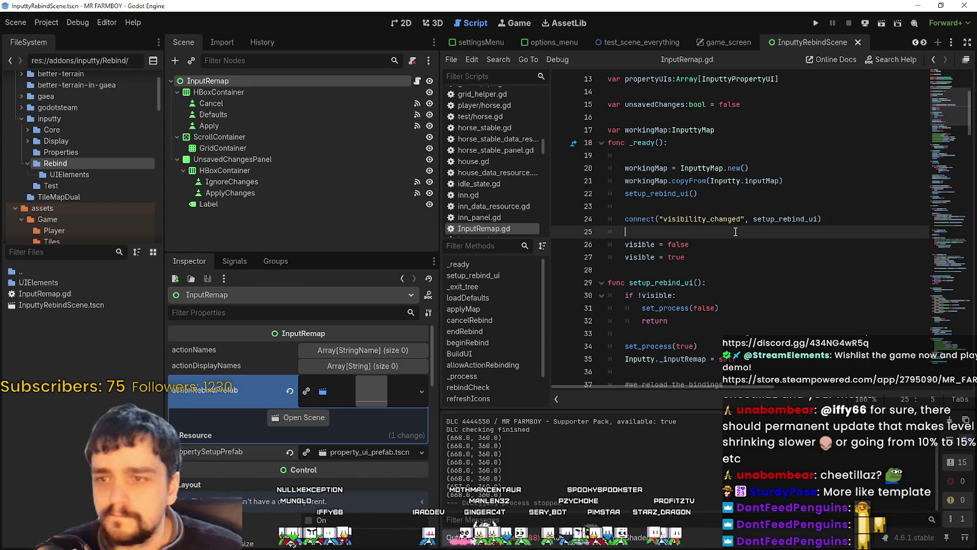
scroll(738, 230, down, 5)
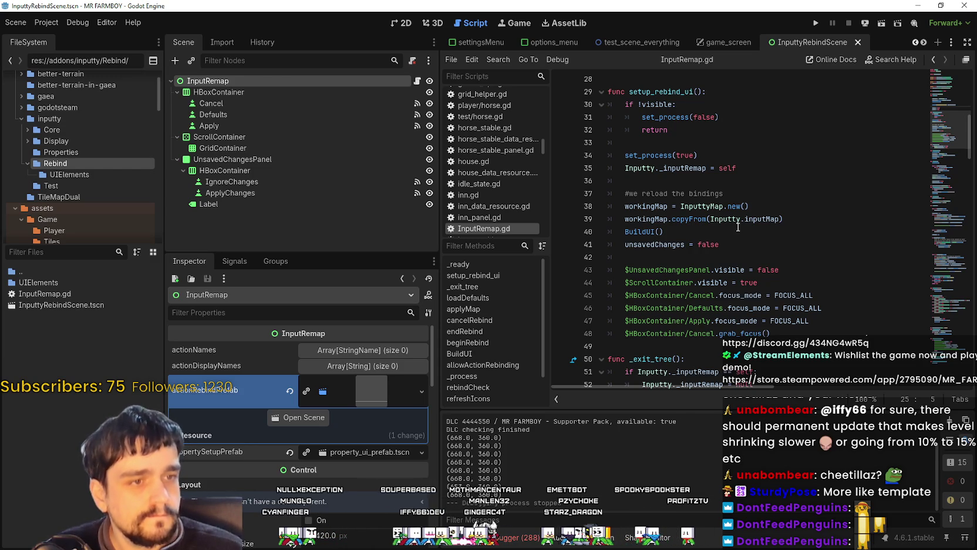
mouse_move(739, 224)
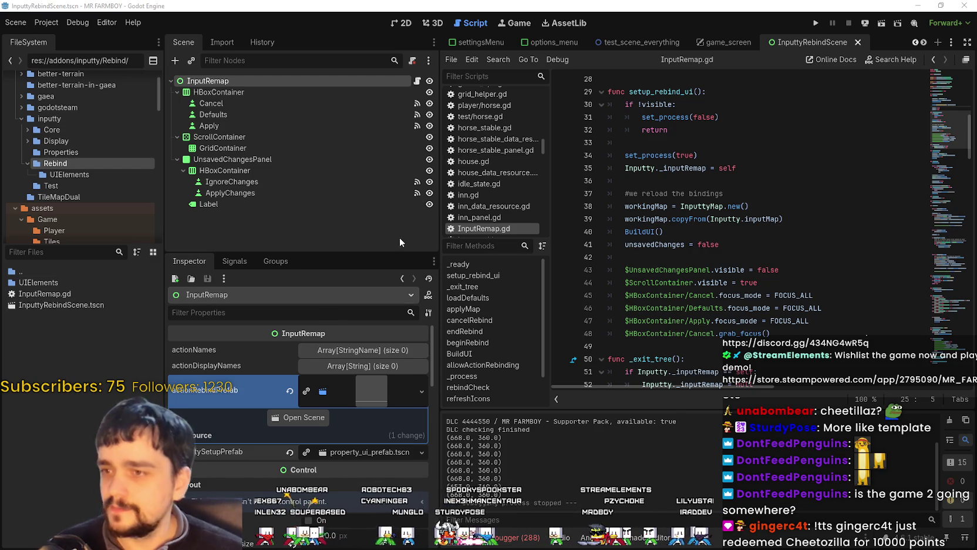
drag(438, 237, 390, 238)
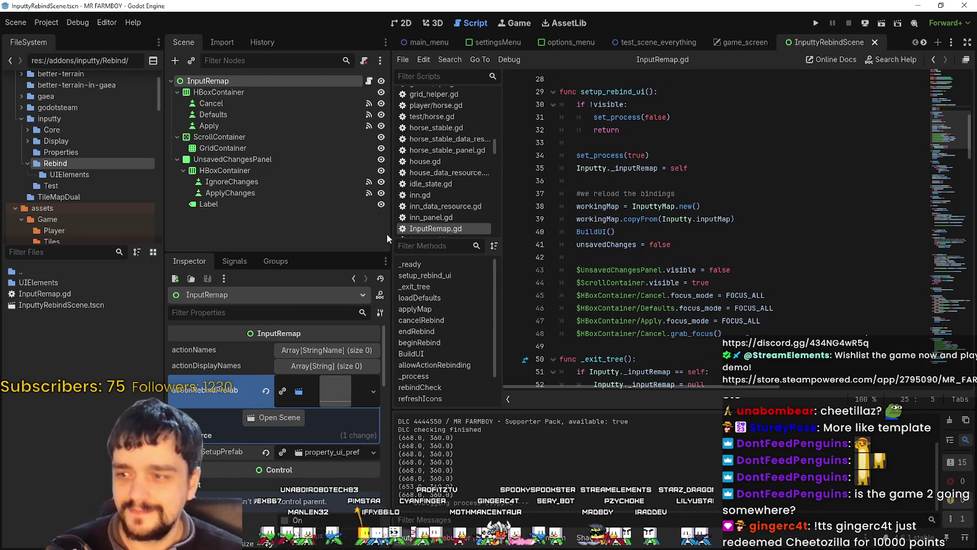
Step: Delete the stray tab on blank line 42 after unsavedChanges = false and save
scroll(702, 206, down, 1)
click(701, 206)
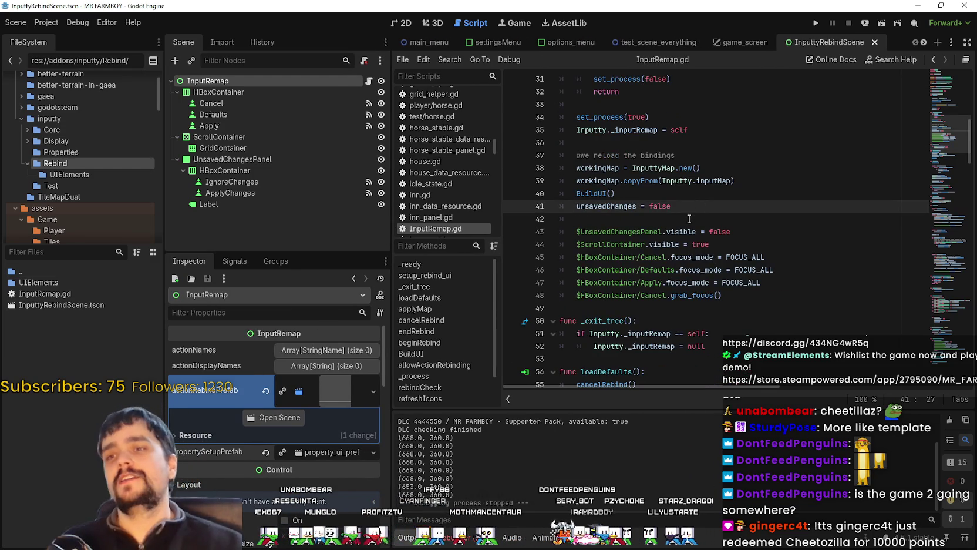
click(689, 218)
scroll(687, 216, down, 2)
scroll(685, 213, up, 1)
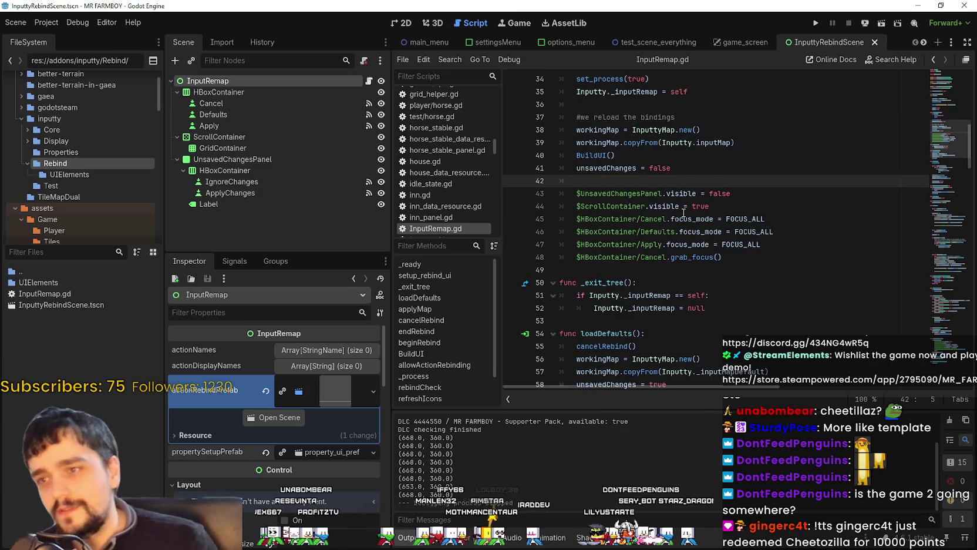
key(BackSpace)
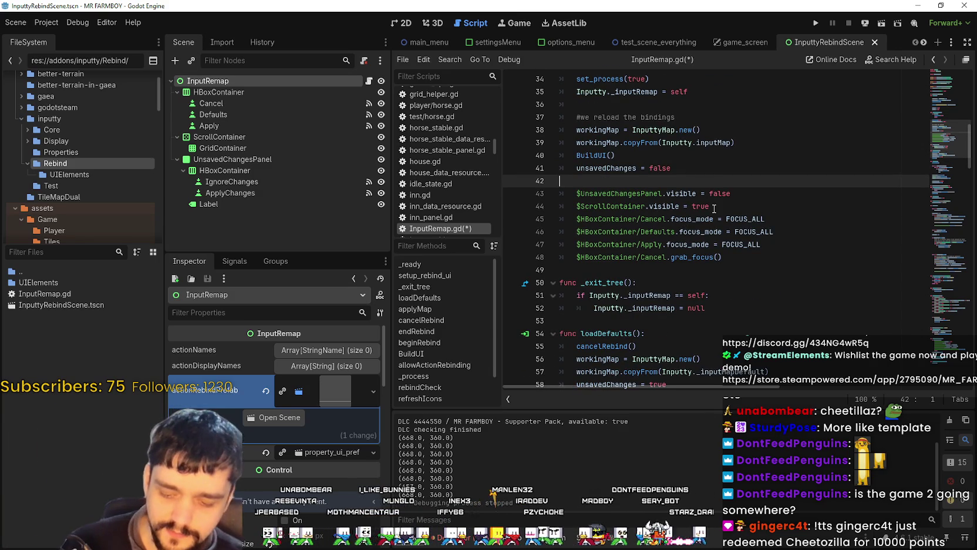
key(ctrl+s)
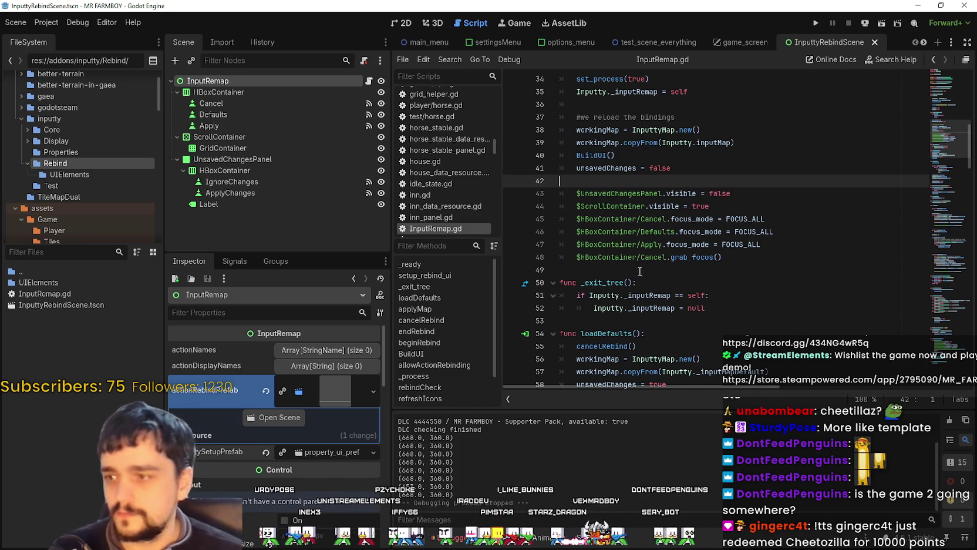
Step: Expand propertySetupPrefab in the Inspector and place the caret on line 19 in _ready
scroll(640, 271, up, 4)
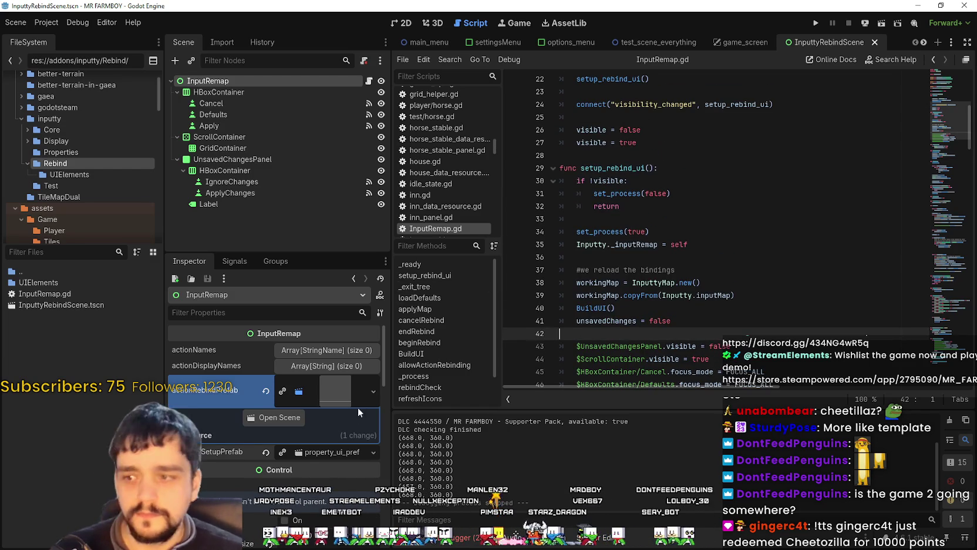
click(324, 454)
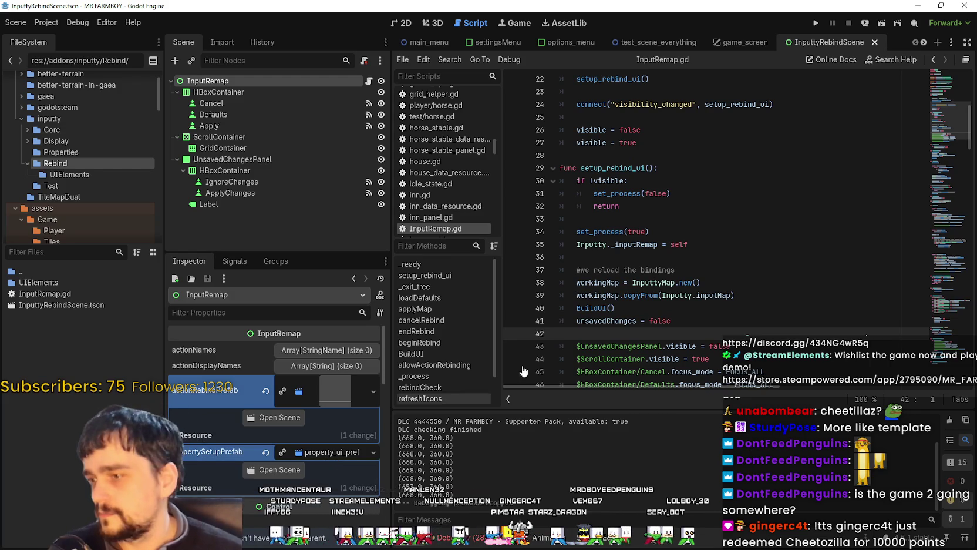
scroll(692, 235, up, 4)
click(692, 193)
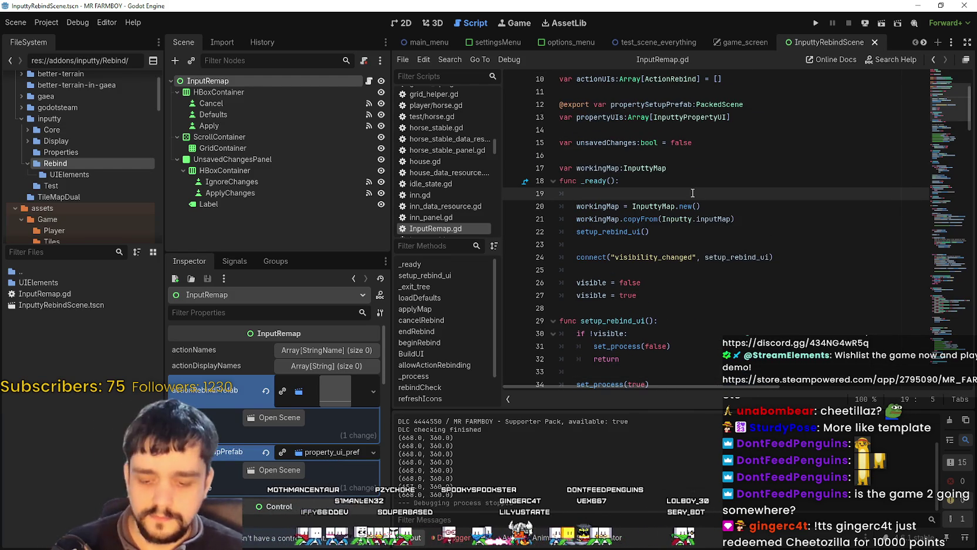
Step: Select propertyUIs on line 13 and search the script for its next occurrence
double_click(600, 117)
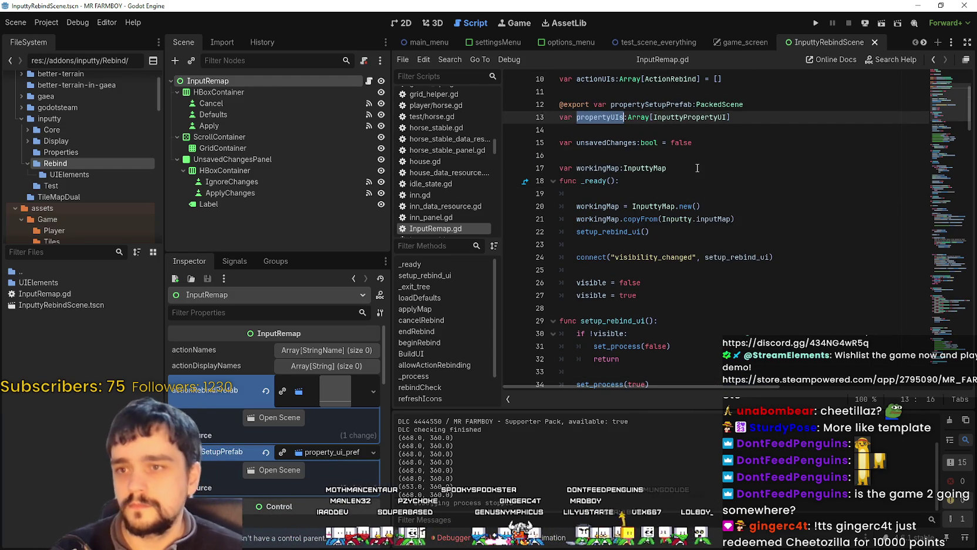
key(Down)
key(Down)
key(End)
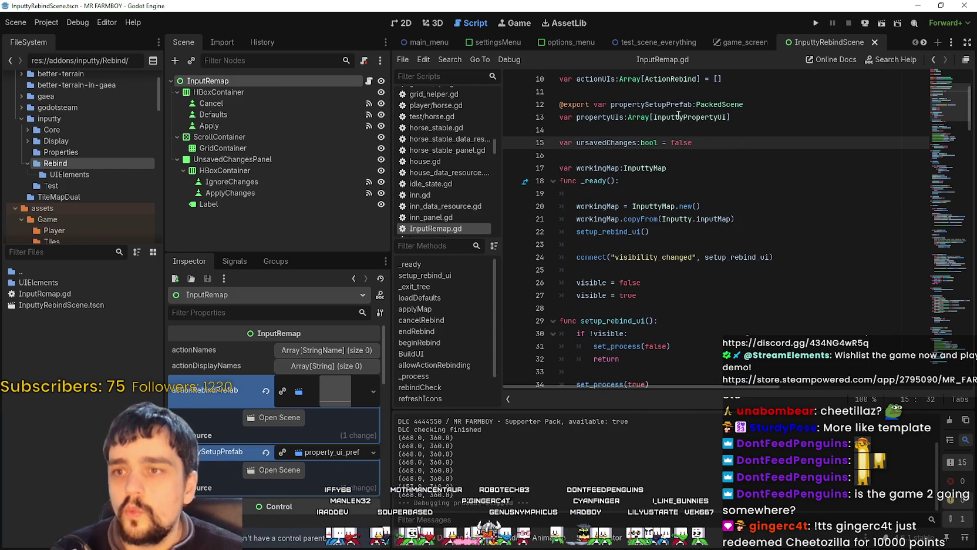
right_click(678, 115)
click(625, 114)
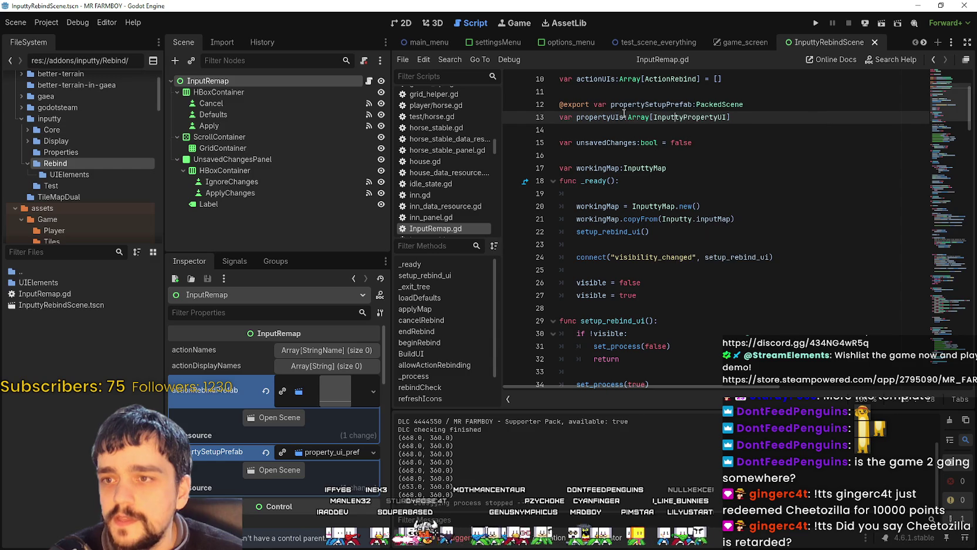
double_click(600, 116)
key(ctrl+f)
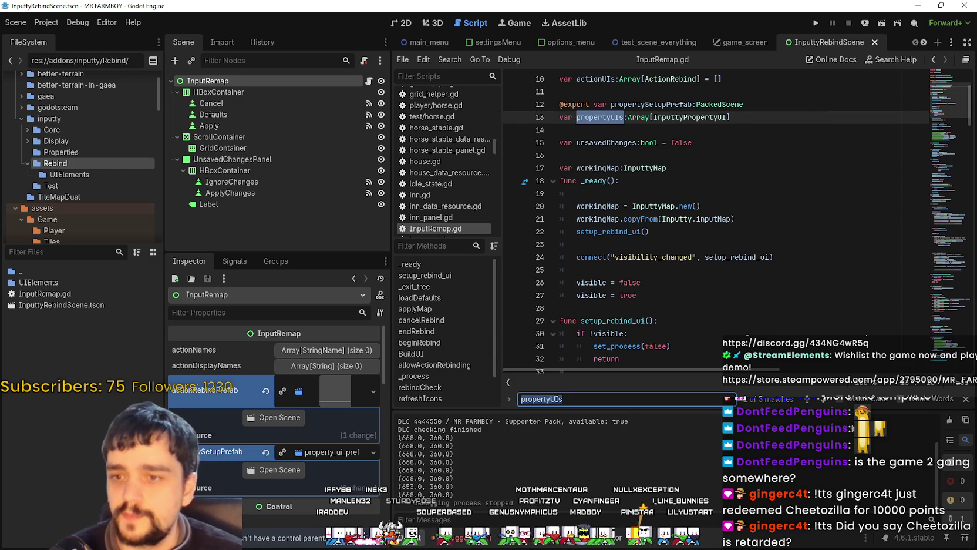
key(Return)
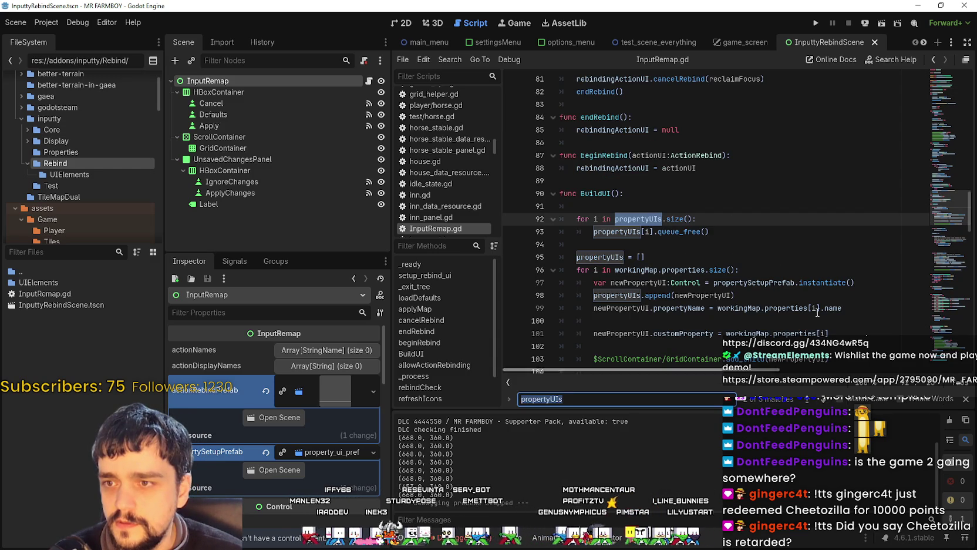
Step: Examine lines 92–98 where propertyUIs entries are created from propertySetupPrefab
double_click(675, 219)
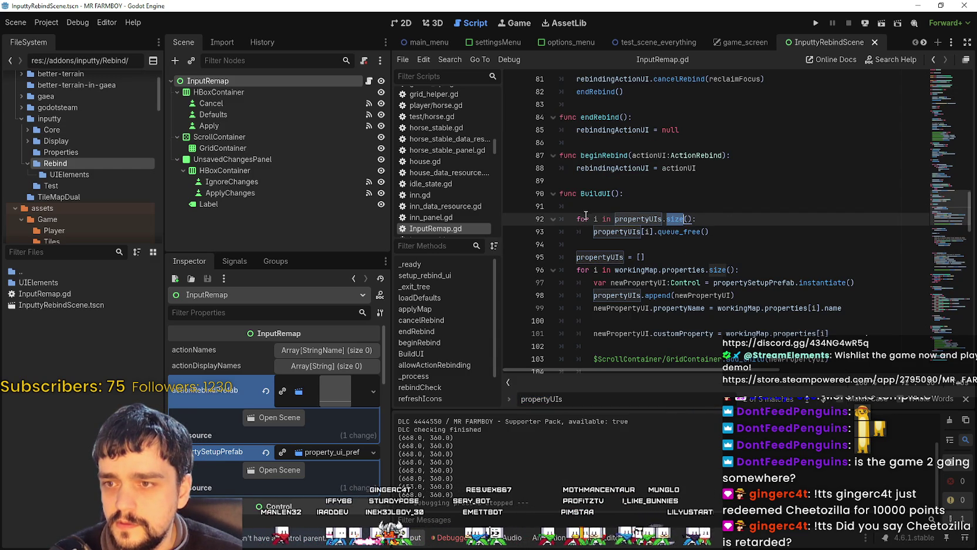
scroll(587, 211, down, 2)
double_click(605, 180)
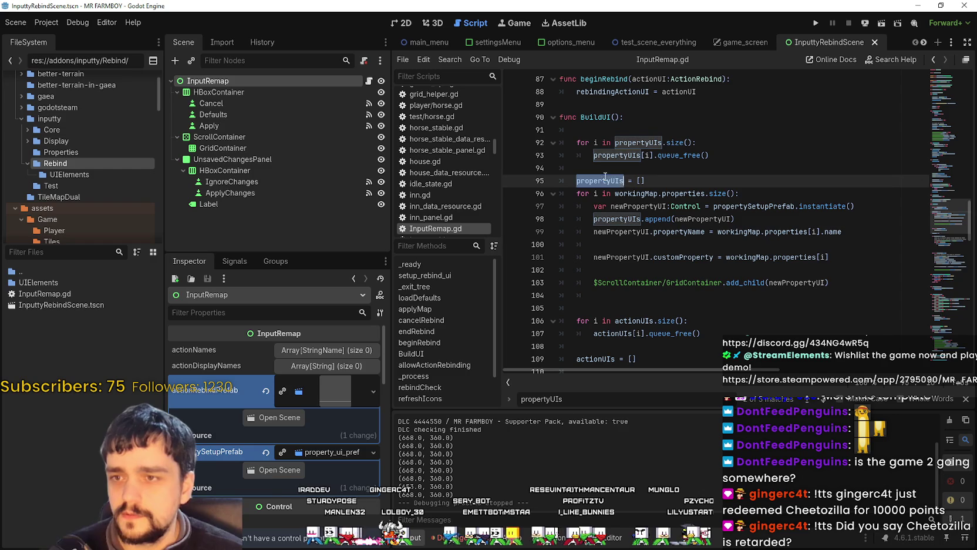
double_click(757, 208)
key(Up)
mouse_move(592, 207)
mouse_down()
mouse_move(906, 222)
mouse_move(895, 213)
mouse_up()
Step: Look up workingMap to reach its InputtyMap declaration on line 17
double_click(742, 232)
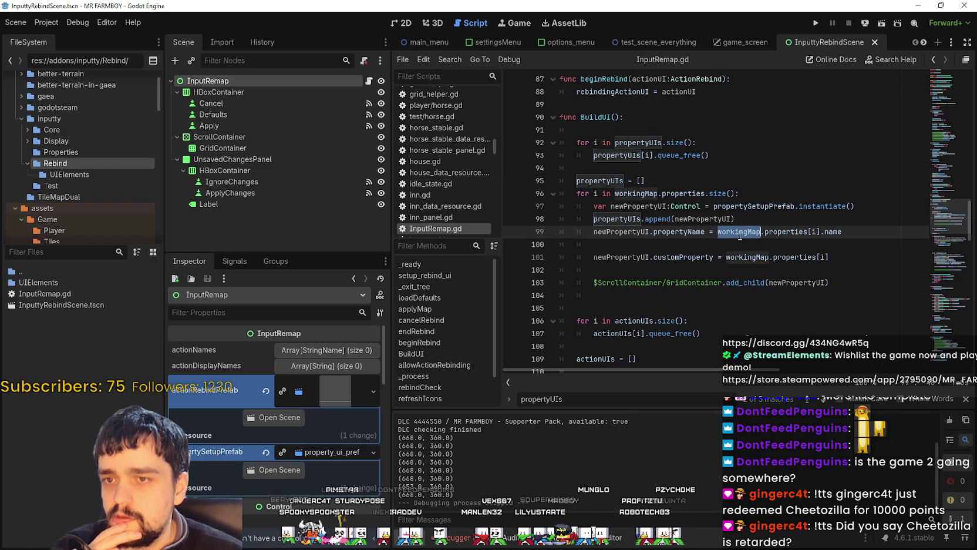
right_click(741, 232)
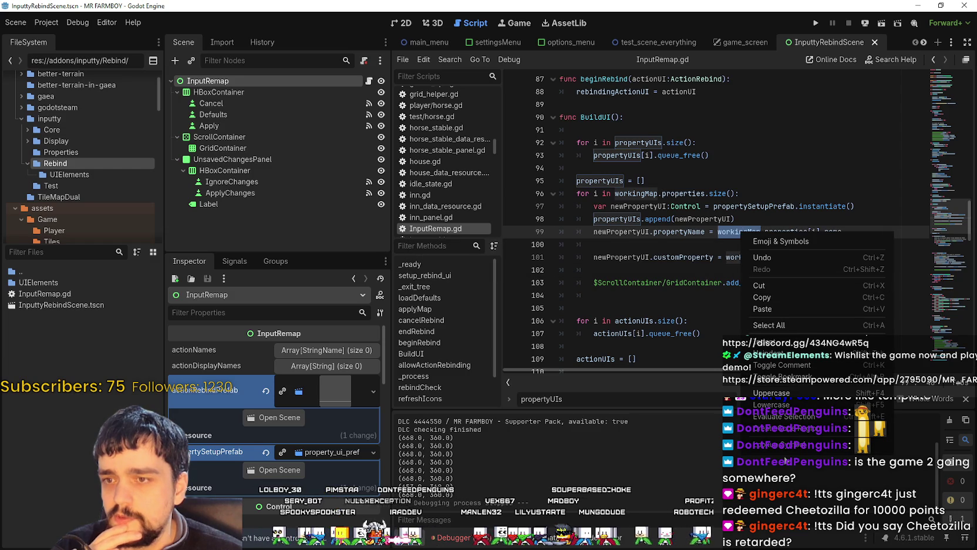
click(786, 461)
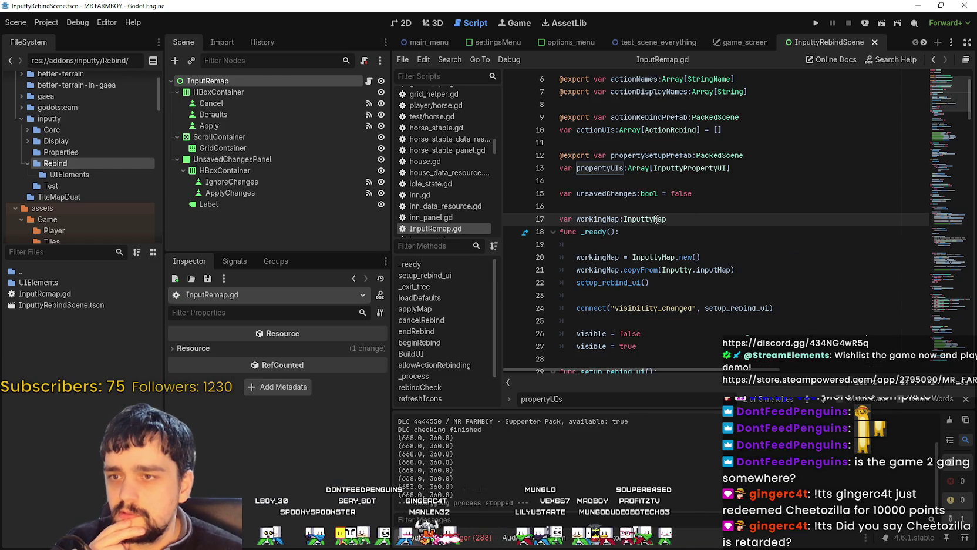
right_click(656, 219)
click(649, 212)
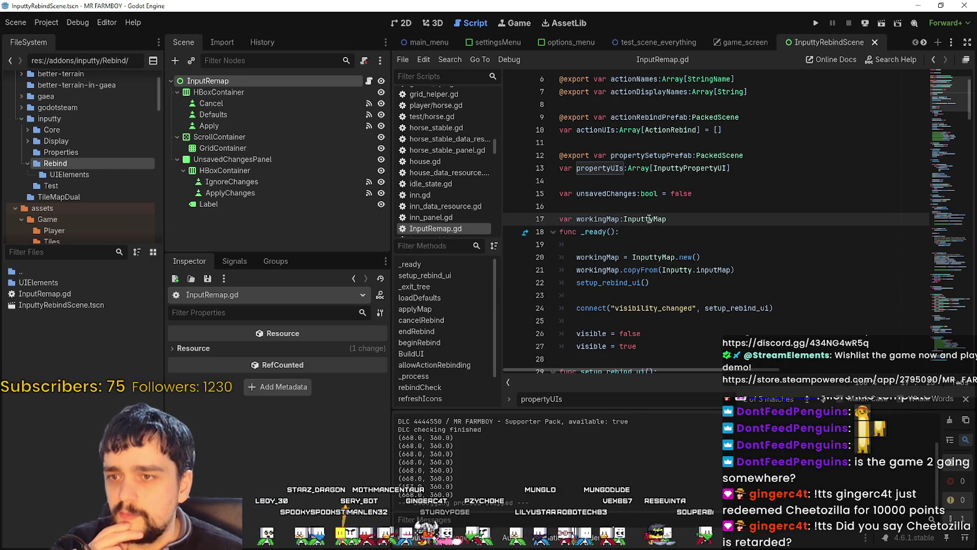
double_click(649, 219)
Step: Follow Inputty.inputMap on line 21 to its definition in Inputty.gd
double_click(597, 269)
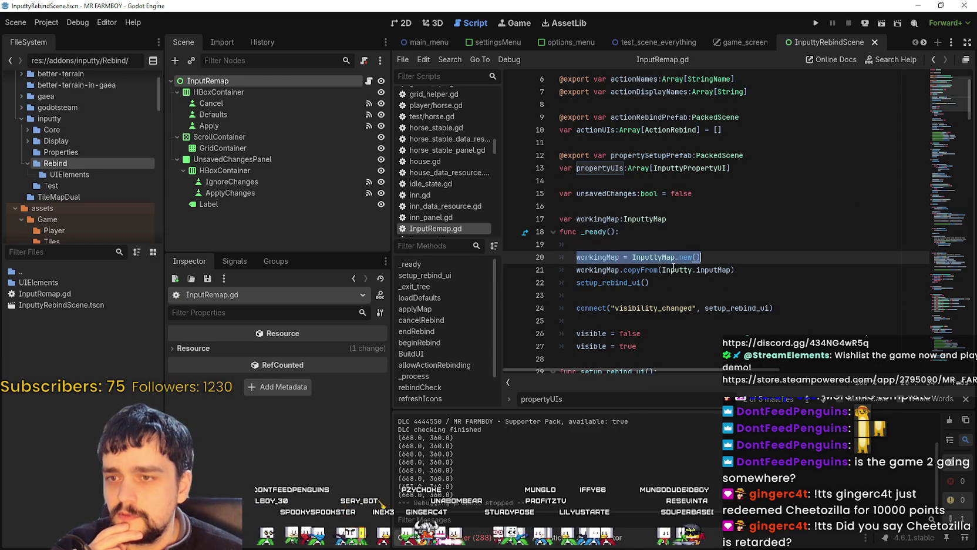
click(651, 270)
double_click(652, 270)
drag(664, 269, 714, 266)
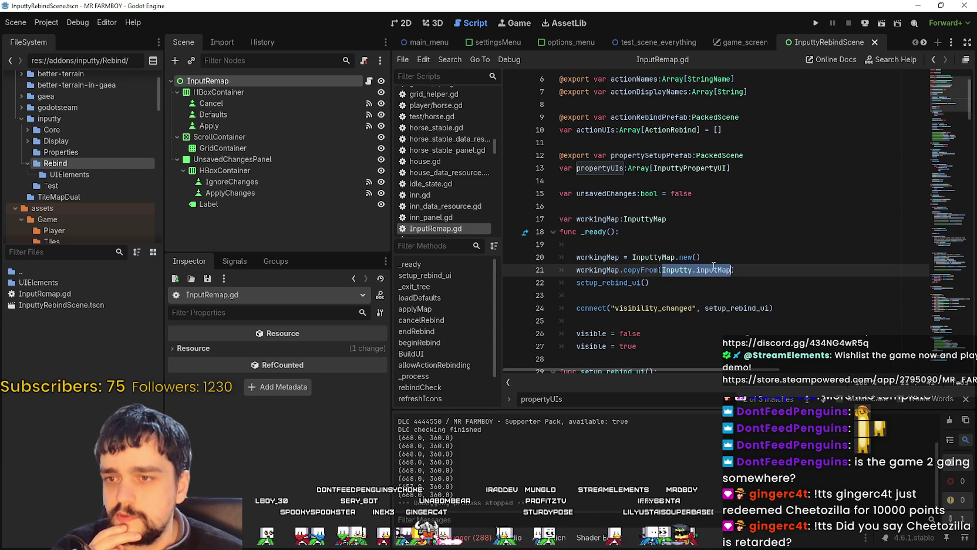
click(713, 268)
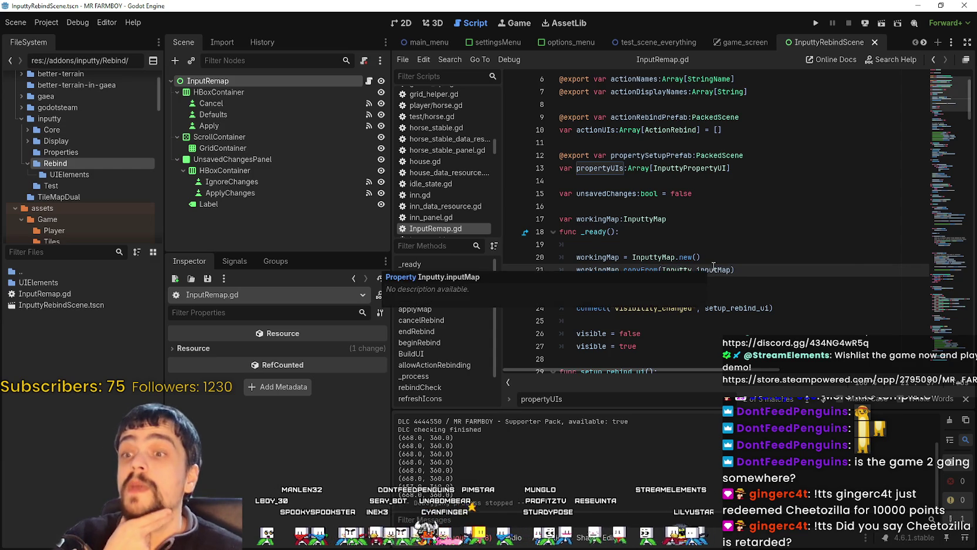
ctrl+click(704, 270)
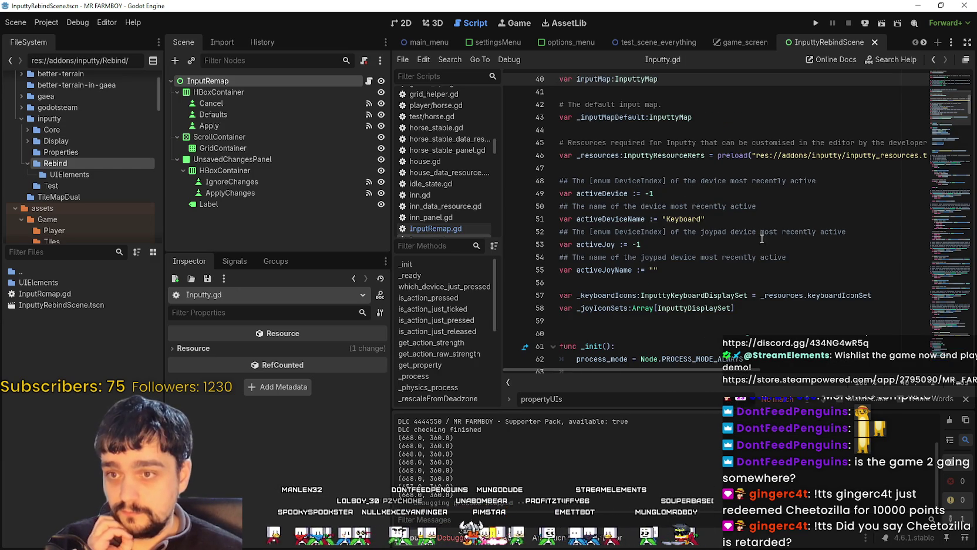
Step: Scroll through Inputty.gd, close the propertyUIs find bar, and return to the inputMap declaration
scroll(762, 239, down, 4)
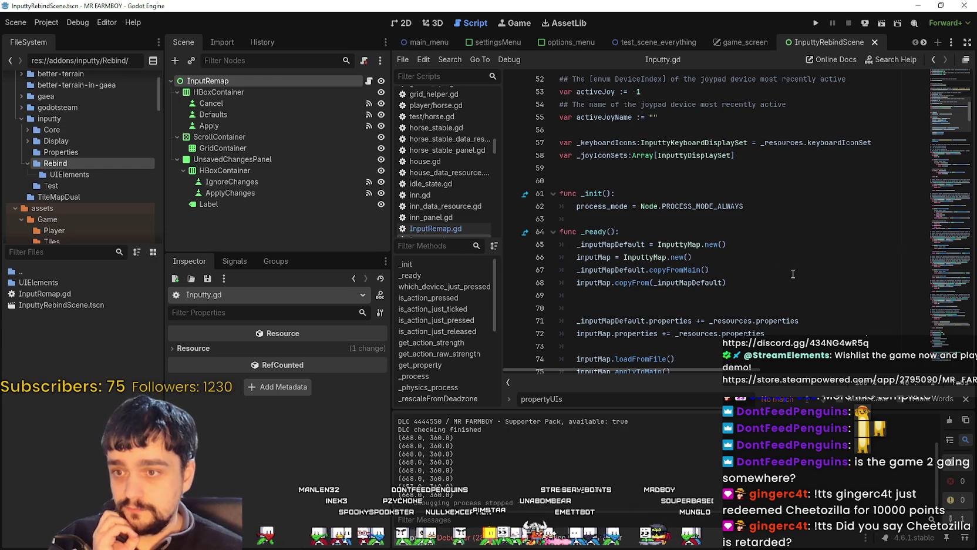
scroll(793, 274, down, 6)
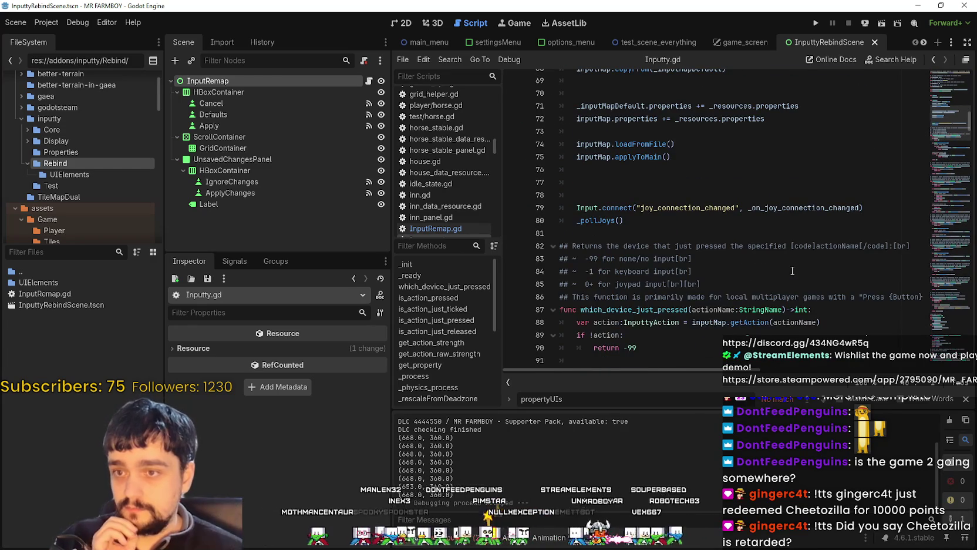
scroll(793, 270, down, 14)
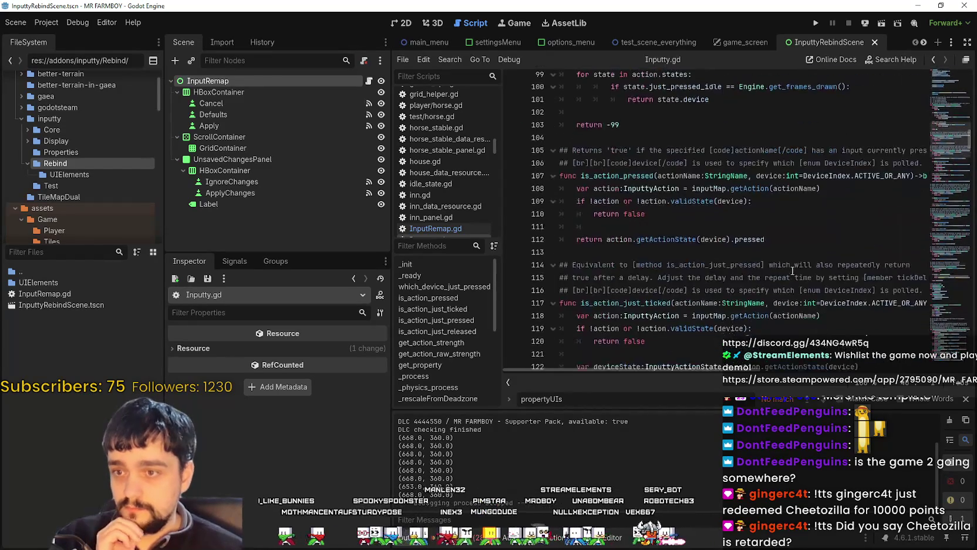
scroll(792, 270, up, 20)
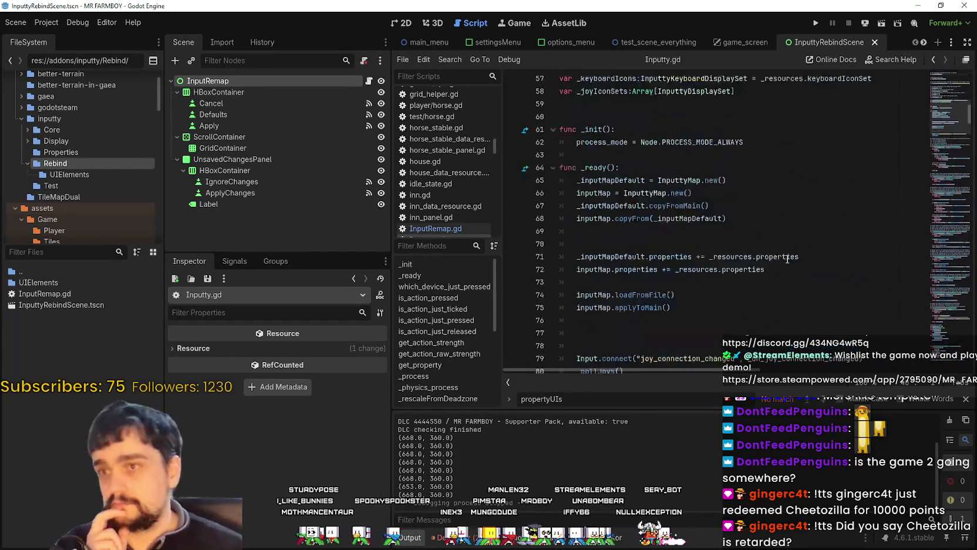
scroll(782, 259, up, 15)
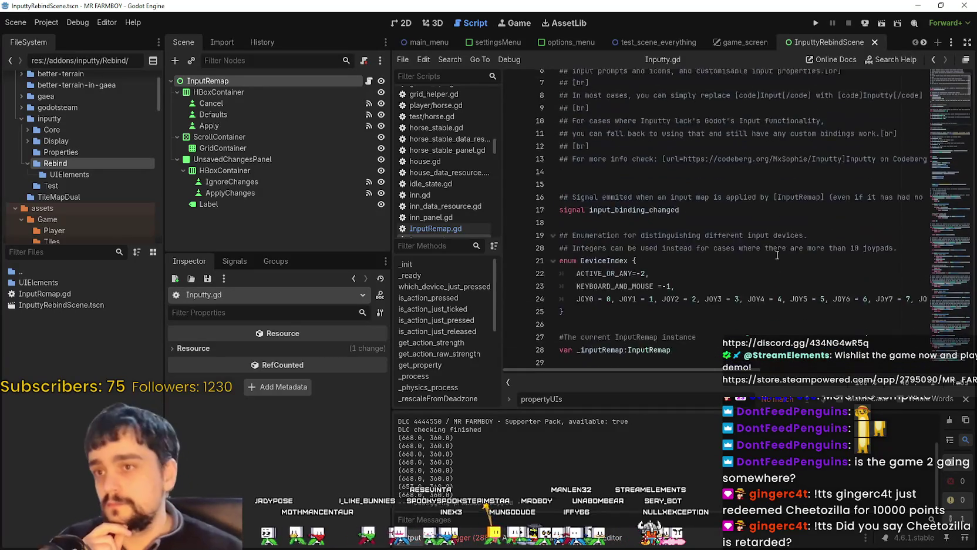
scroll(777, 255, down, 3)
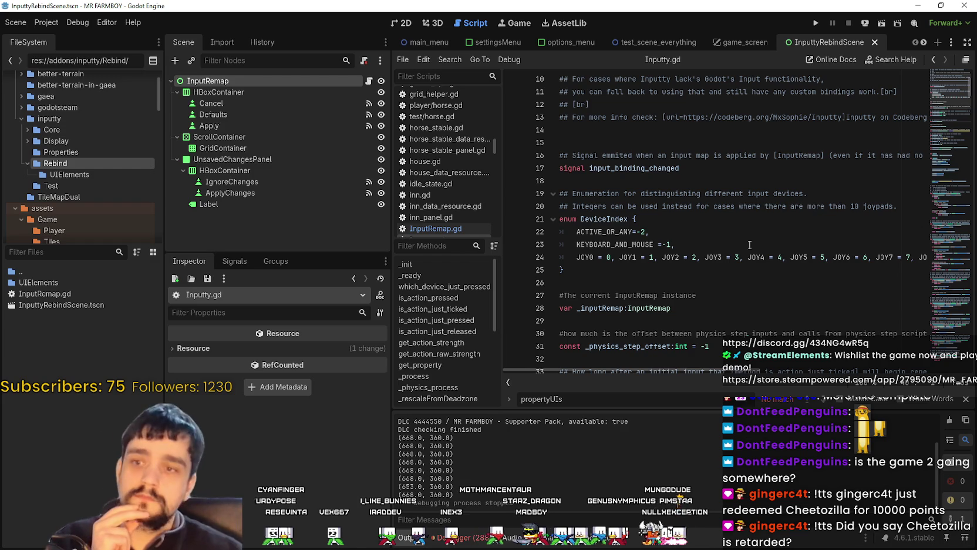
scroll(749, 244, up, 3)
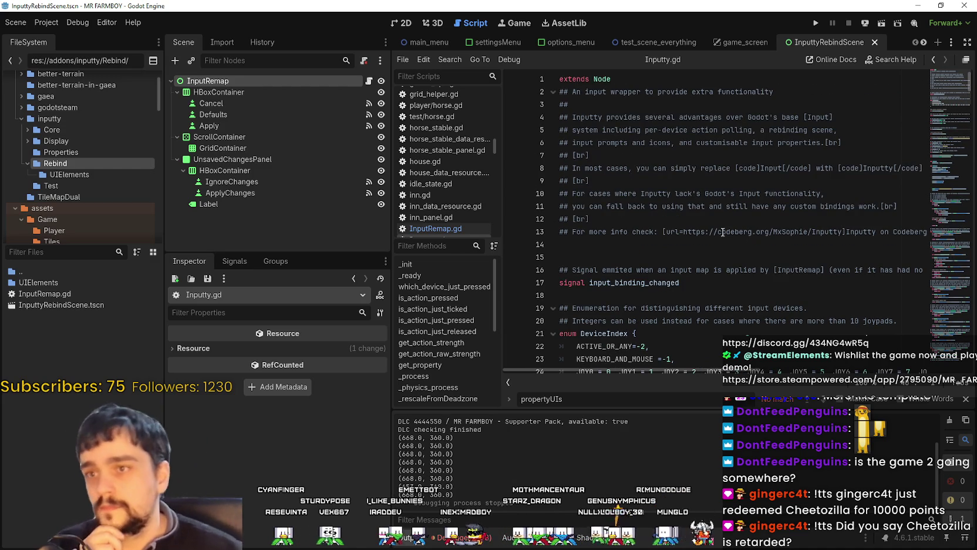
scroll(723, 231, down, 8)
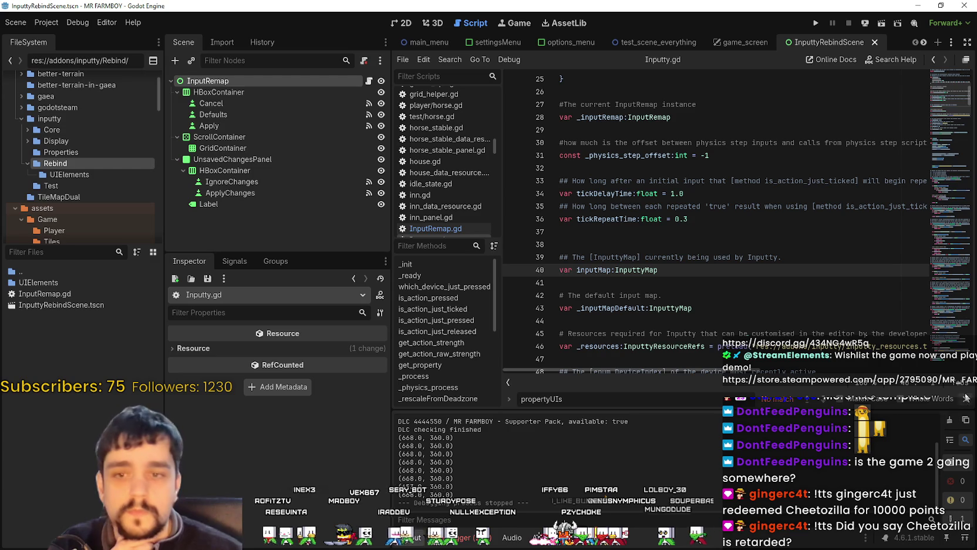
key(Escape)
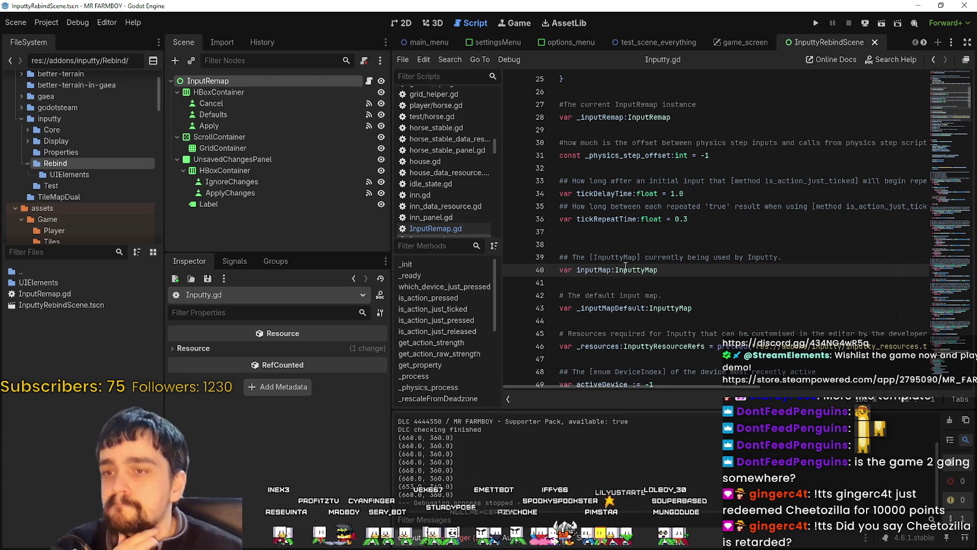
right_click(627, 270)
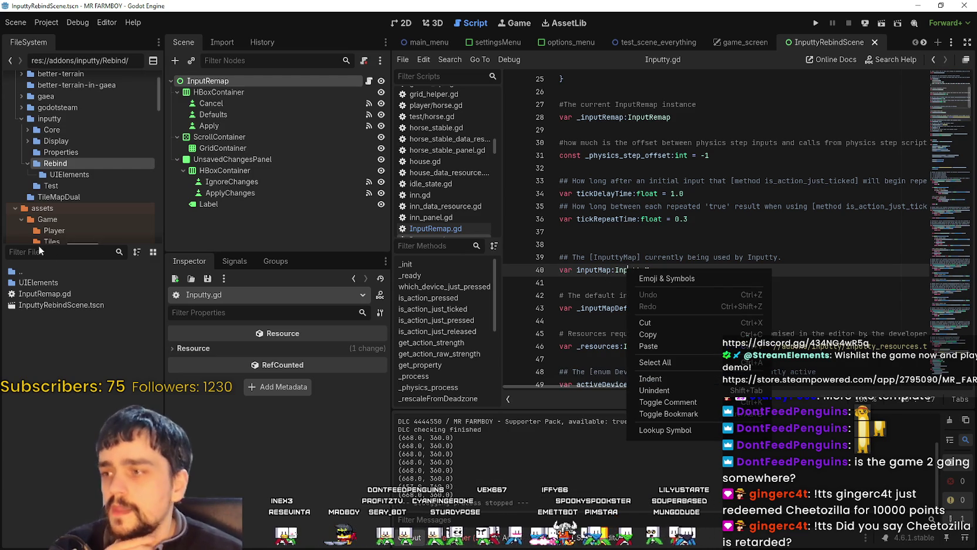
Step: Filter the FileSystem dock to 'inputty' and select the InputtyMap.gd script
click(61, 253)
text(inputM)
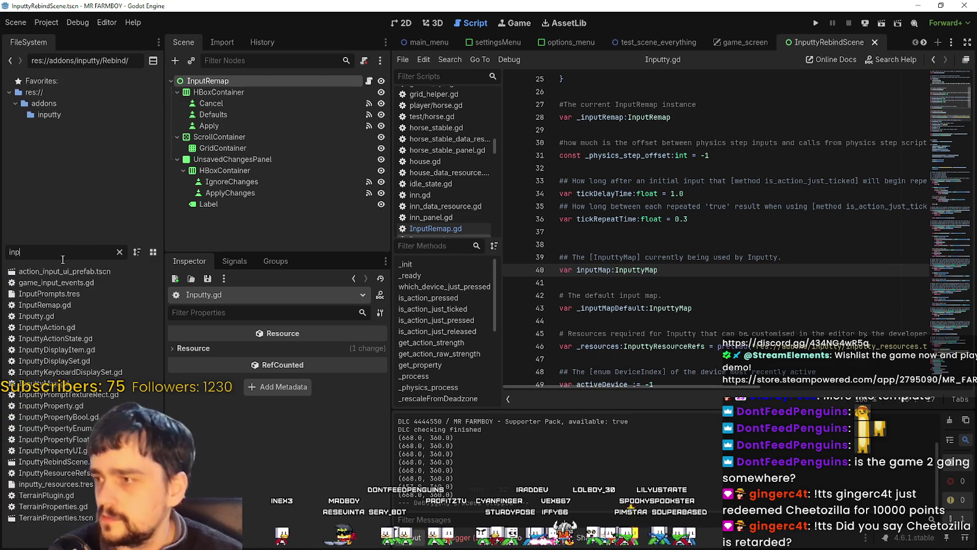
key(BackSpace)
text(tt)
key(BackSpace)
text(y)
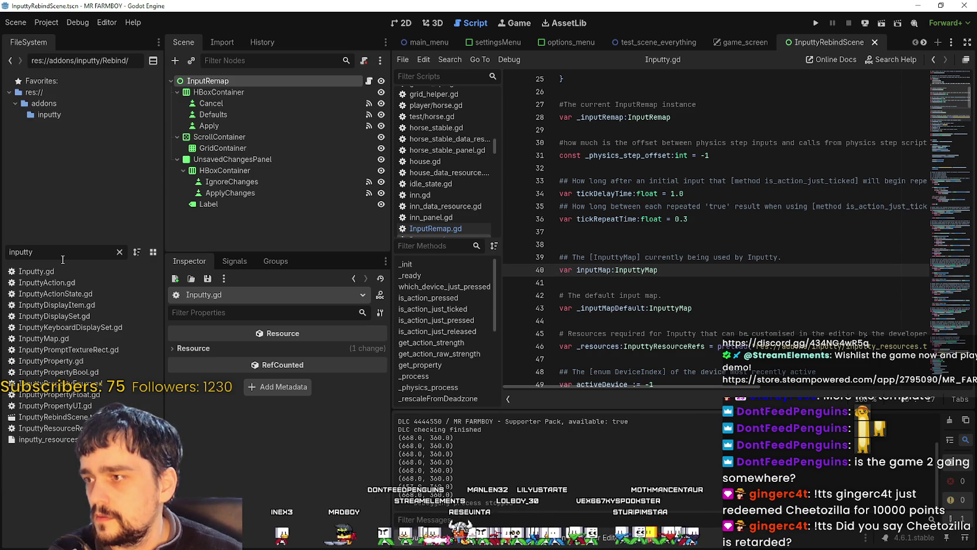
click(65, 338)
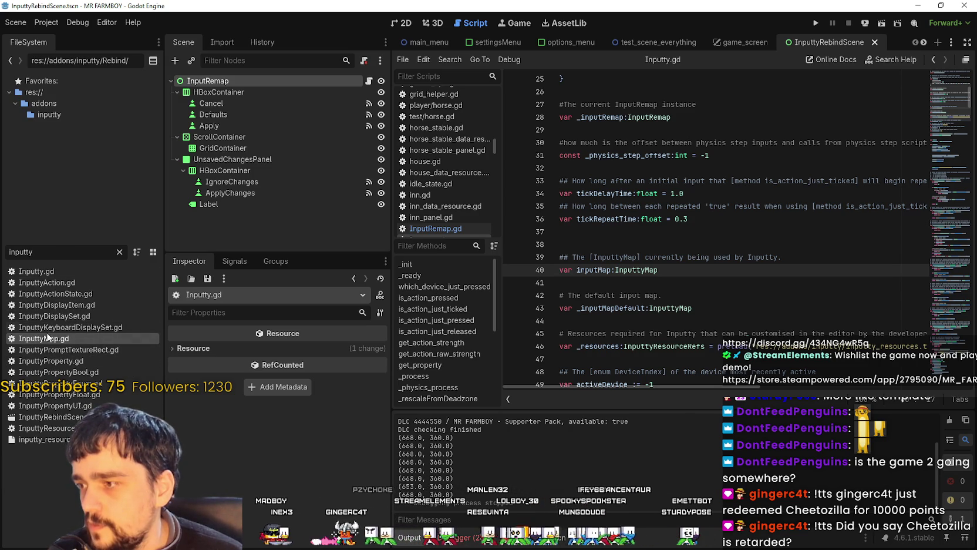
Step: Open inputty_resources.tres in a wider Inspector and expand its controllerIconSets and properties arrays
click(63, 439)
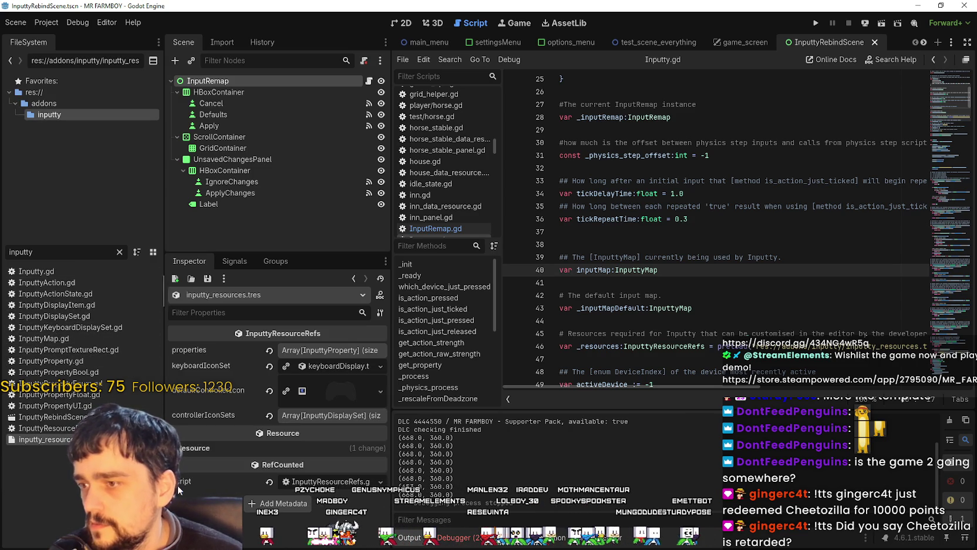
drag(392, 426, 531, 433)
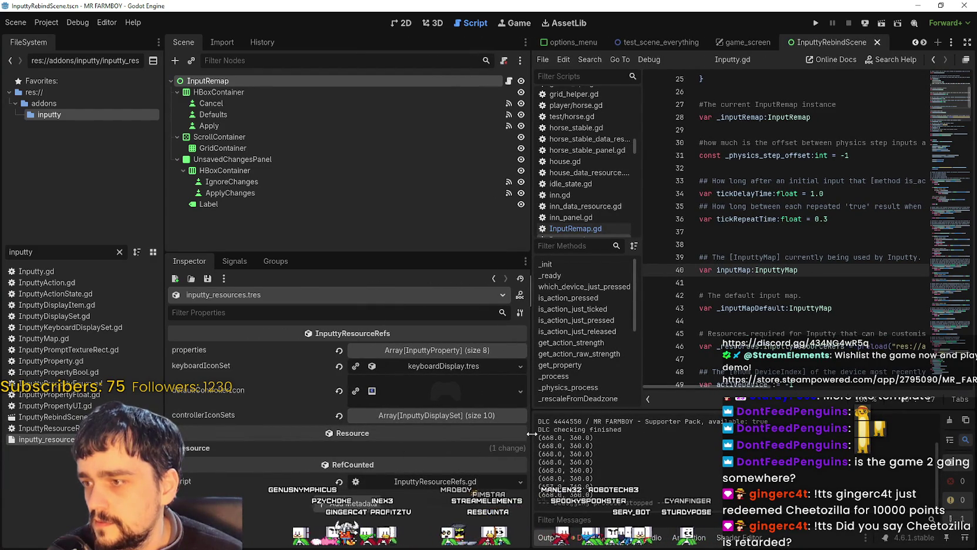
click(453, 417)
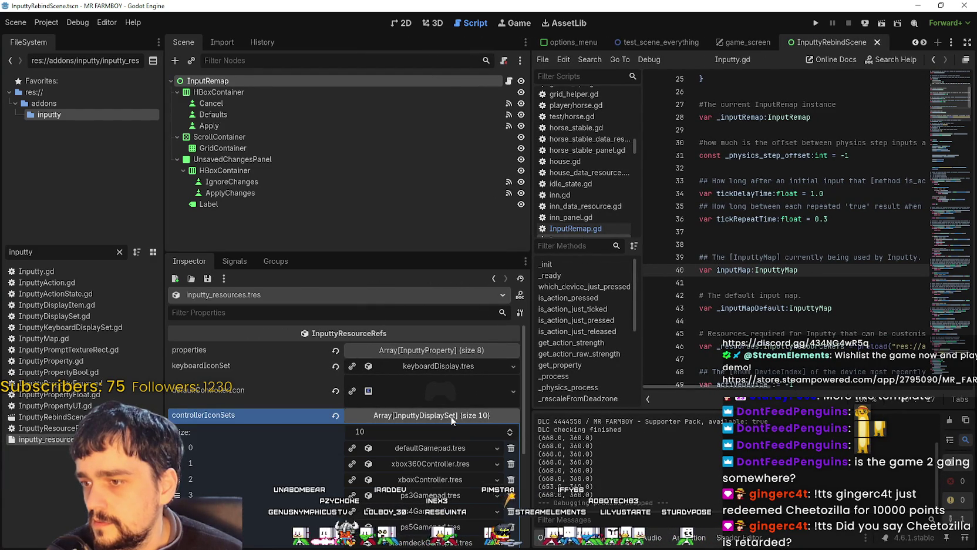
scroll(378, 485, down, 1)
scroll(379, 485, down, 2)
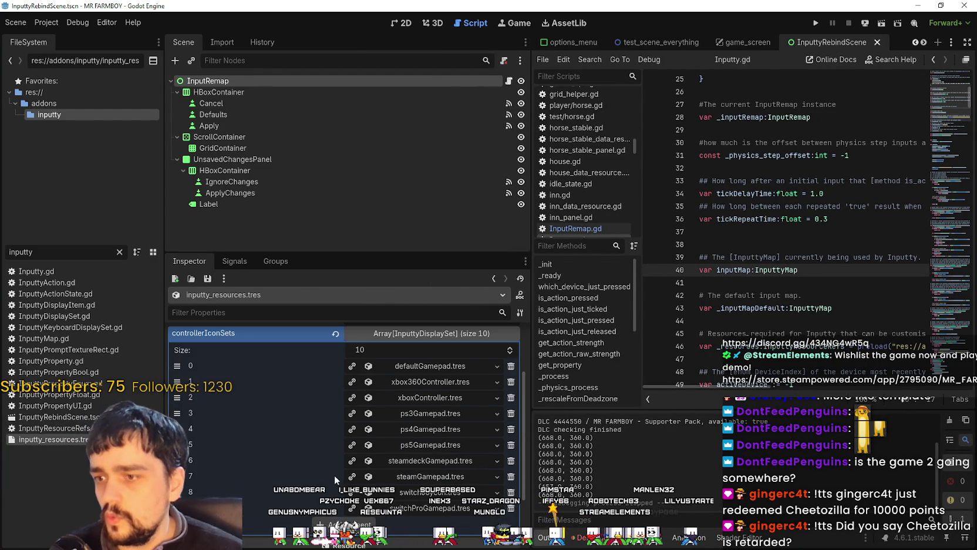
scroll(331, 469, down, 1)
scroll(325, 462, up, 1)
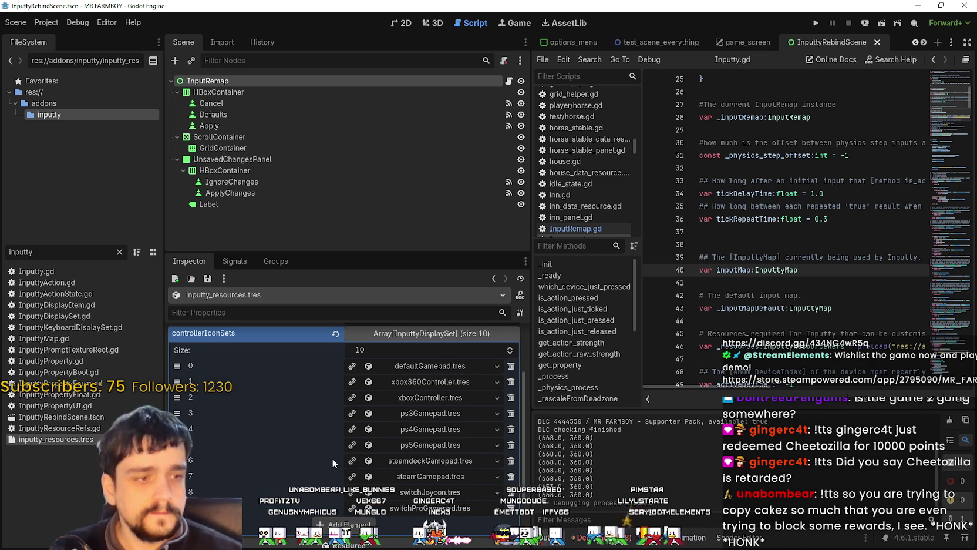
scroll(332, 455, up, 3)
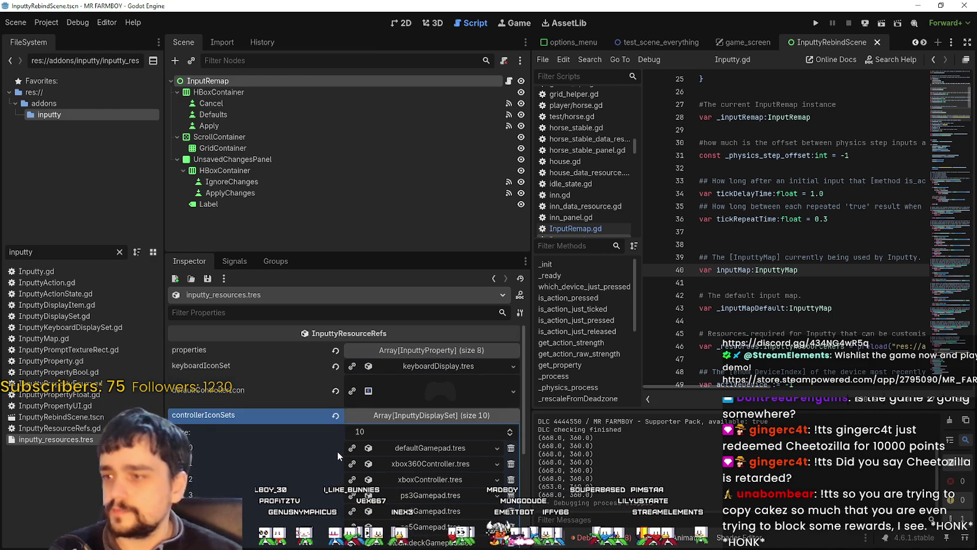
click(457, 349)
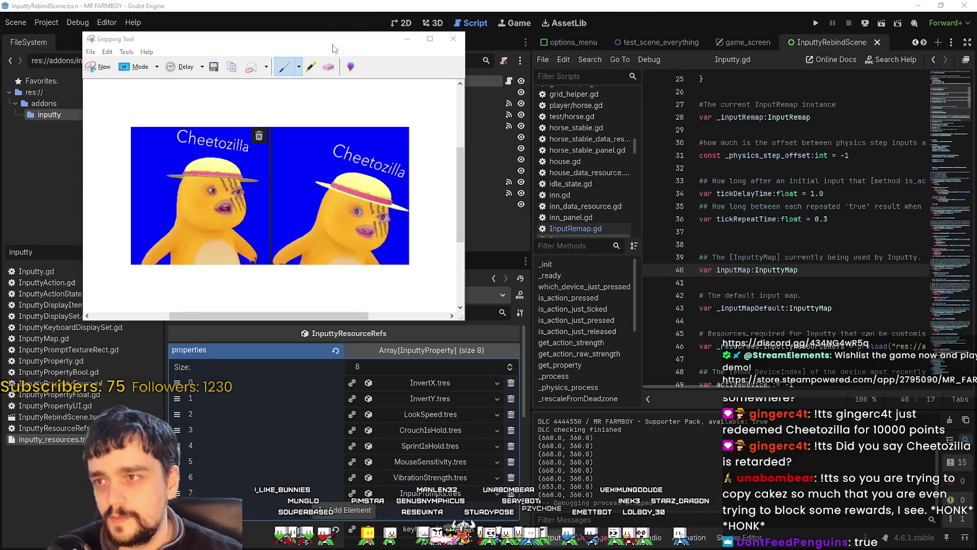
Step: Move the Cheetozilla screenshot window aside, minimize it, and switch to the mr-farmboy-v5.RC folder
drag(333, 48, 599, 43)
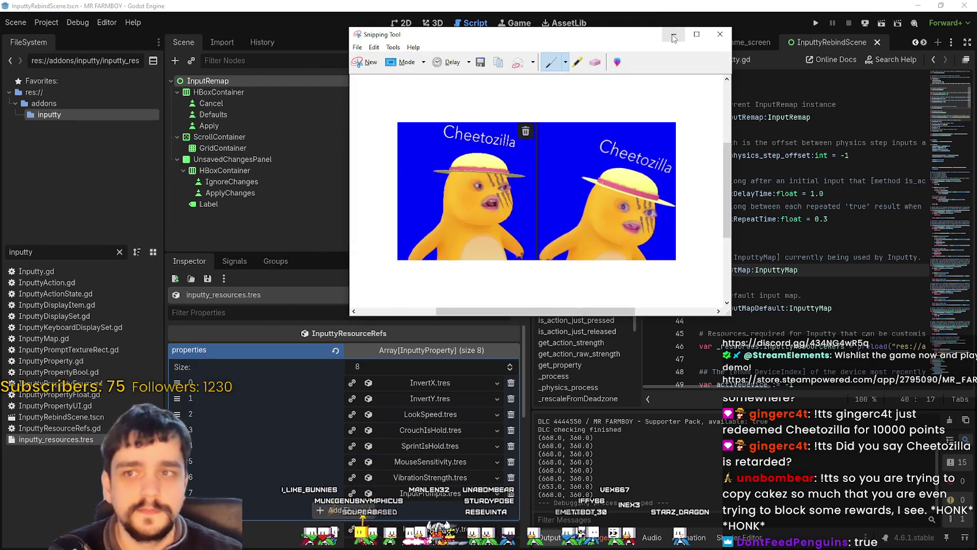
click(674, 33)
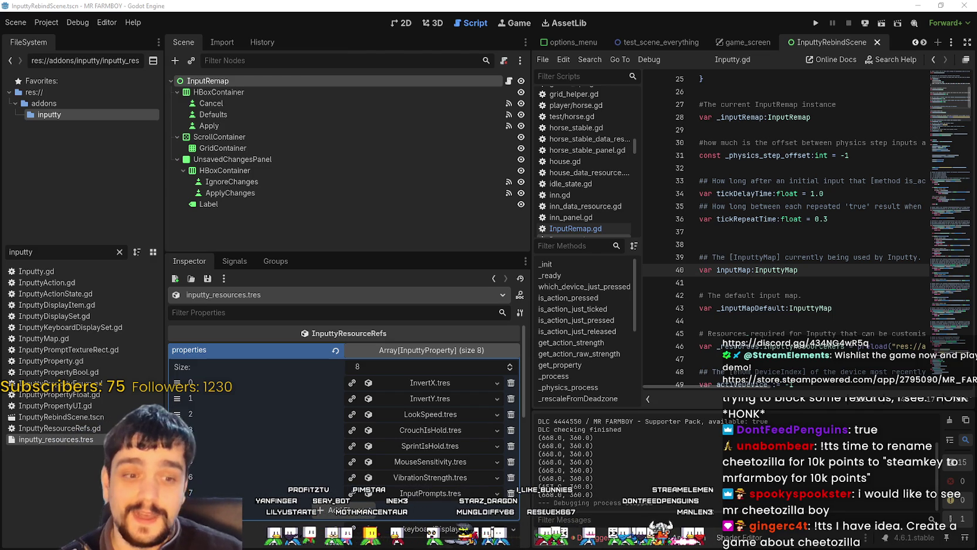
key(alt+Tab)
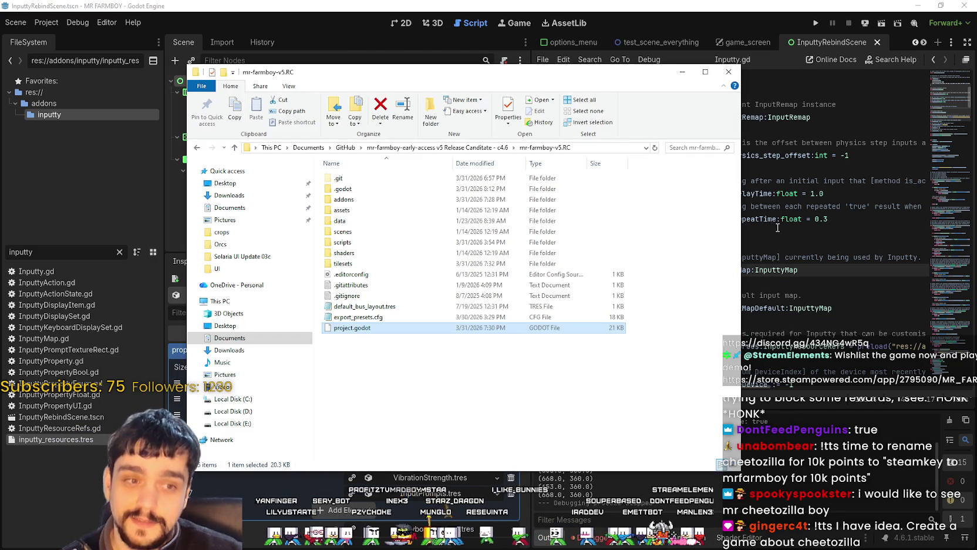
Step: Switch away from the mr-farmboy-v5.RC folder window with Alt+Tab
key(alt+Tab)
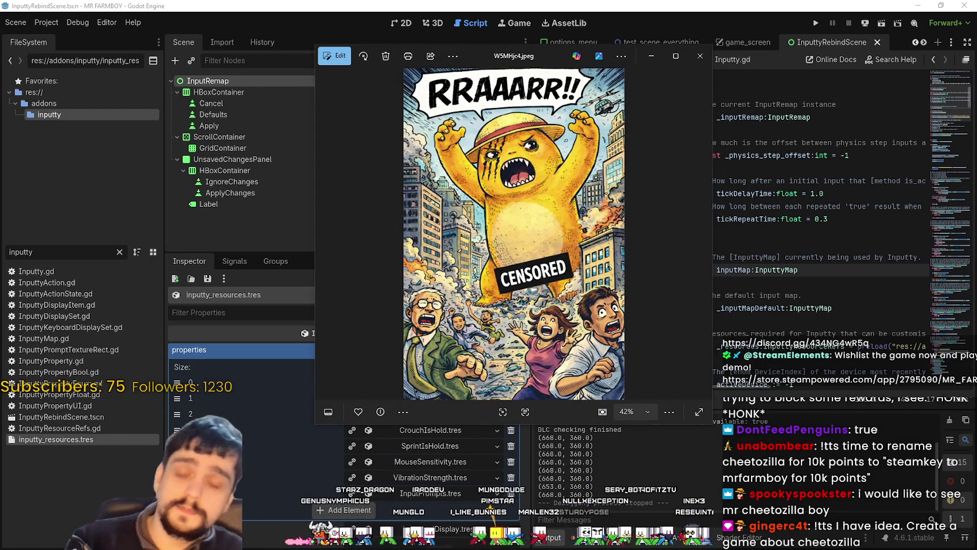
Step: Move the Photos window up-left and drag its corner and edge to make it larger
drag(470, 63, 445, 24)
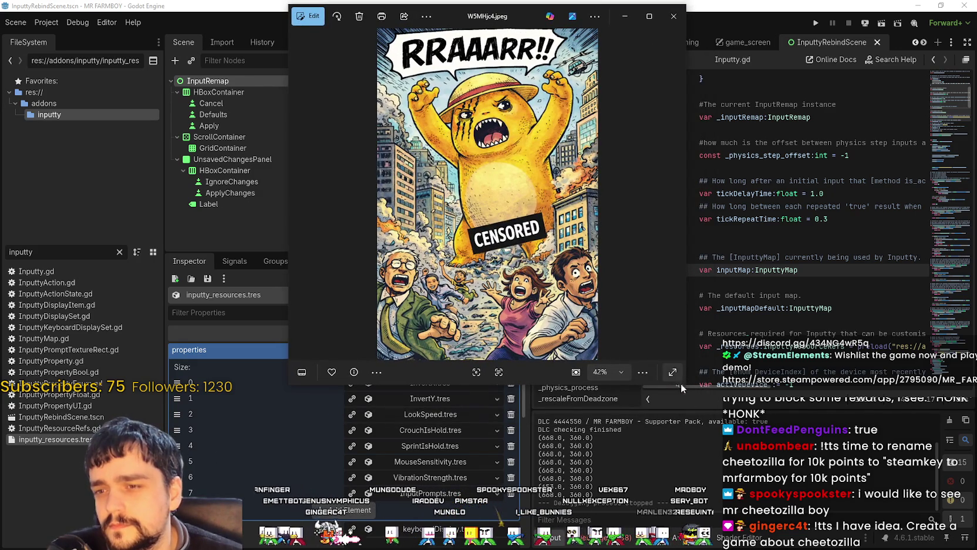
drag(681, 383, 792, 527)
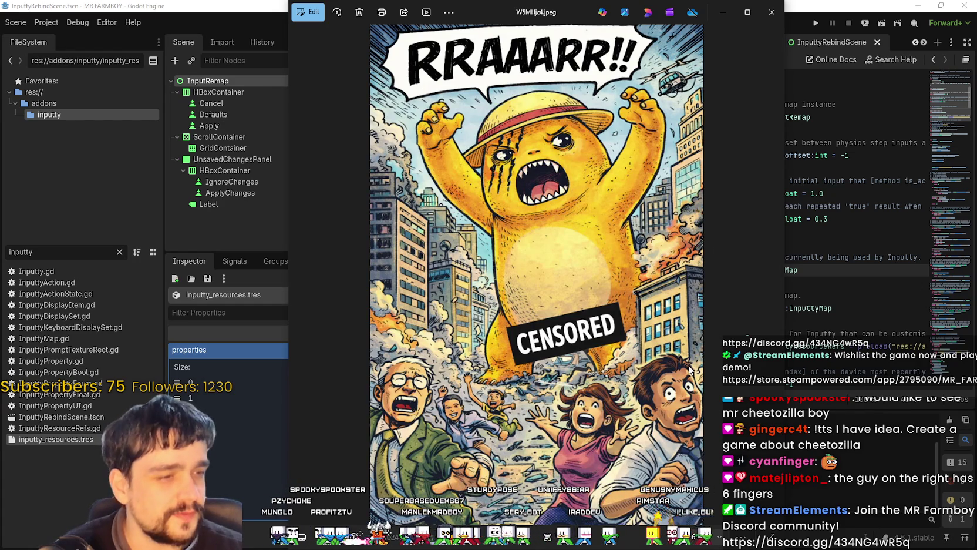
mouse_move(785, 322)
mouse_down()
mouse_move(898, 346)
mouse_move(826, 346)
mouse_up()
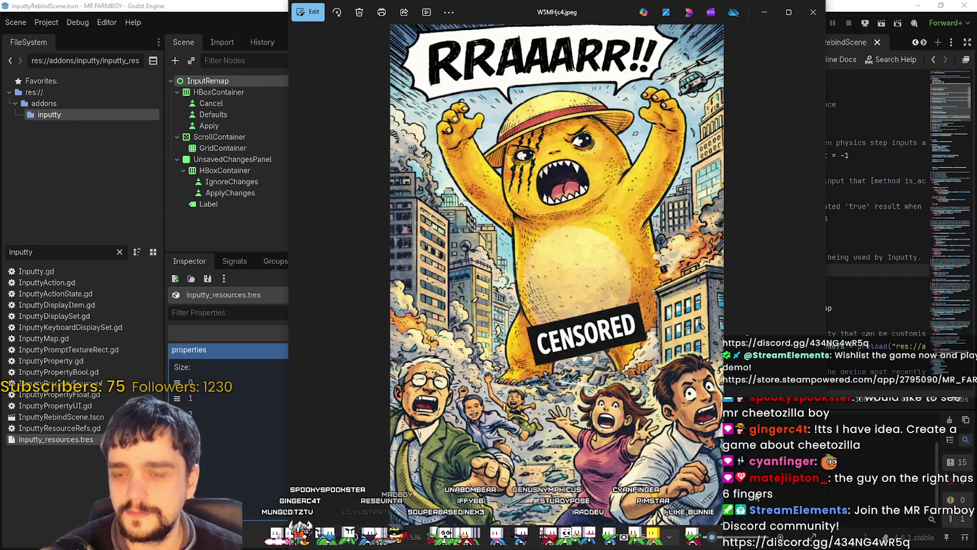
Step: Zoom into the RRAAARR!! comic, pan around it, then zoom back to fit the window
click(716, 539)
click(716, 539)
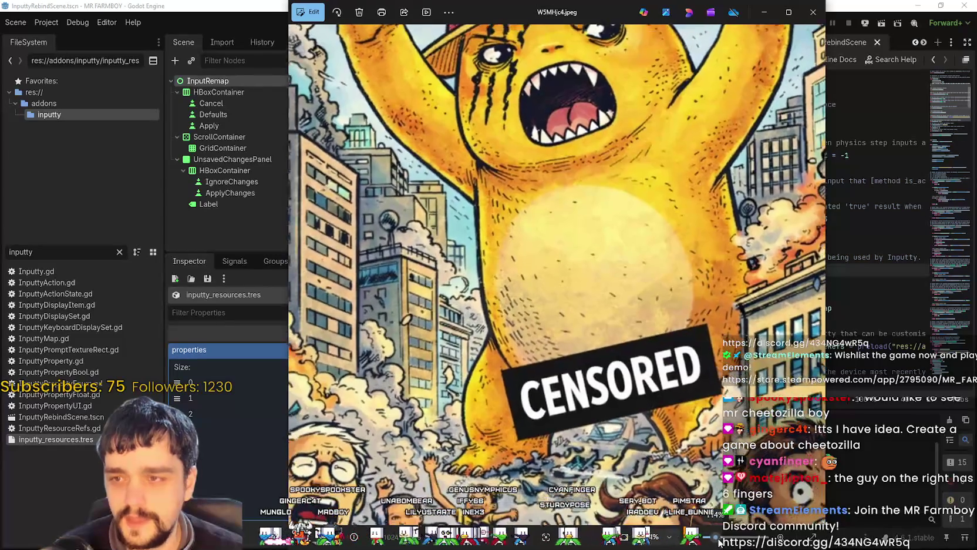
mouse_move(662, 246)
mouse_down()
mouse_move(638, 302)
mouse_move(632, 220)
mouse_move(677, 218)
mouse_up()
click(707, 536)
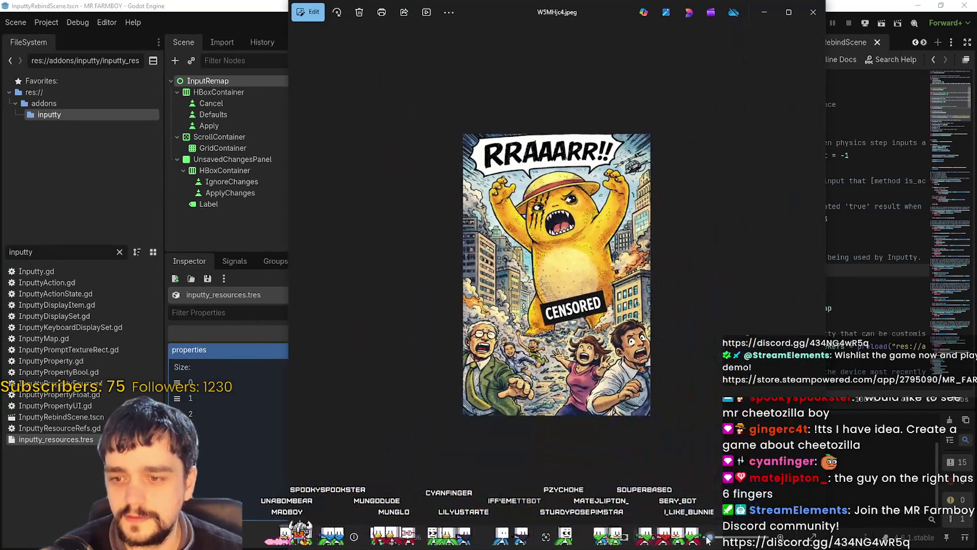
click(709, 539)
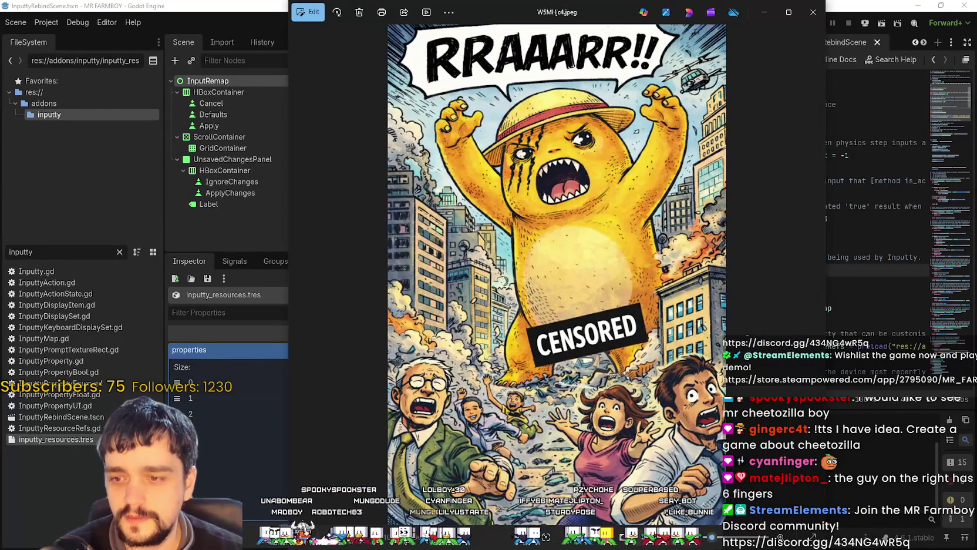
Step: Restore Photos to a smaller window positioned lower over the Godot editor
mouse_move(520, 12)
mouse_down()
mouse_move(549, 249)
mouse_move(535, 22)
mouse_up()
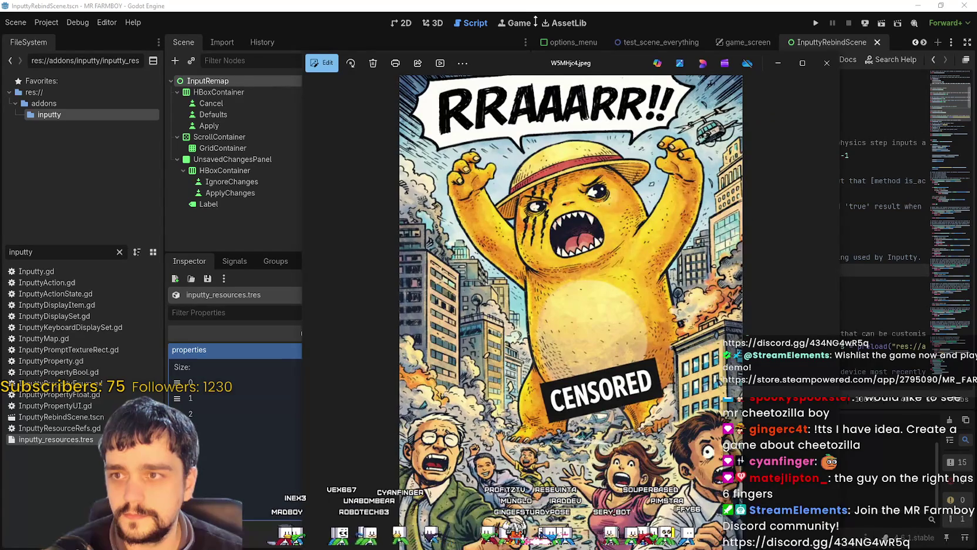
drag(520, 74, 523, 101)
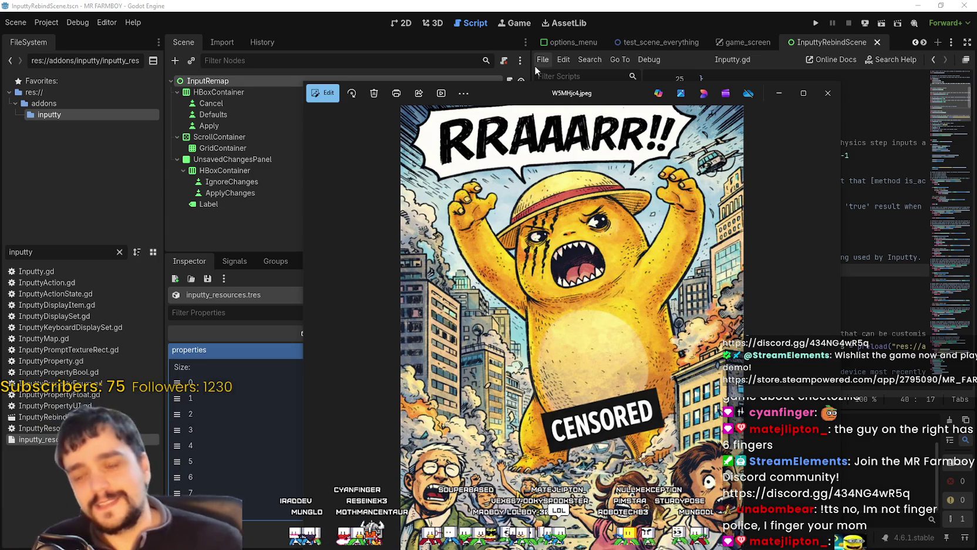
mouse_move(552, 42)
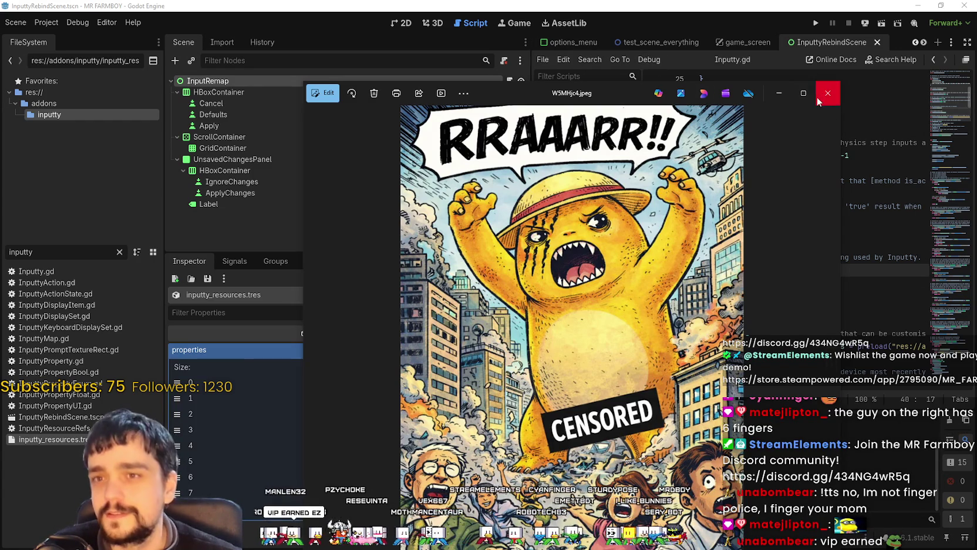
click(822, 105)
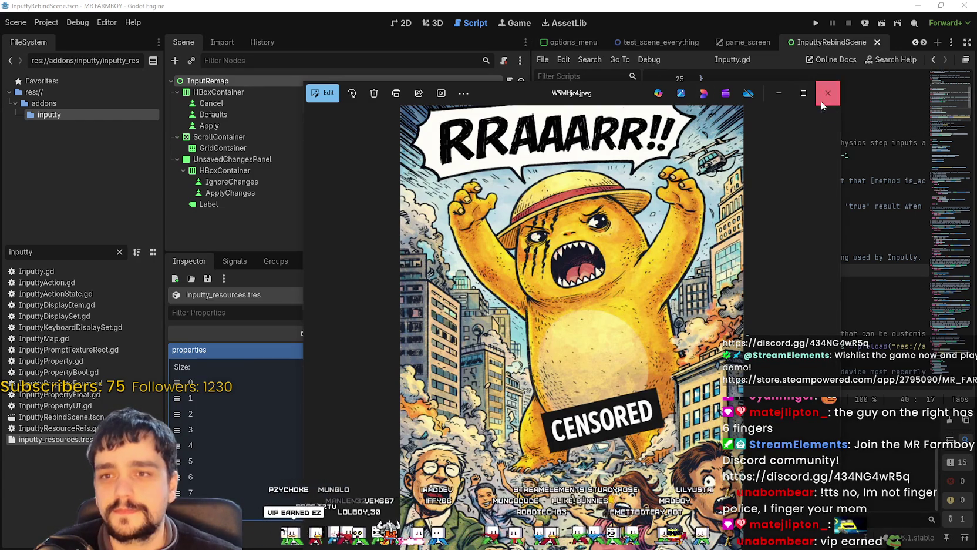
Step: Close Photos, delete all 8 properties entries (InvertX.tres to InputPrompts.tres), and run with F5
click(817, 245)
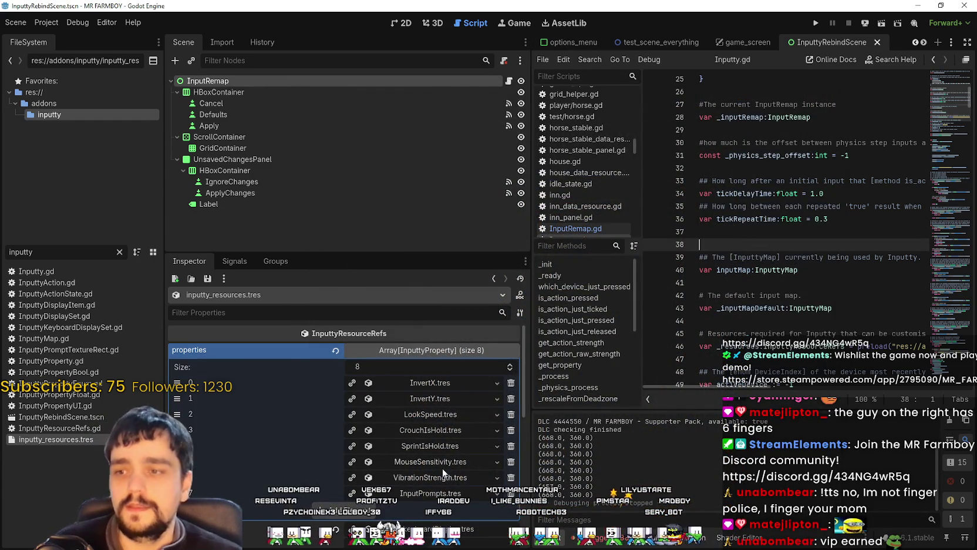
click(512, 383)
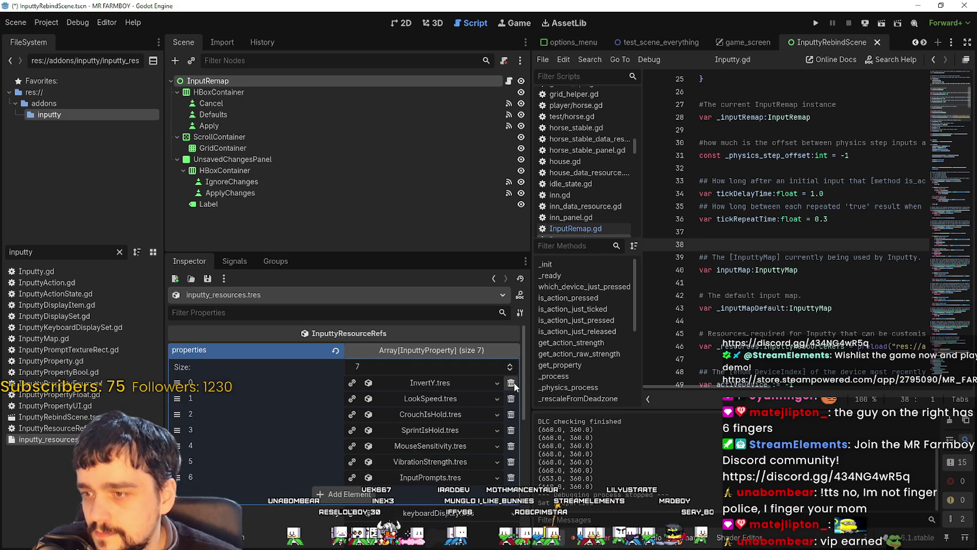
click(512, 383)
click(512, 382)
click(512, 382)
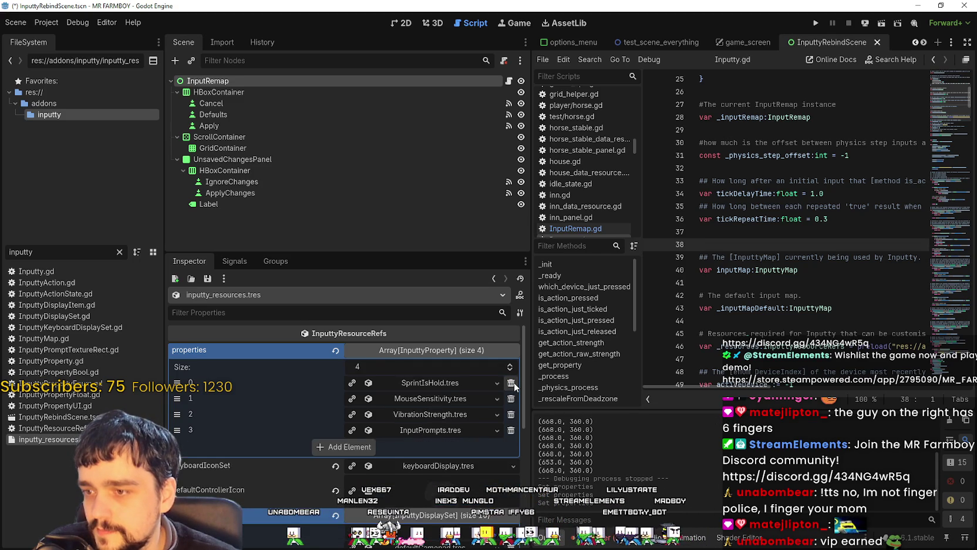
click(512, 382)
click(512, 382)
click(512, 383)
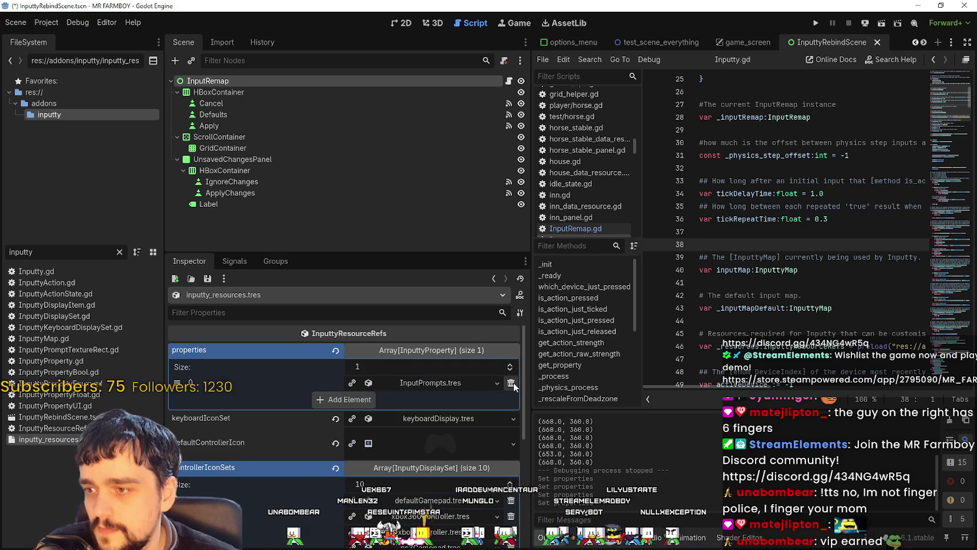
click(512, 382)
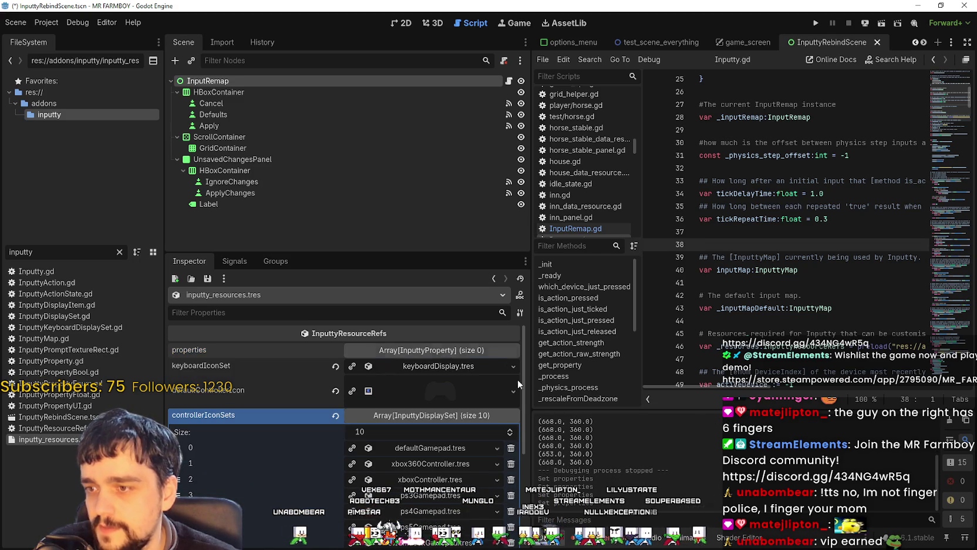
key(F5)
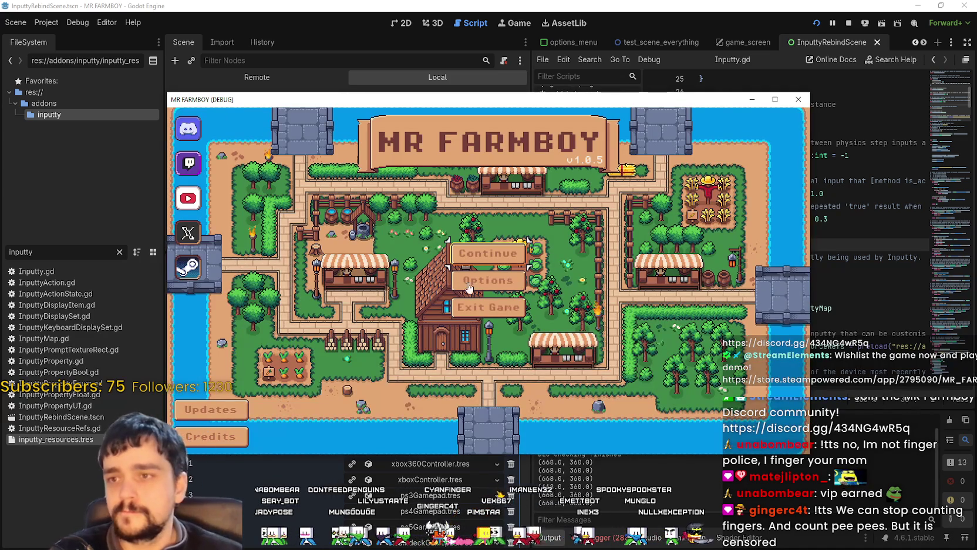
Step: Open the game's Options Input key bindings, maximize the window, and browse the list
click(471, 278)
click(528, 168)
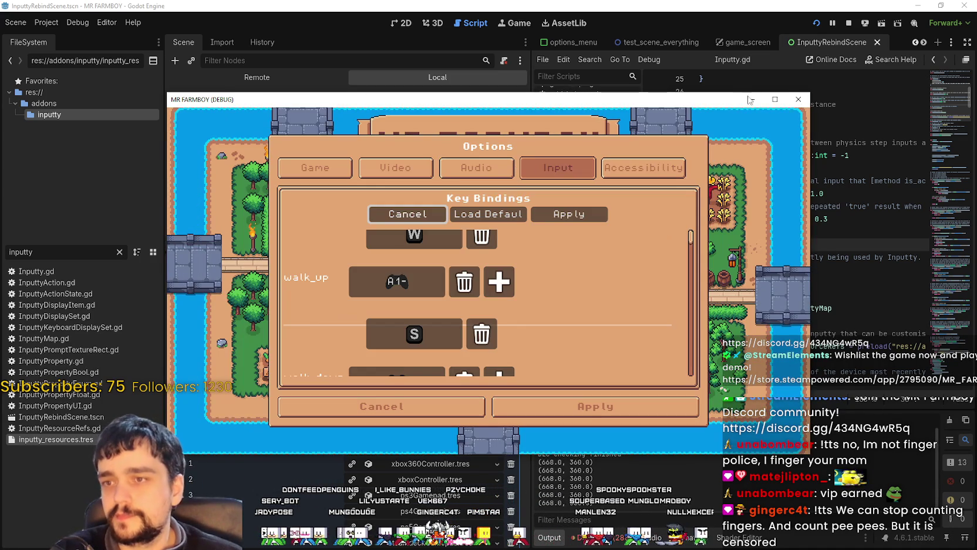
click(776, 99)
scroll(549, 342, down, 4)
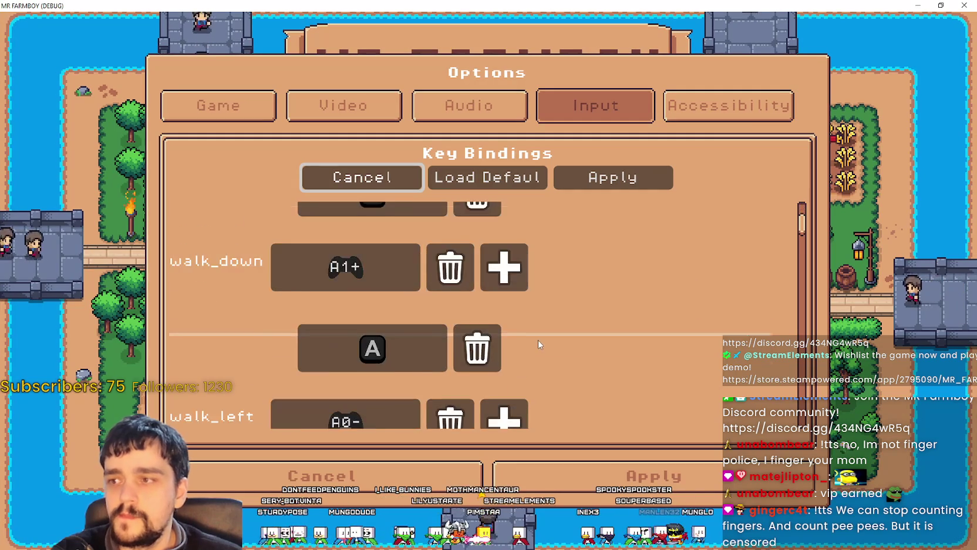
scroll(552, 340, down, 3)
scroll(556, 333, down, 2)
scroll(555, 329, up, 3)
scroll(554, 327, up, 6)
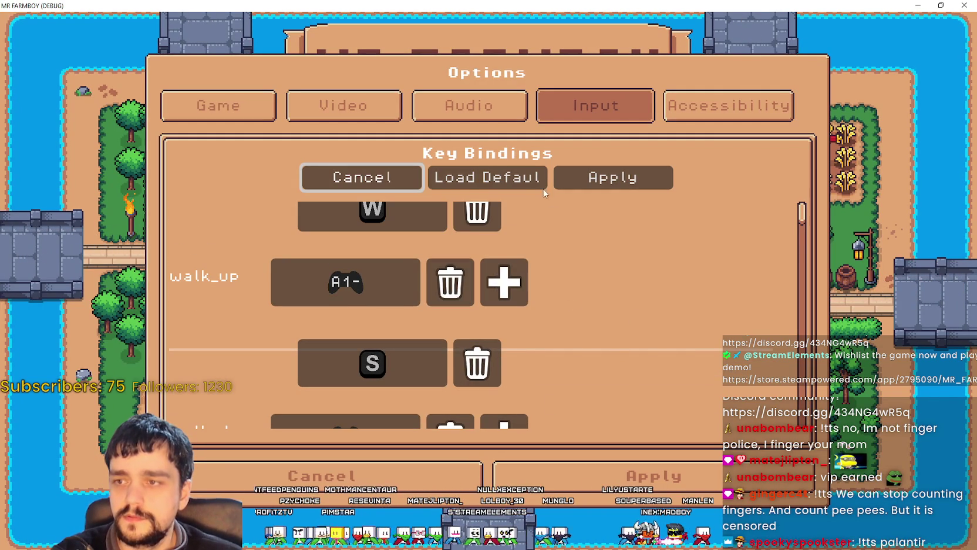
scroll(559, 301, down, 3)
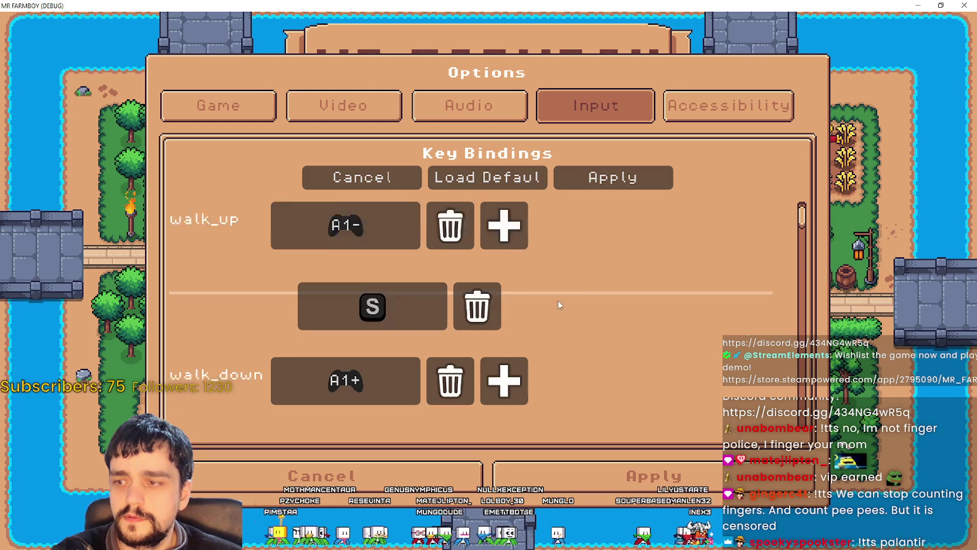
drag(803, 219, 816, 417)
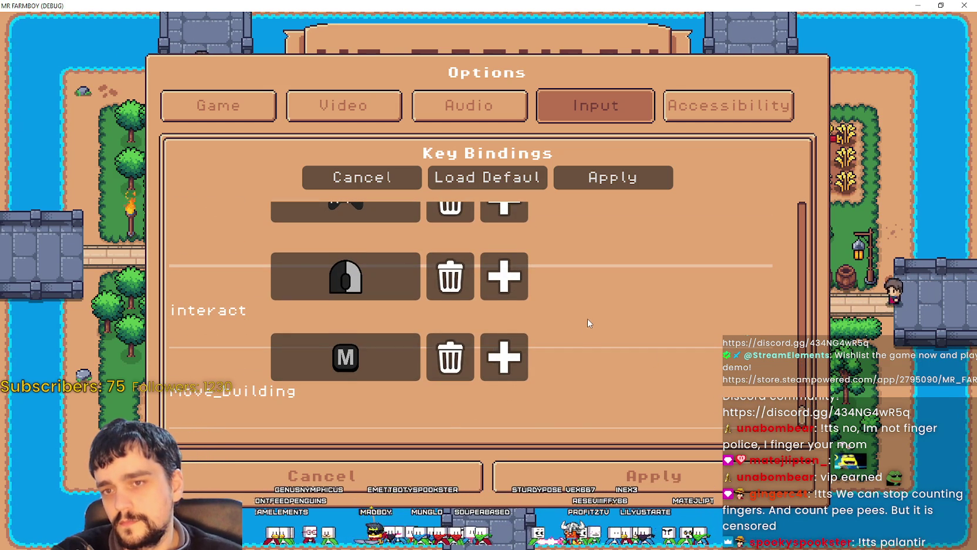
scroll(587, 318, up, 5)
scroll(594, 319, down, 5)
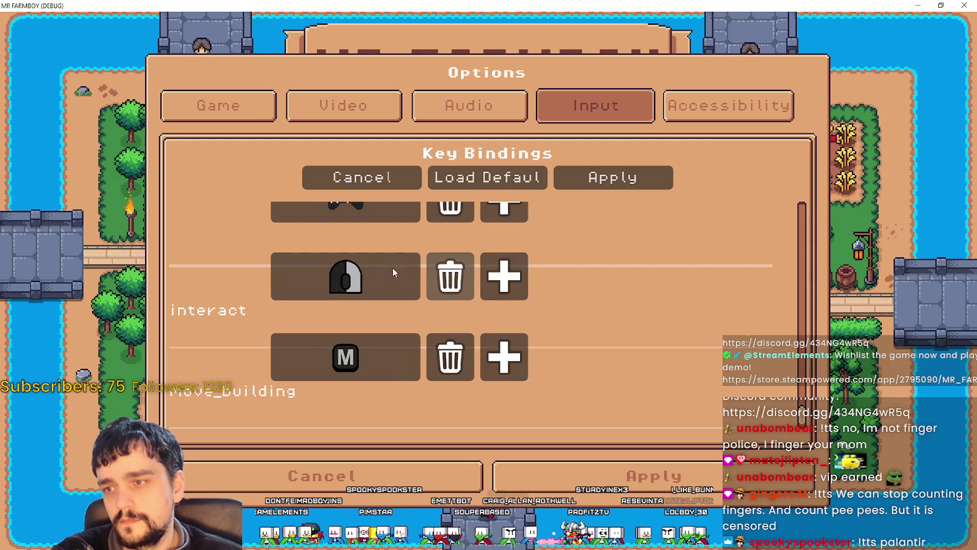
Step: Add an extra empty binding slot to the interact action
click(504, 276)
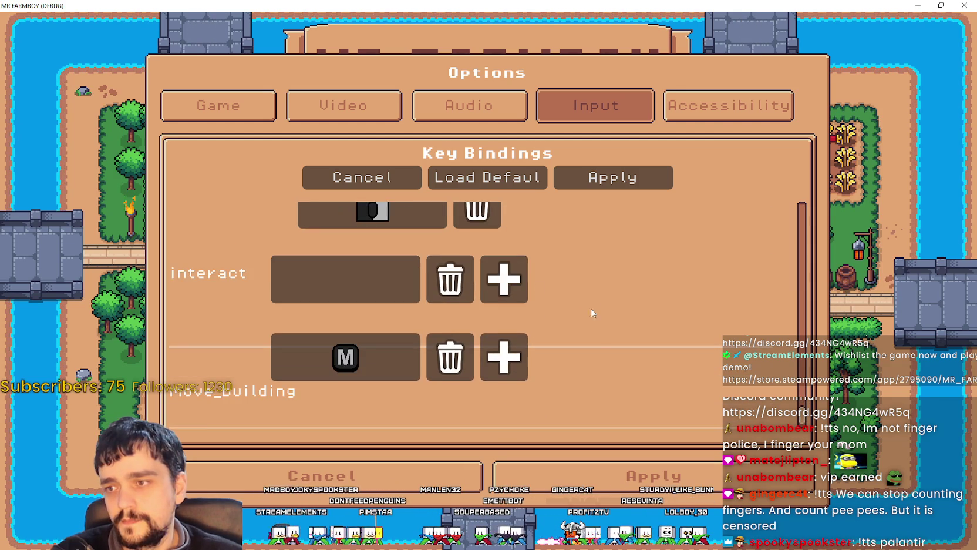
scroll(591, 309, up, 1)
scroll(755, 288, up, 3)
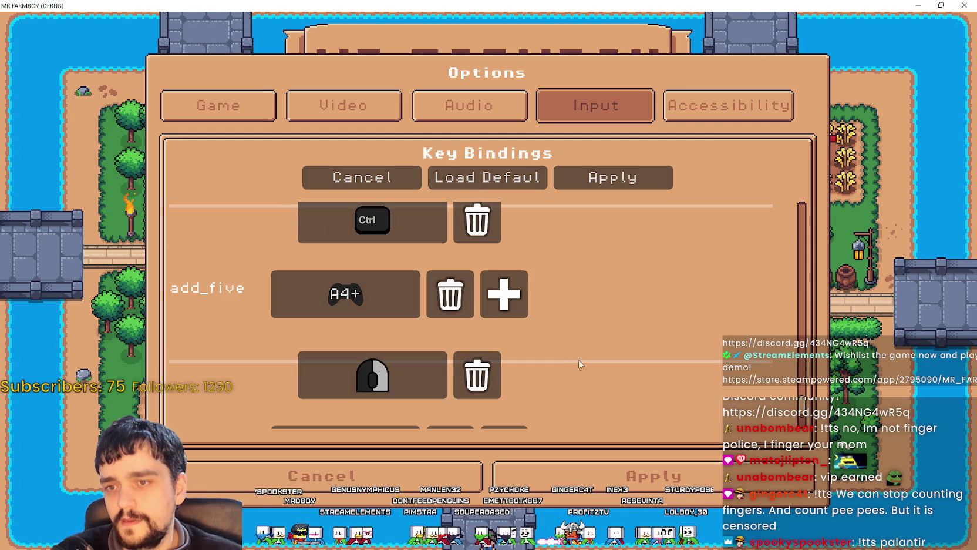
scroll(552, 283, down, 3)
scroll(561, 282, down, 1)
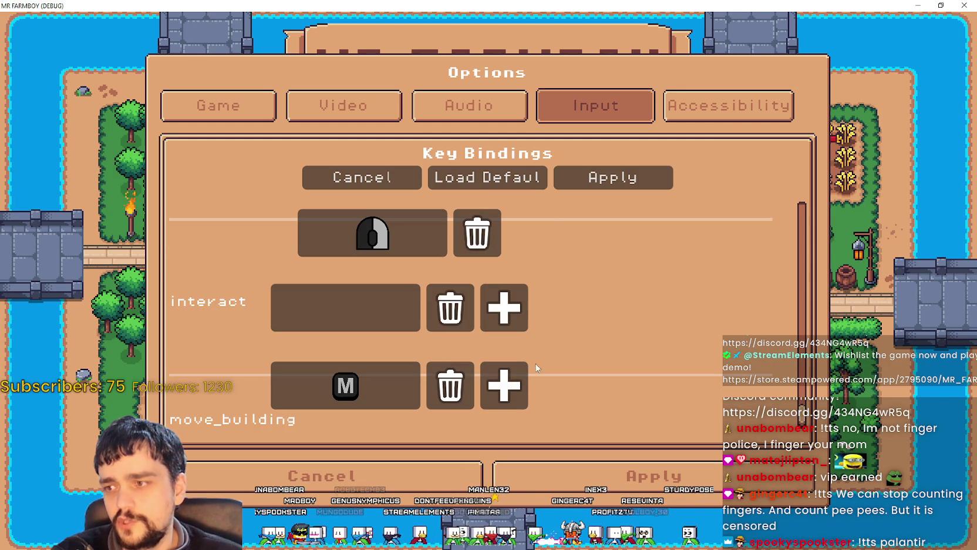
scroll(589, 338, down, 1)
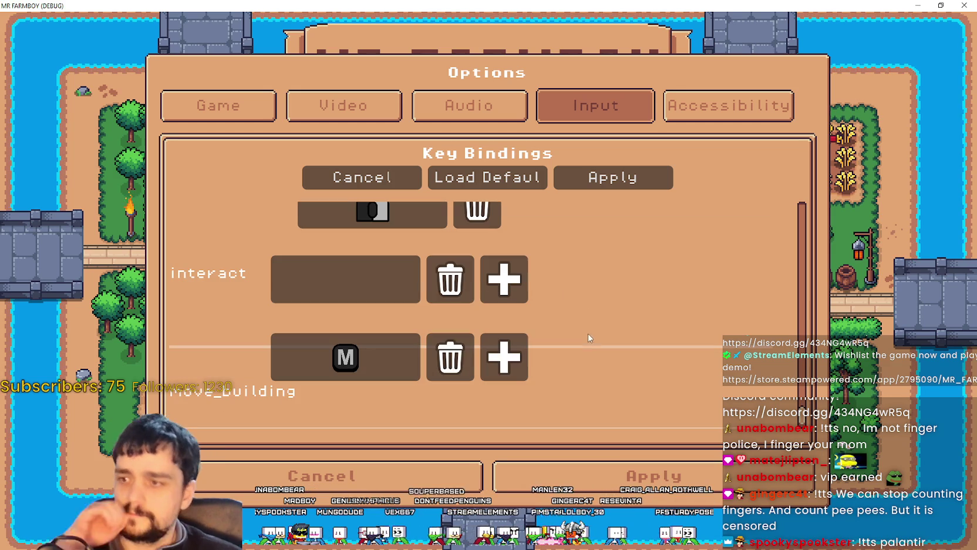
scroll(617, 364, up, 2)
scroll(588, 330, down, 1)
scroll(577, 329, up, 5)
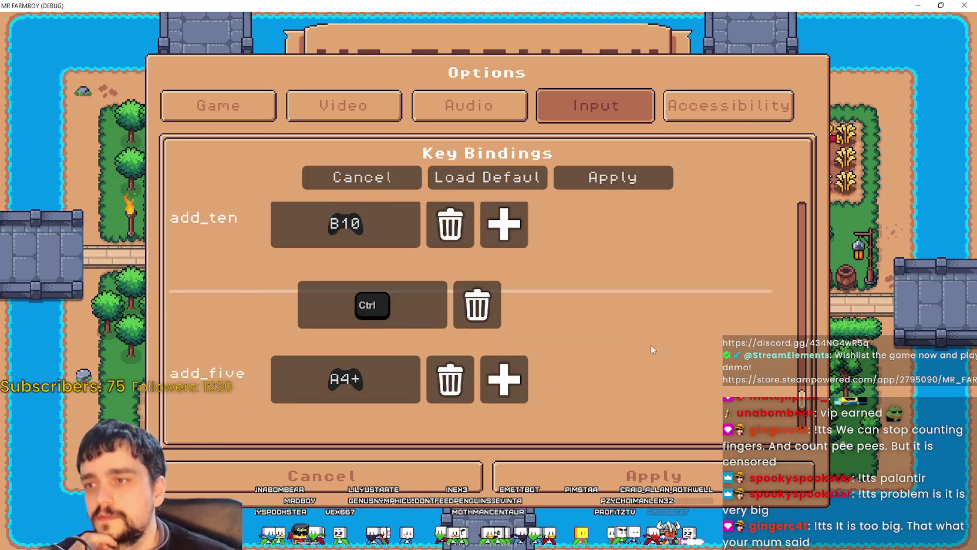
scroll(638, 345, up, 1)
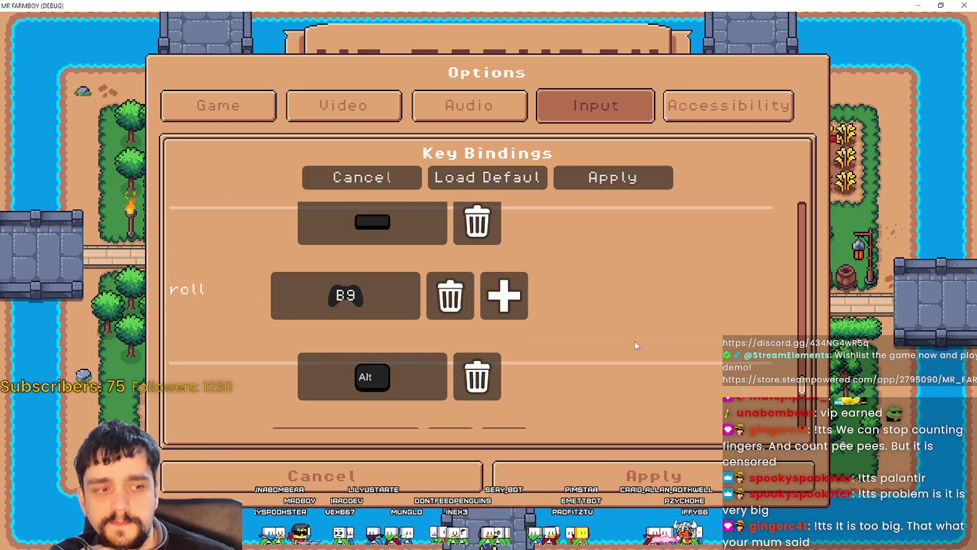
scroll(636, 343, up, 2)
scroll(635, 343, down, 6)
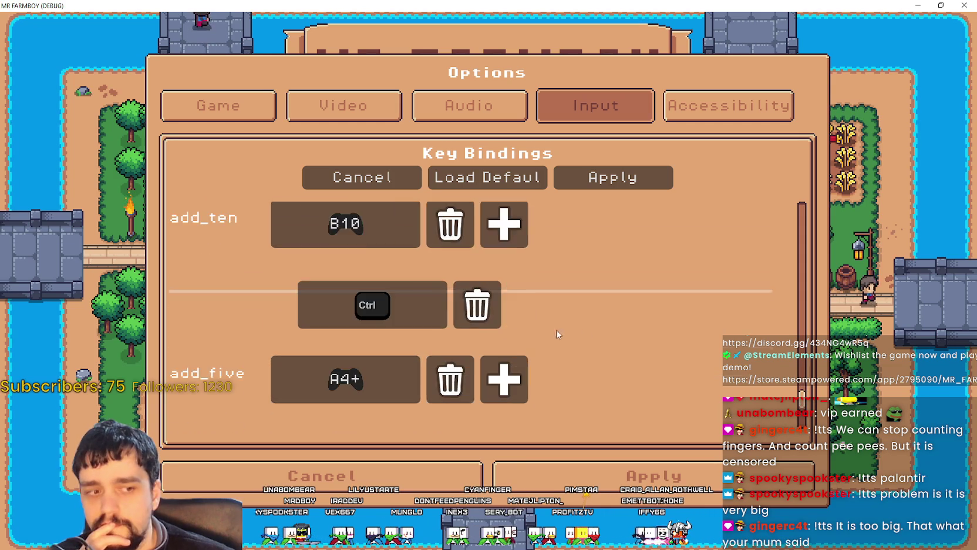
scroll(452, 348, down, 4)
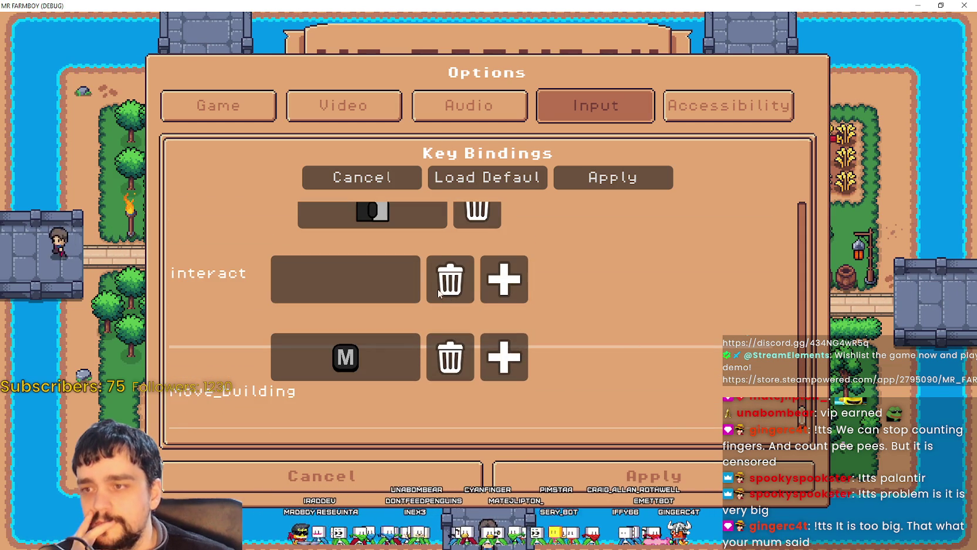
Step: Bind a mouse button to interact, remove it, then load the default bindings
click(396, 282)
click(450, 280)
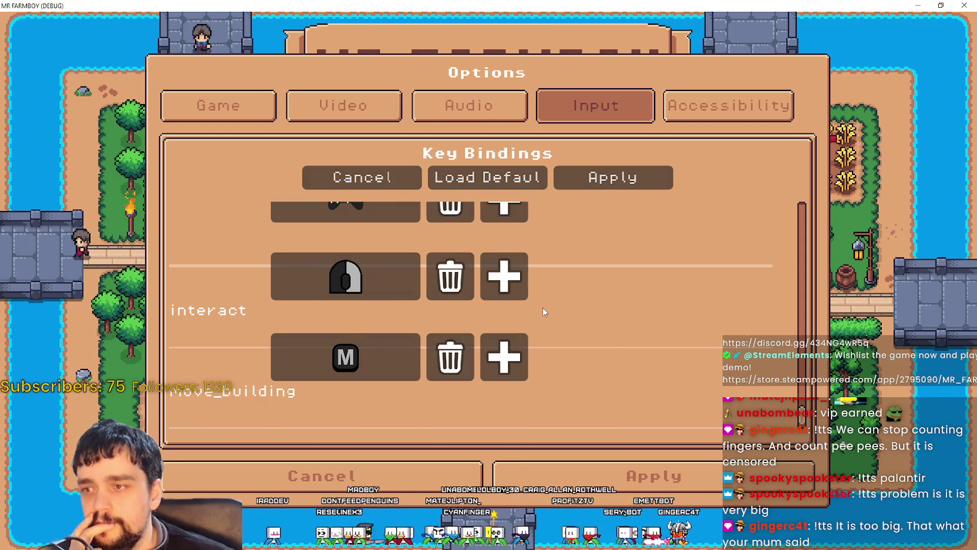
click(498, 287)
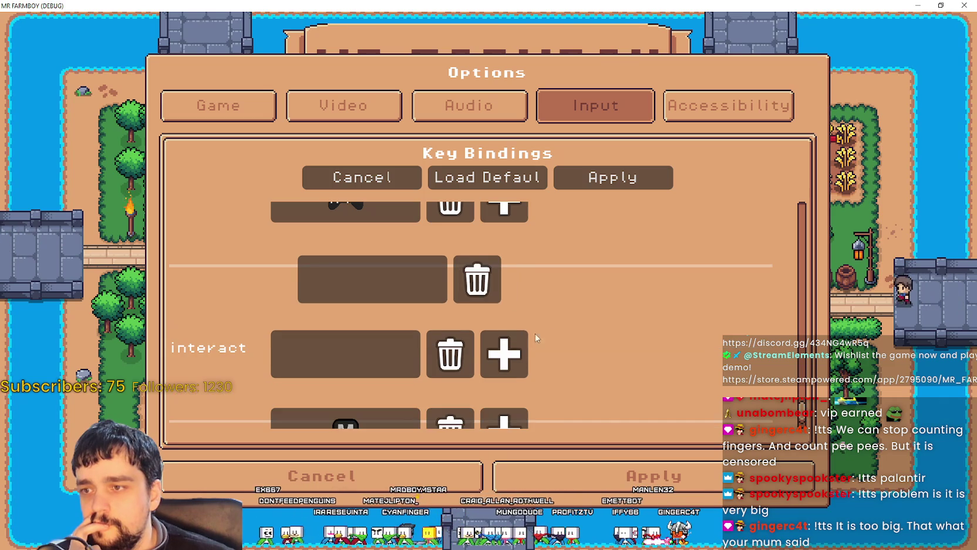
scroll(529, 318, down, 1)
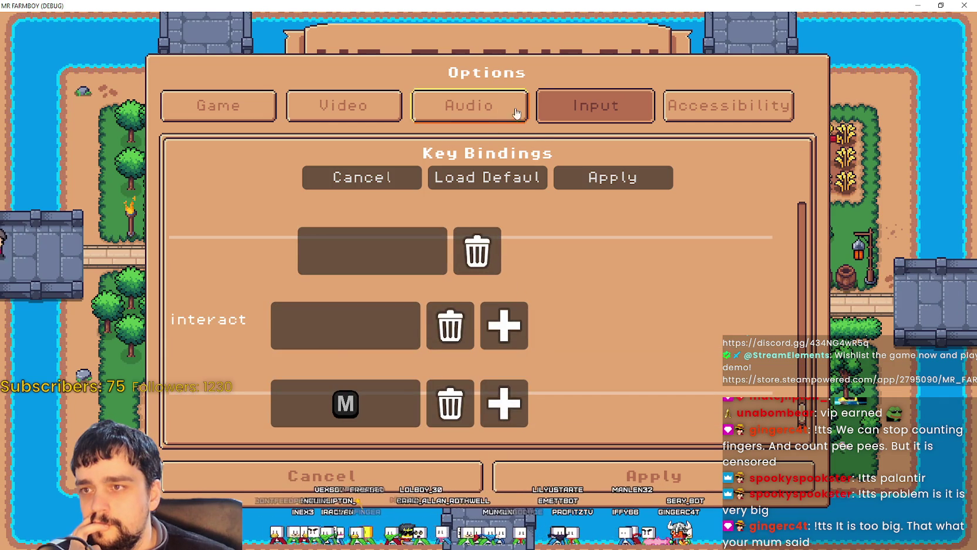
click(495, 175)
scroll(654, 351, up, 5)
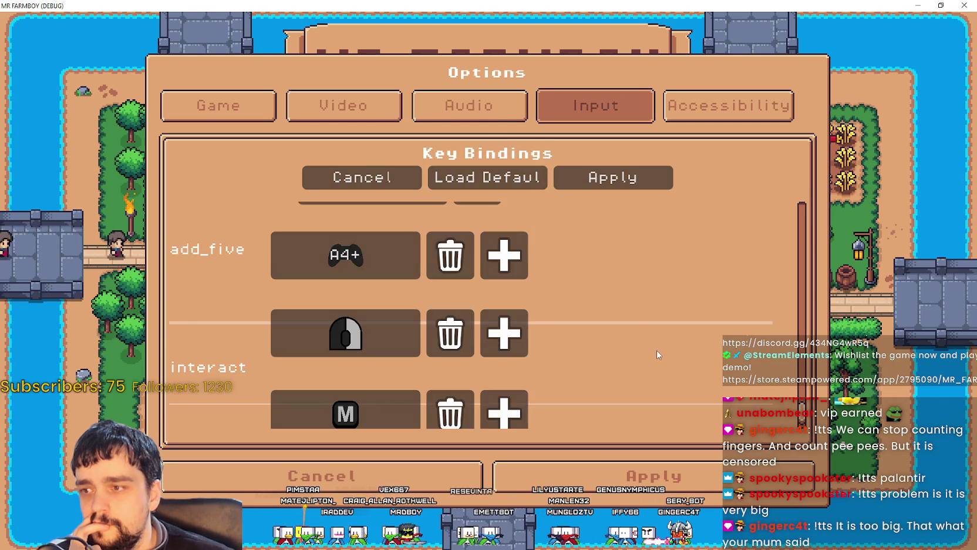
Step: Start rebinding add_five's A4+ binding, scroll the list, then close the game with Alt+F4
click(385, 402)
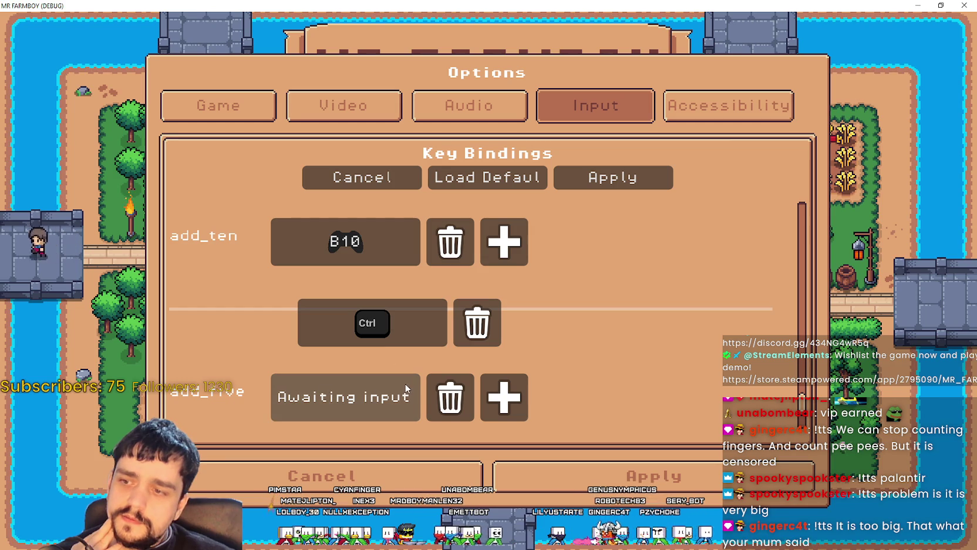
scroll(563, 347, down, 1)
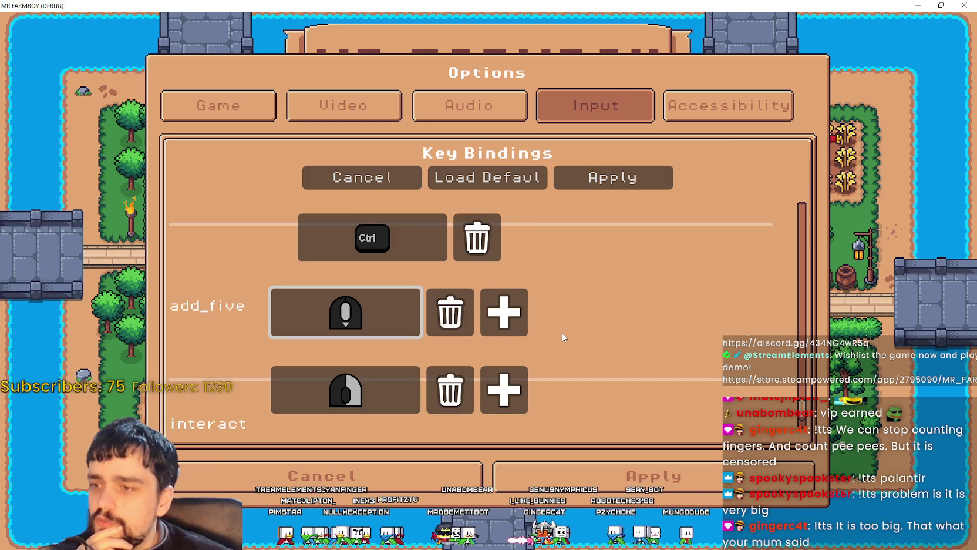
scroll(567, 332, down, 1)
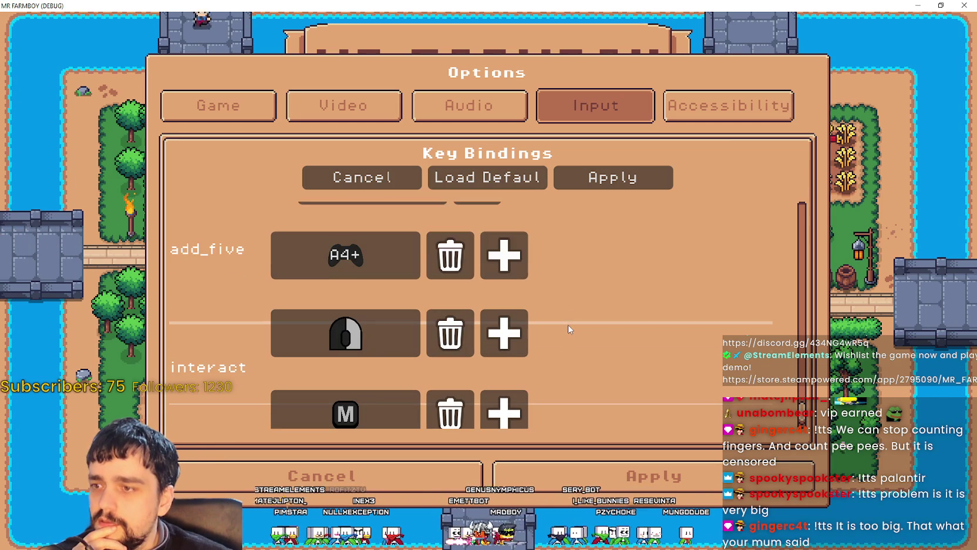
scroll(570, 321, down, 1)
scroll(279, 285, up, 2)
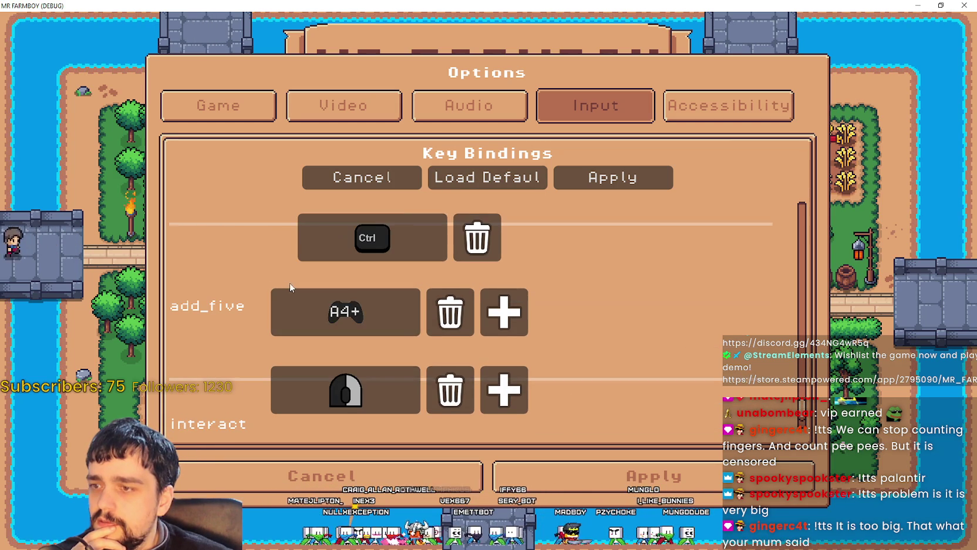
scroll(413, 382, down, 2)
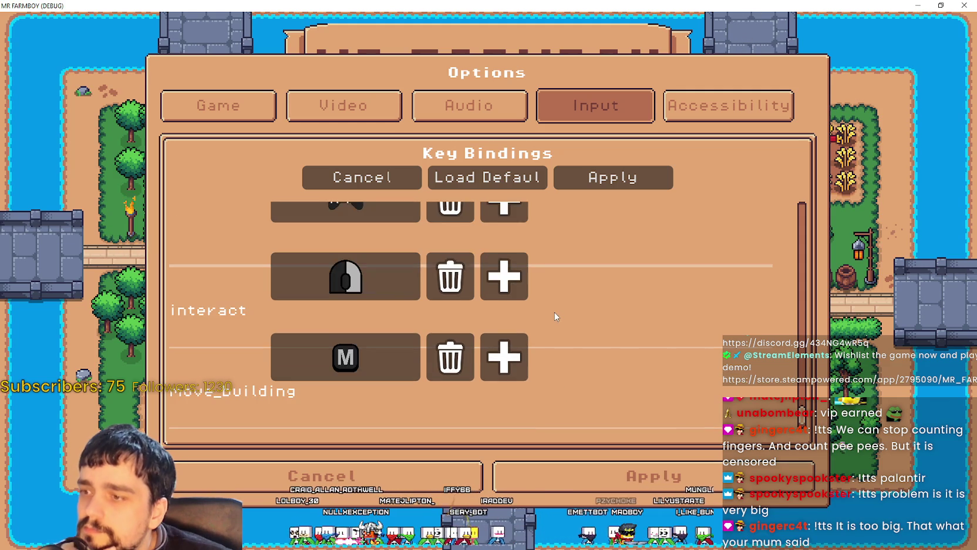
scroll(554, 312, up, 3)
scroll(556, 316, down, 3)
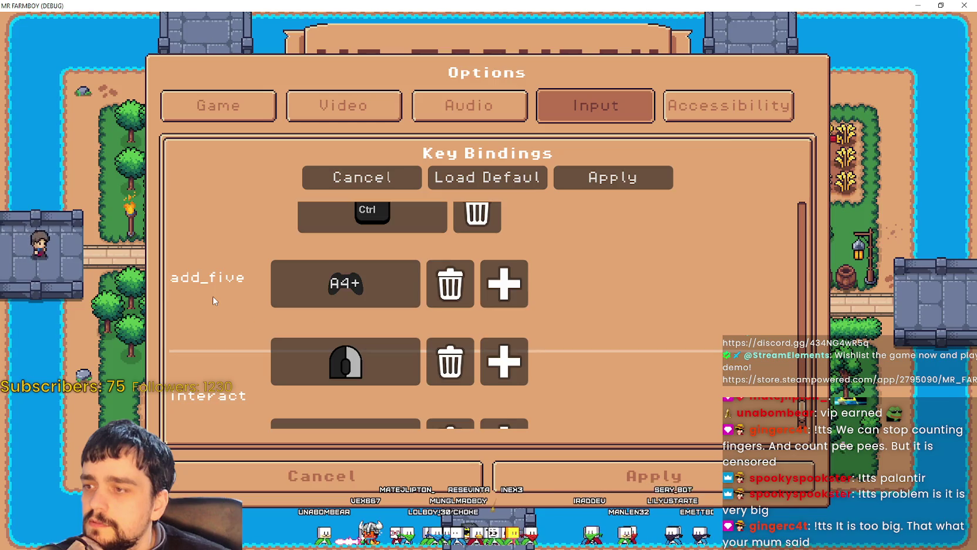
scroll(354, 274, up, 1)
scroll(226, 309, up, 4)
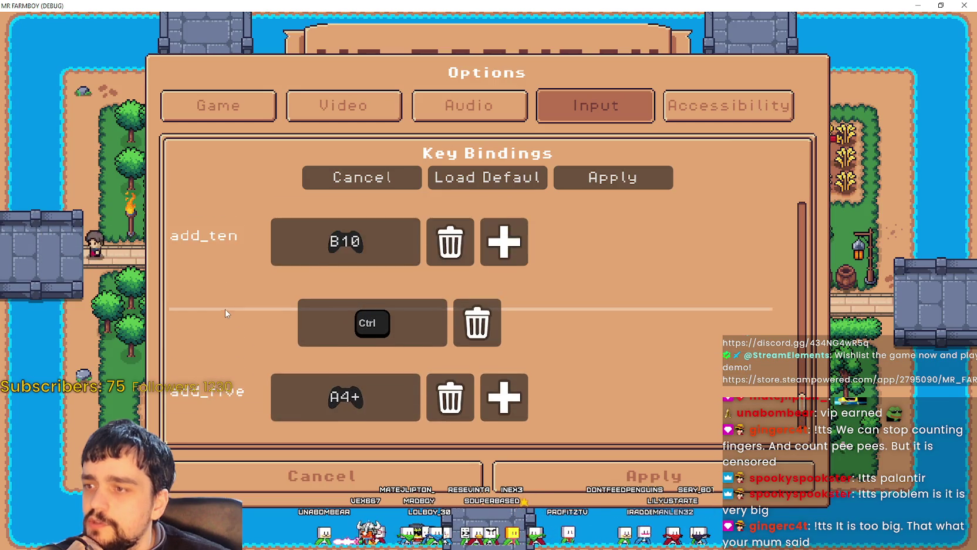
scroll(217, 316, up, 4)
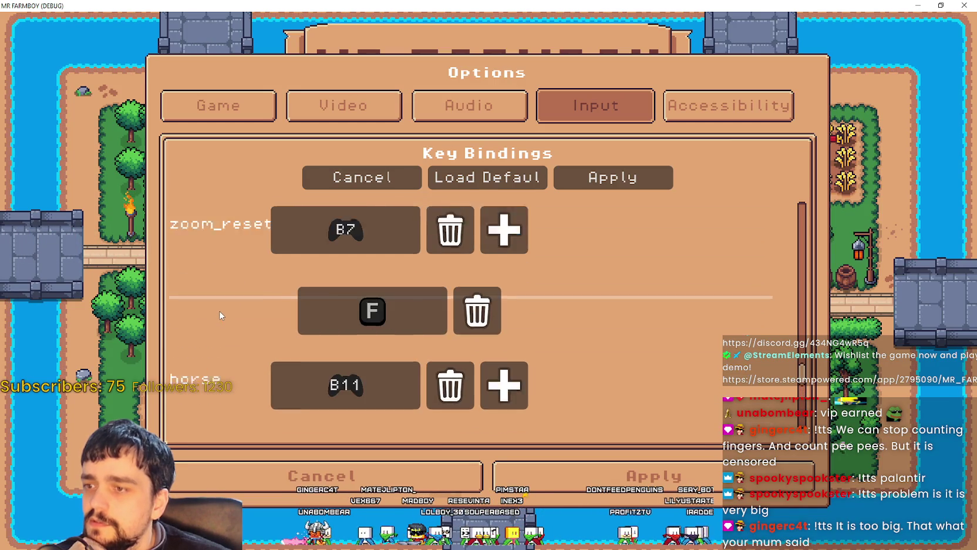
scroll(488, 318, down, 8)
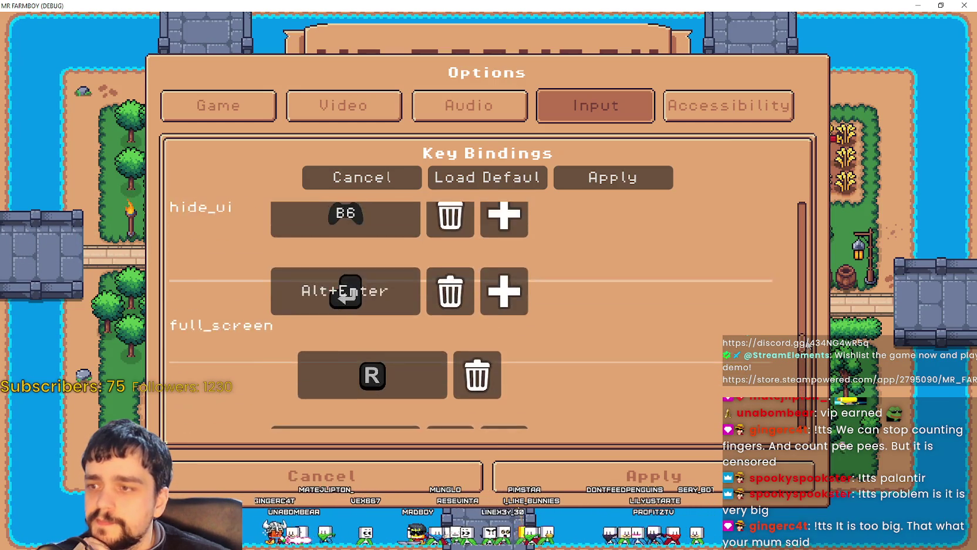
scroll(801, 411, up, 3)
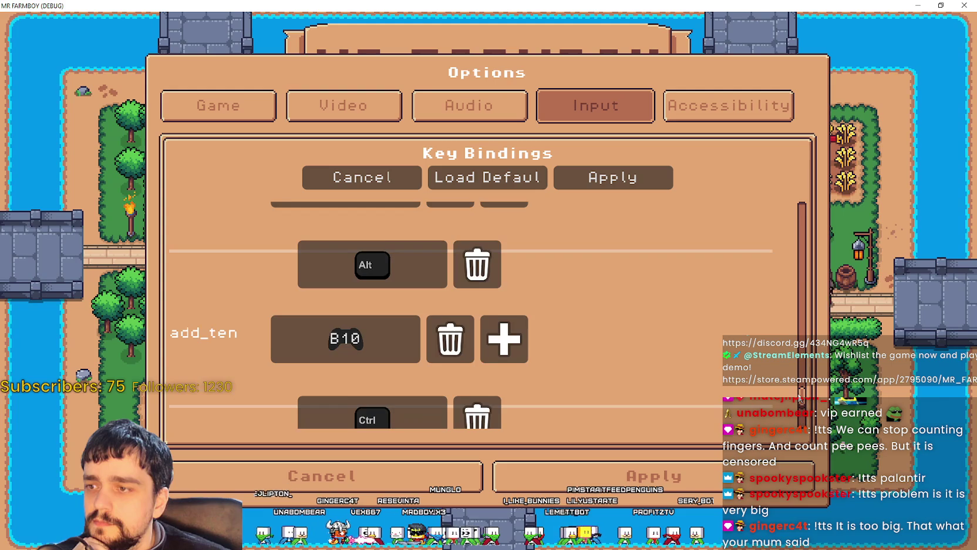
scroll(799, 406, down, 3)
scroll(799, 408, up, 2)
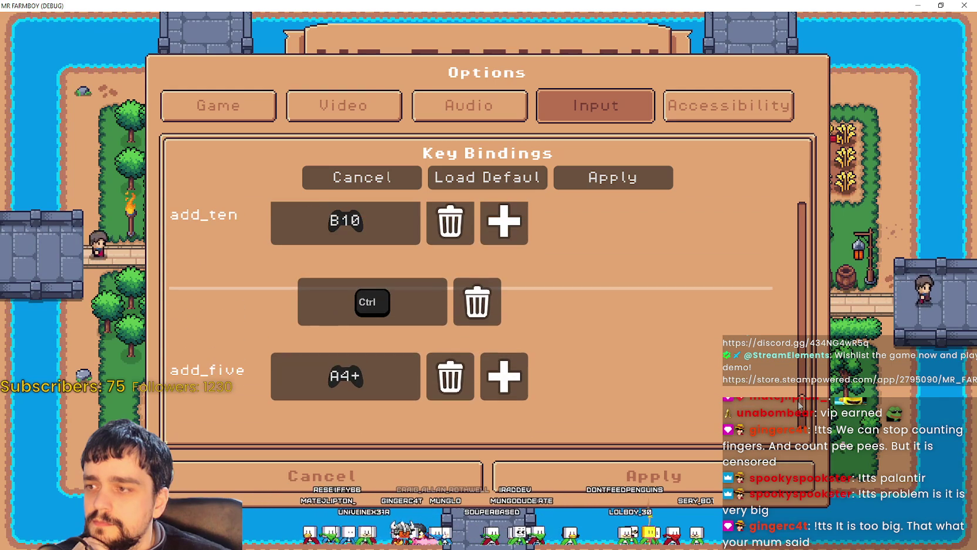
scroll(800, 405, up, 1)
drag(800, 405, 802, 206)
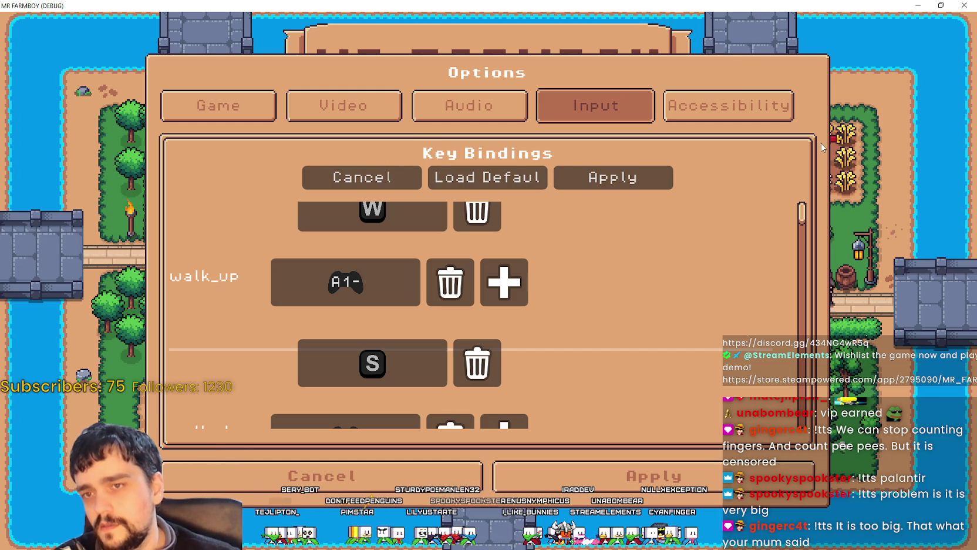
key(alt+F4)
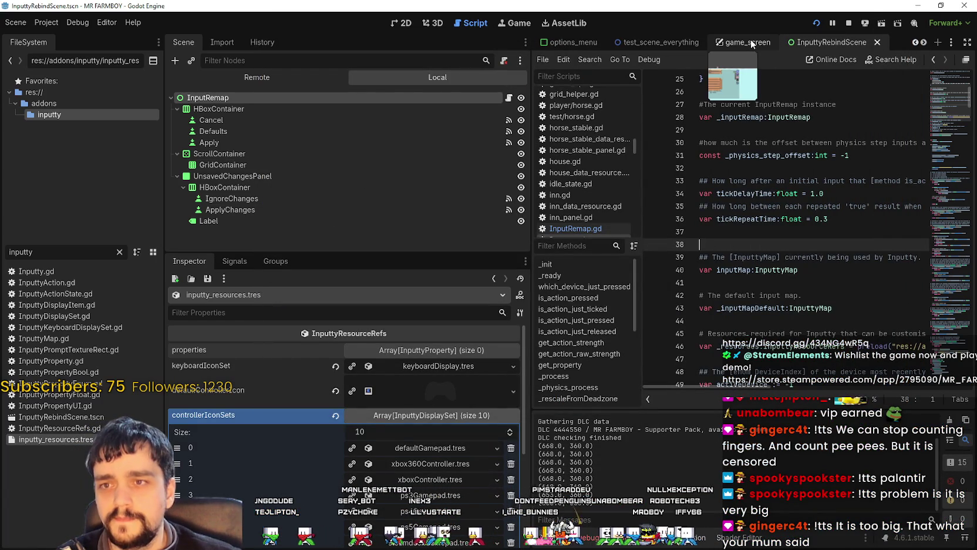
Step: Show the options_menu scene in 2D view and open its InputRemap instance as InputtyRebindScene
click(570, 43)
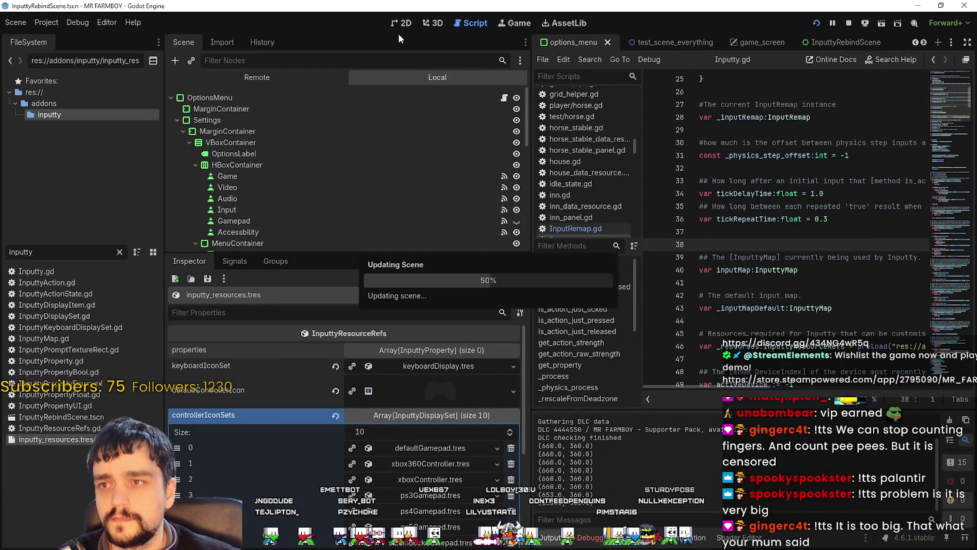
click(402, 27)
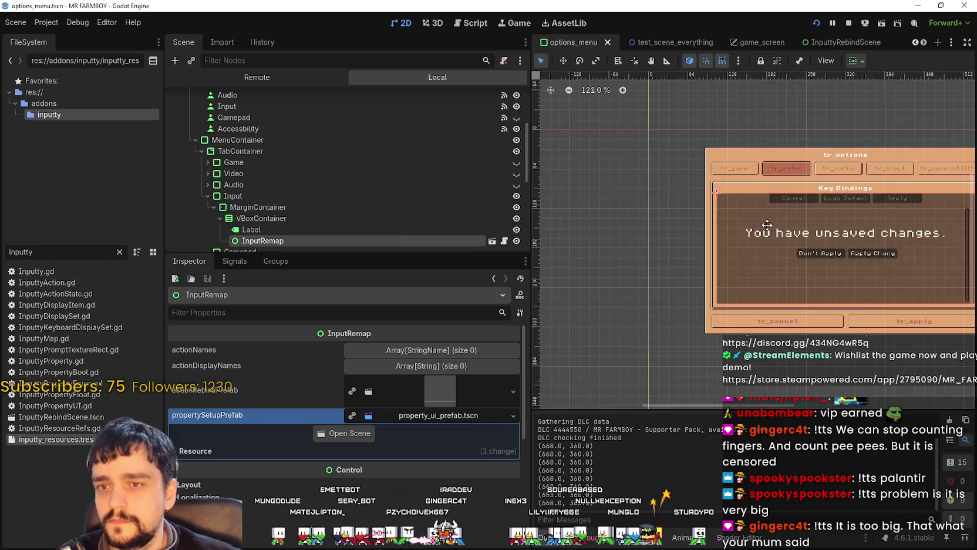
scroll(323, 239, down, 3)
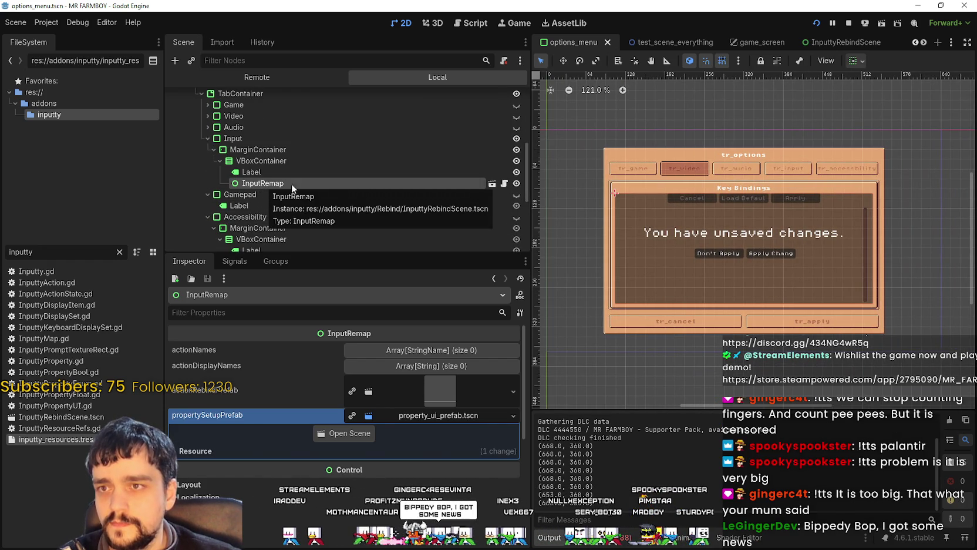
click(494, 182)
Step: Zoom and pan the InputtyRebindScene canvas to recentre the panel, and widen the canvas area
scroll(696, 170, down, 3)
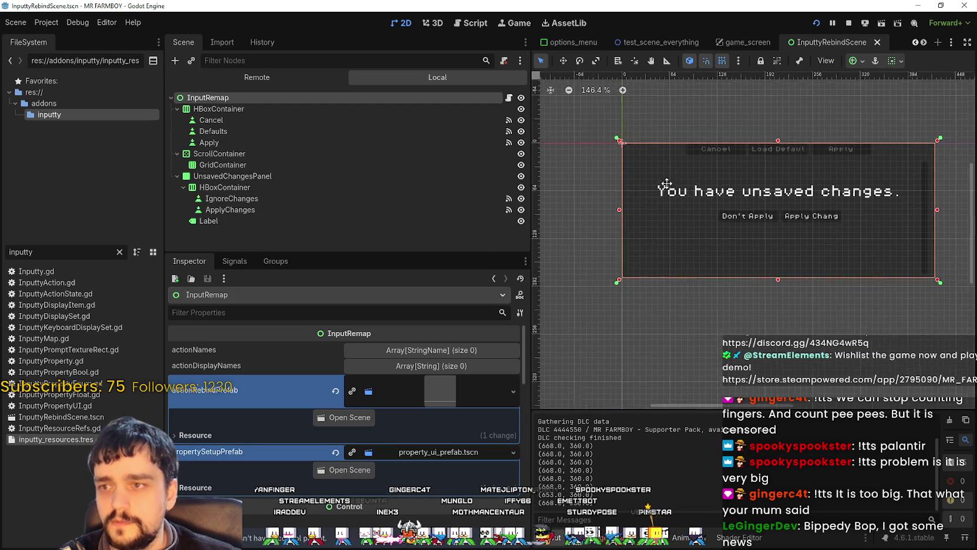
scroll(666, 184, down, 3)
scroll(833, 202, down, 1)
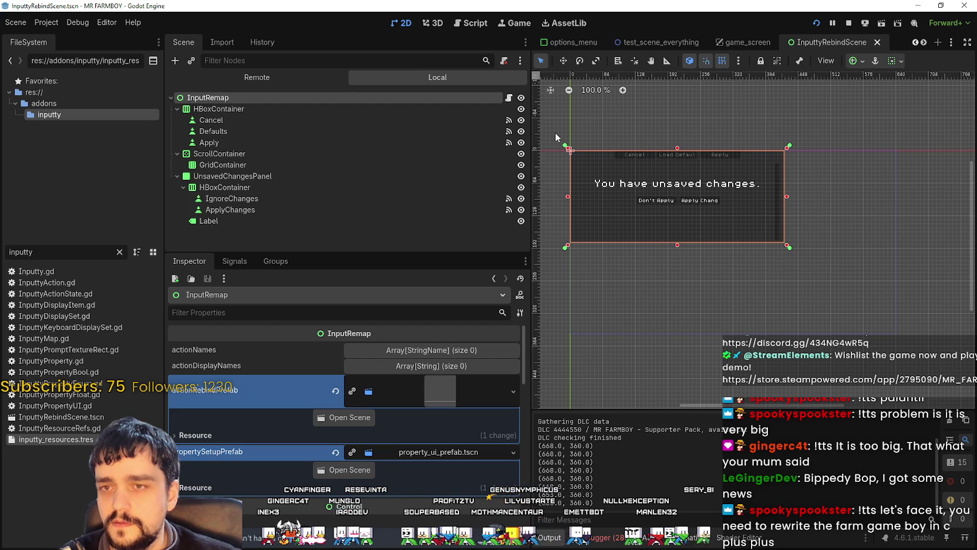
scroll(555, 134, up, 1)
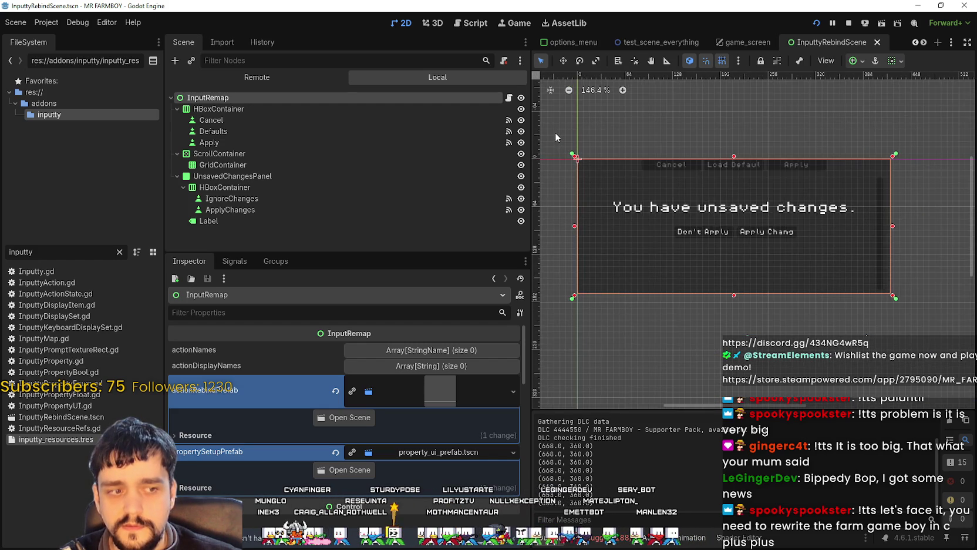
mouse_move(659, 185)
mouse_down()
mouse_move(680, 182)
mouse_move(678, 194)
mouse_up()
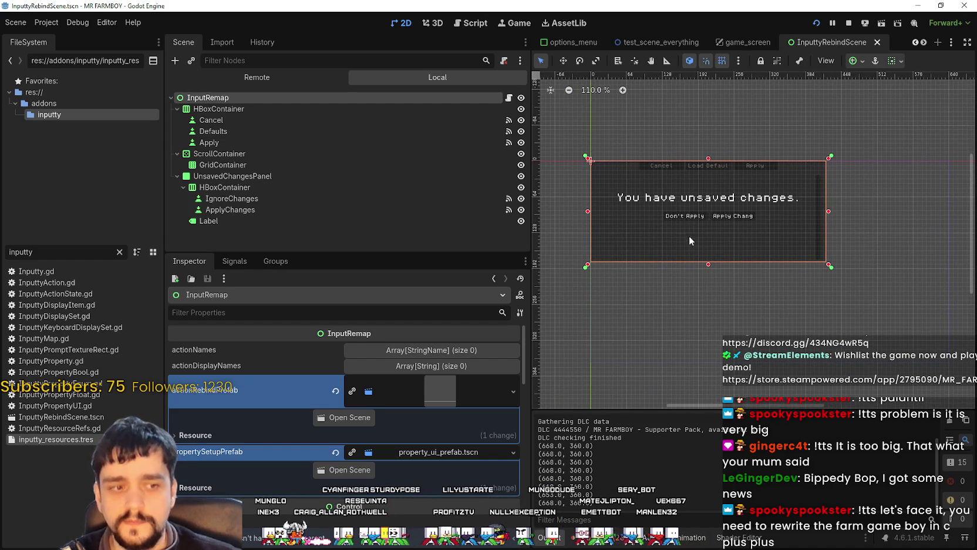
drag(532, 268, 382, 267)
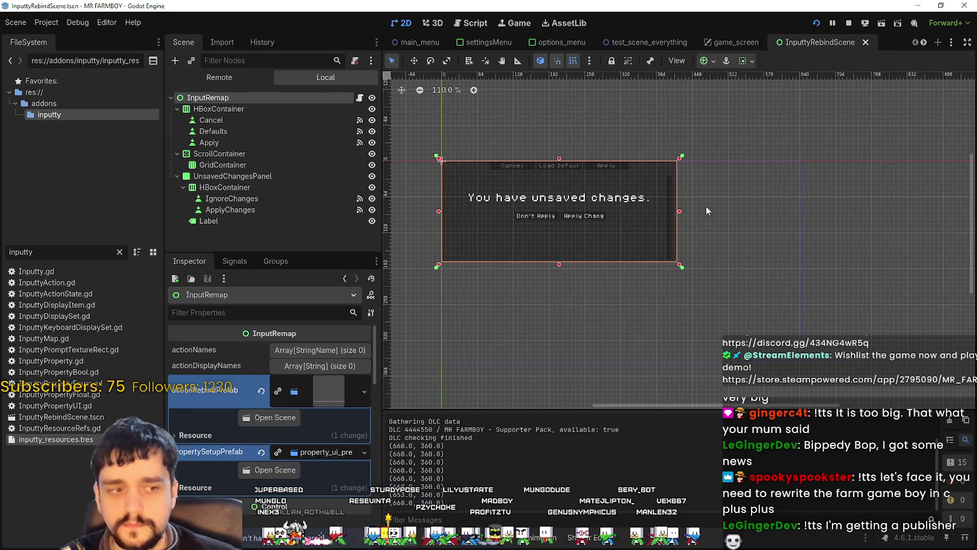
Step: Adjust the canvas zoom, then run the game to its Key Bindings screen with F5
scroll(706, 206, up, 2)
scroll(730, 224, up, 3)
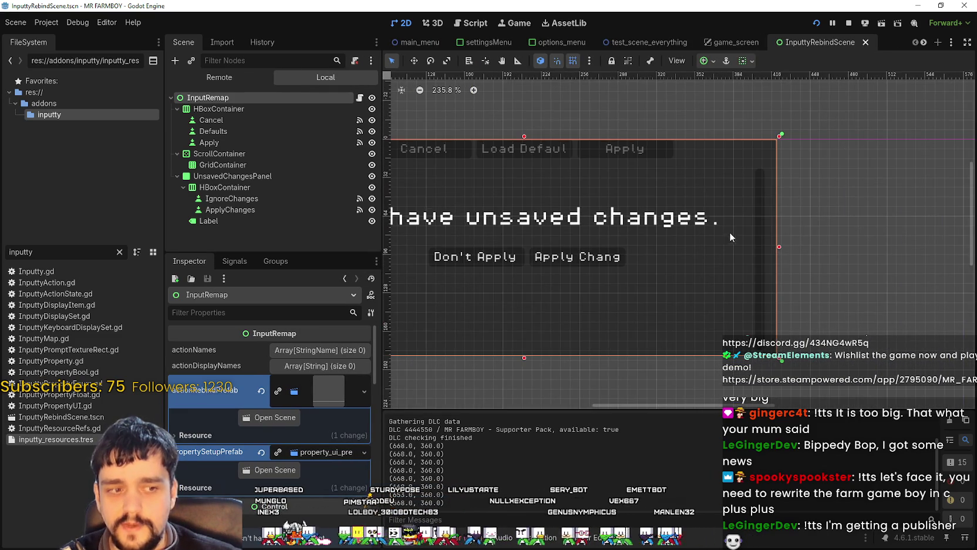
scroll(731, 235, down, 3)
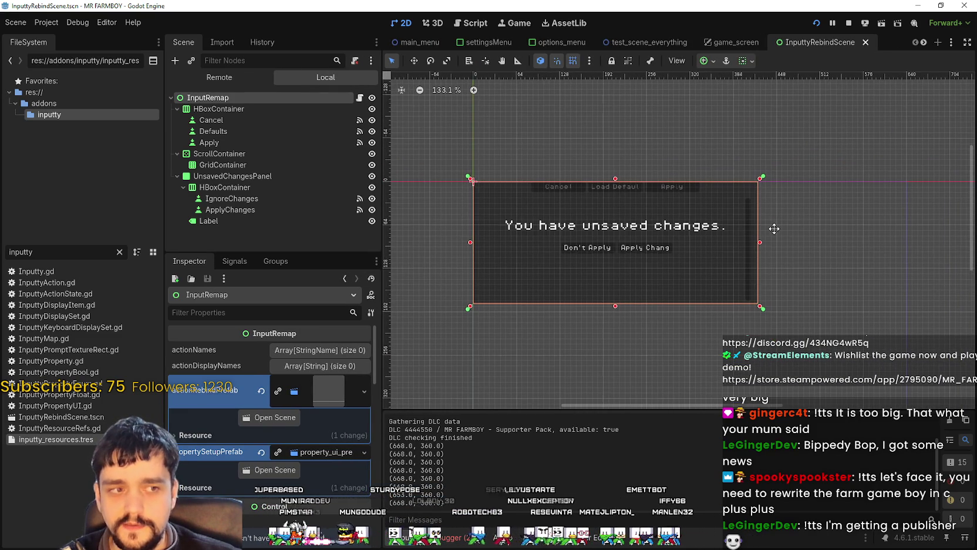
key(F5)
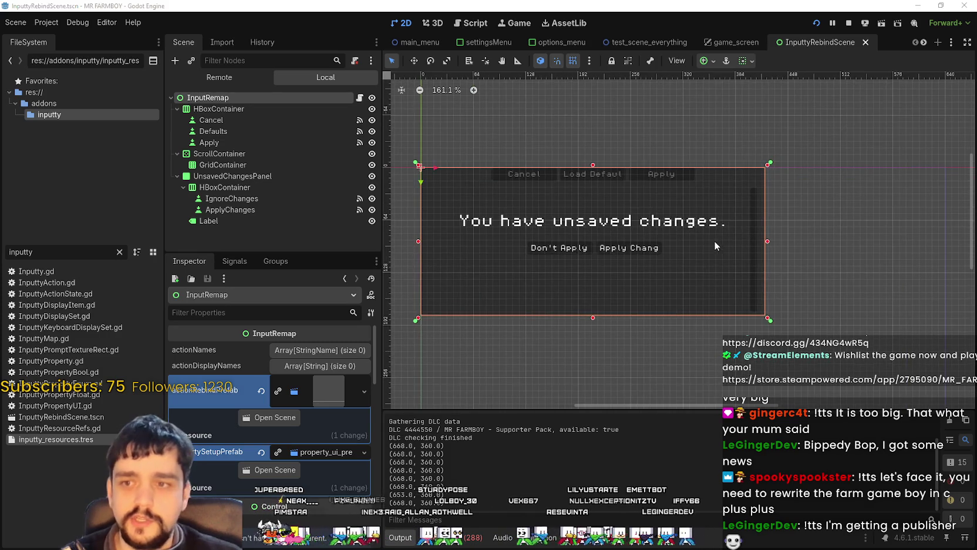
scroll(645, 249, down, 10)
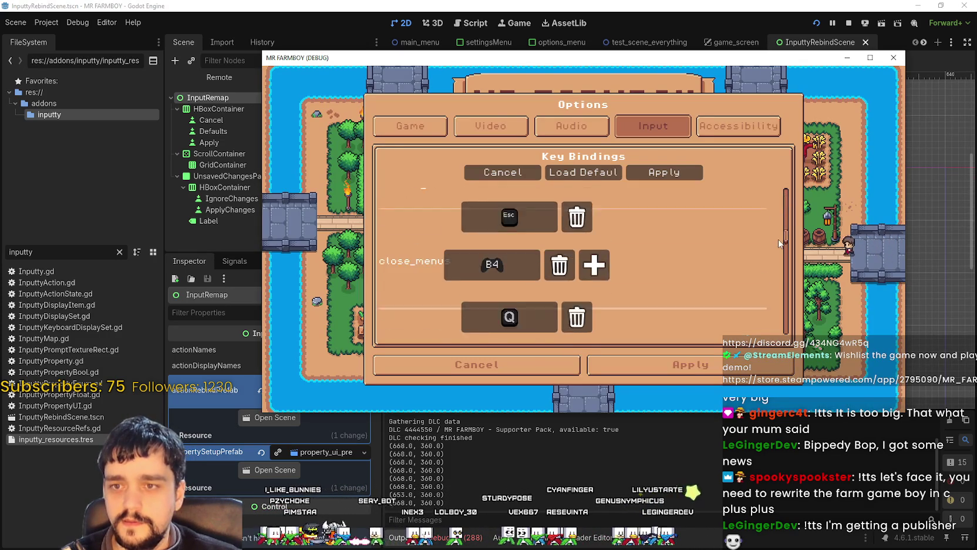
Step: Scroll the game's Key Bindings list, then stop the game with F8
scroll(777, 280, down, 2)
key(F8)
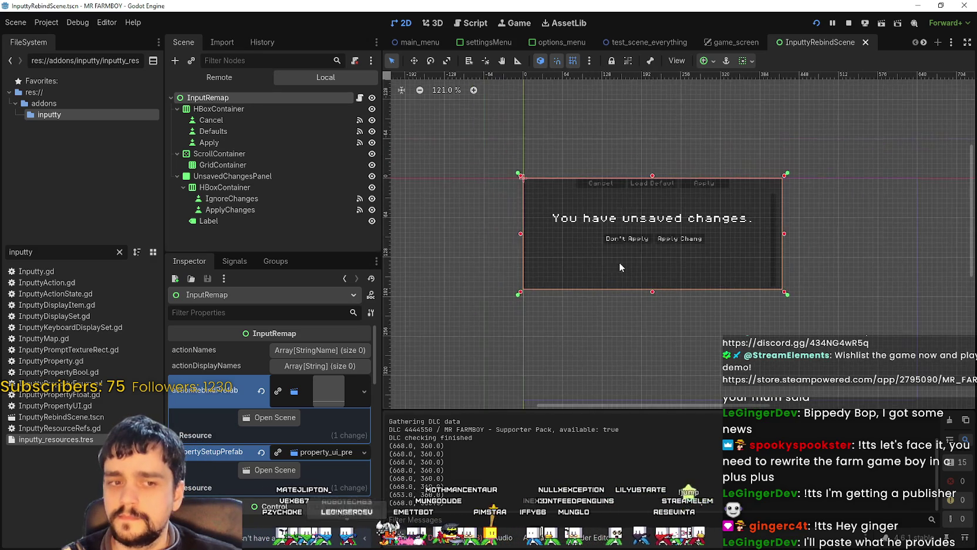
scroll(619, 262, up, 3)
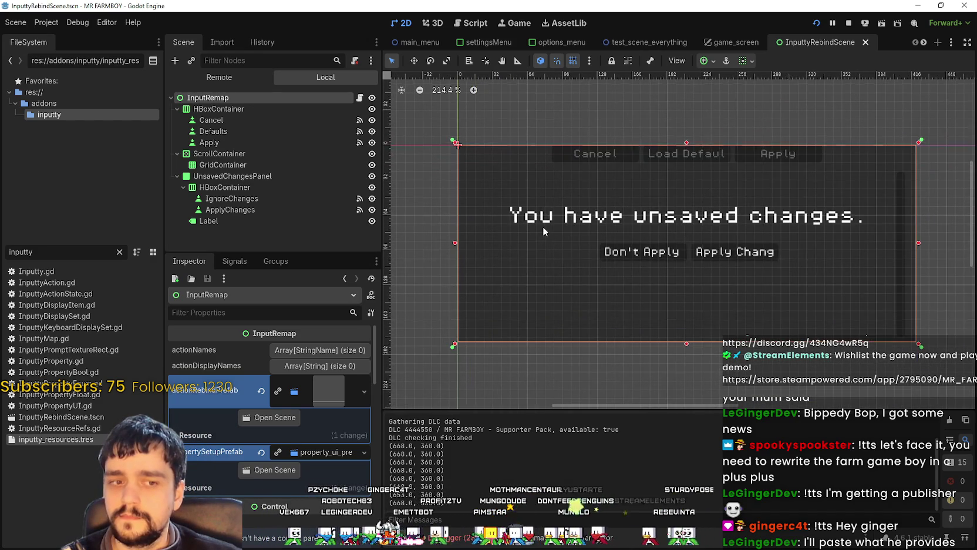
scroll(542, 227, up, 2)
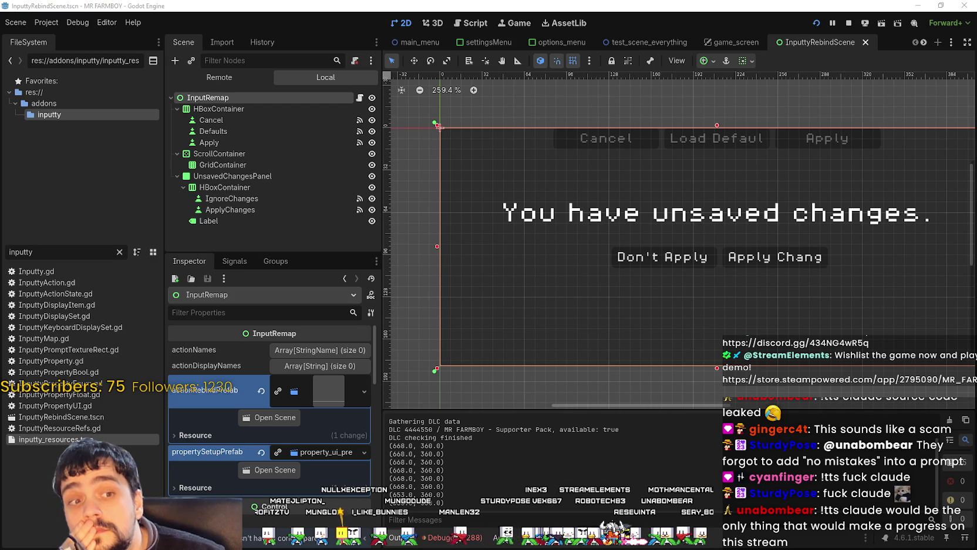
Step: Bring up grabthegames.com in Brave, browse its Our Games list, and move Steam left
key(alt+Tab)
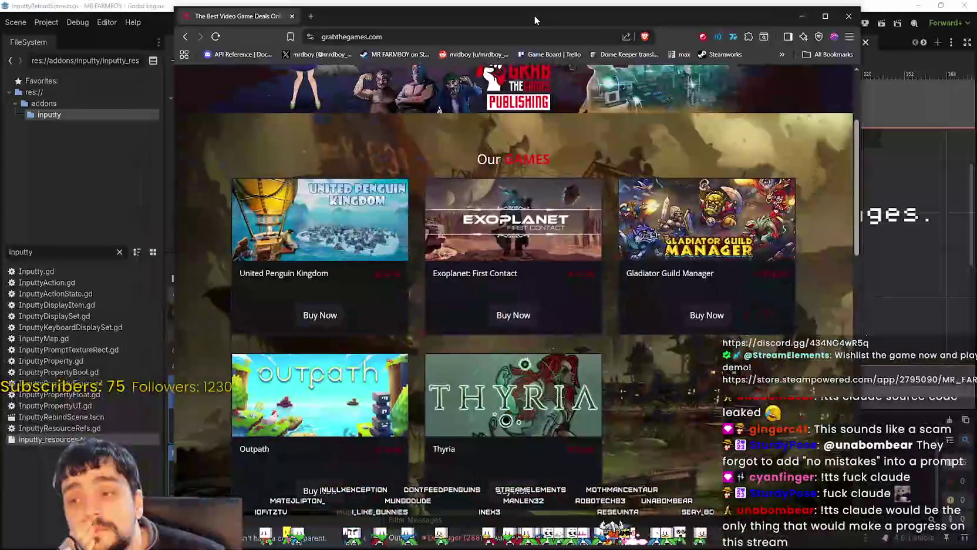
scroll(627, 235, up, 3)
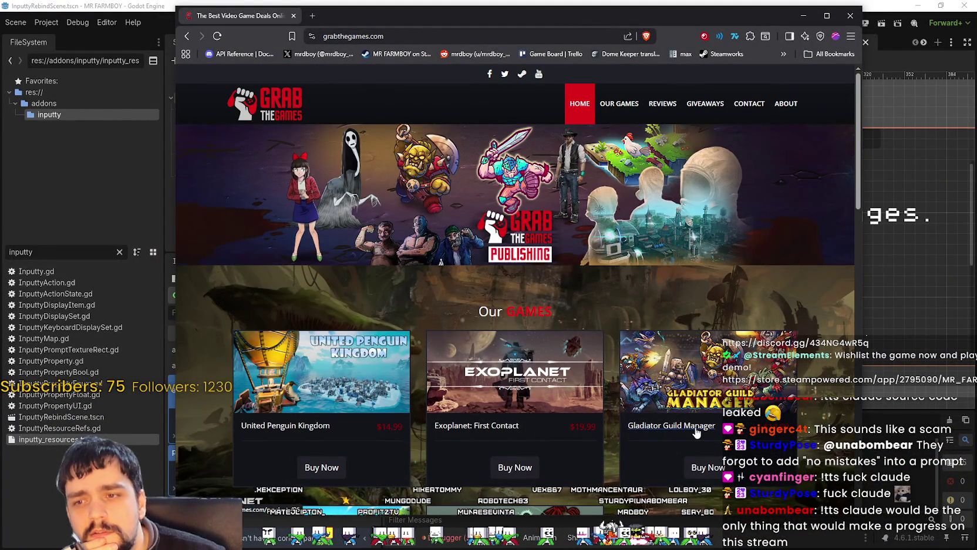
scroll(714, 364, down, 3)
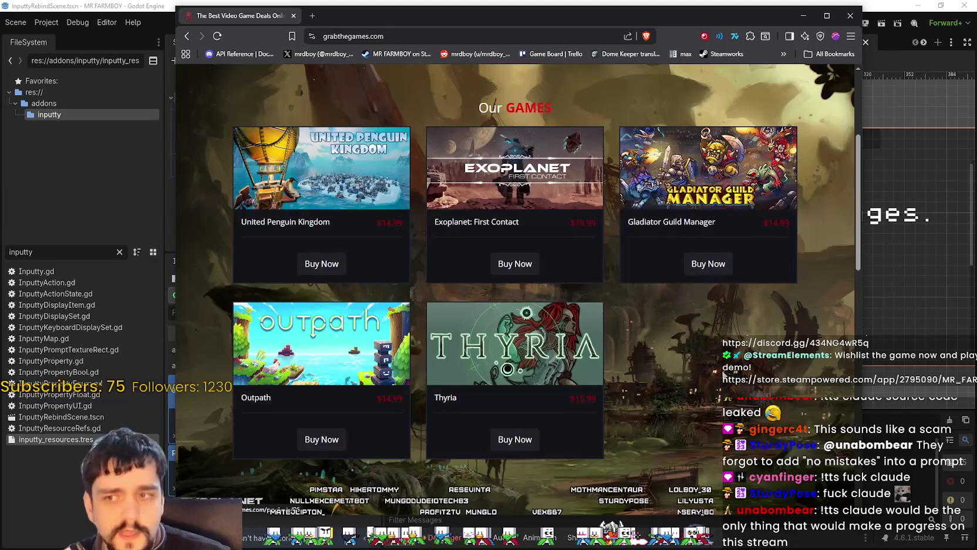
scroll(726, 376, down, 3)
scroll(744, 429, up, 5)
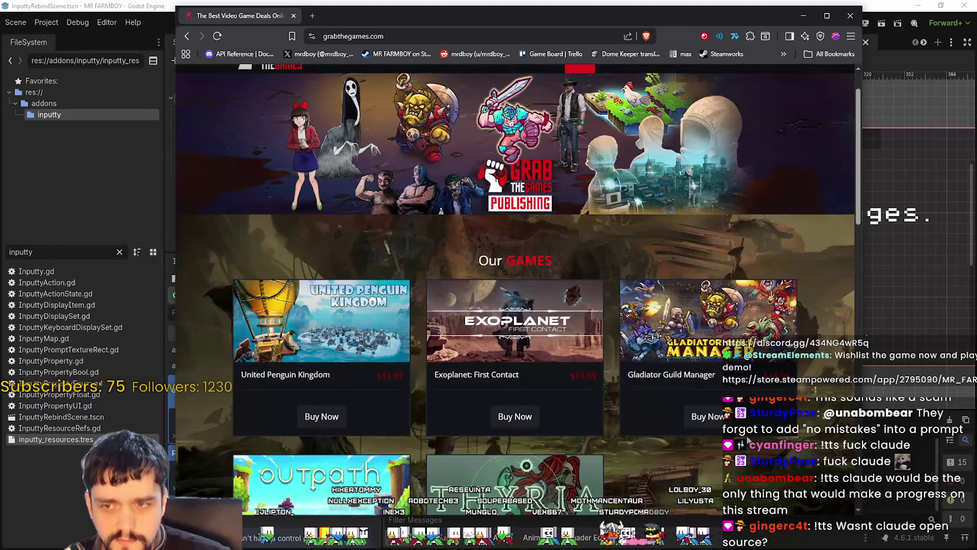
scroll(706, 247, down, 3)
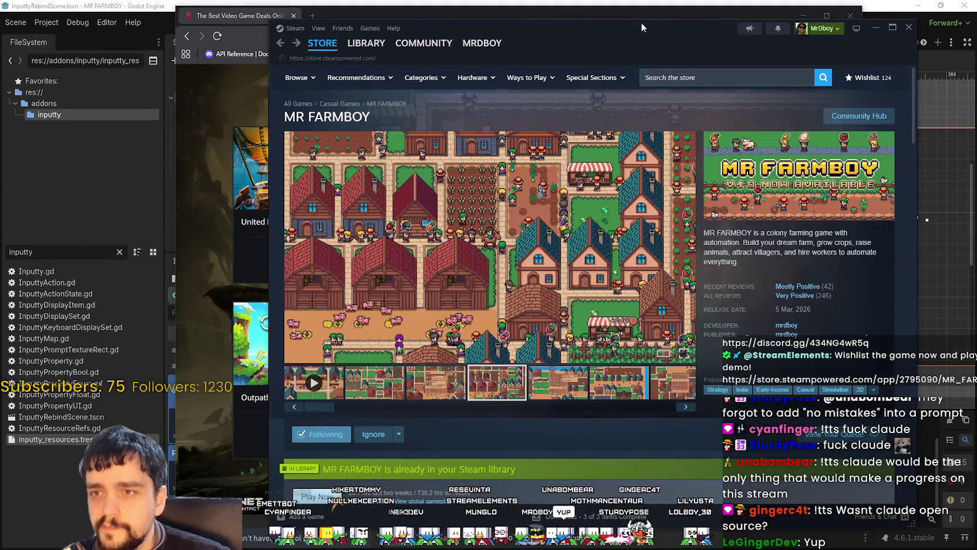
drag(642, 22, 392, 20)
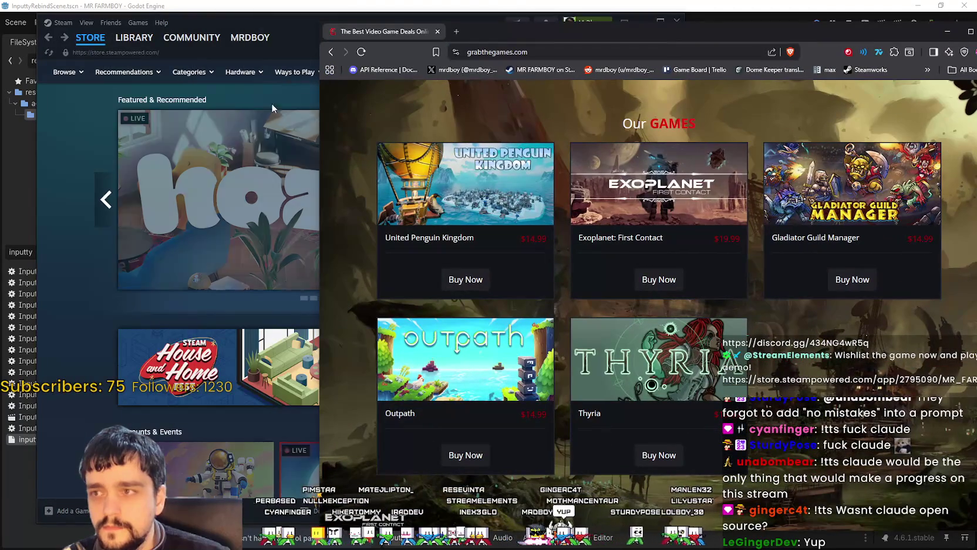
Step: Search the Steam store for 'Gladiator guild manager' and open its store page
click(272, 108)
click(447, 72)
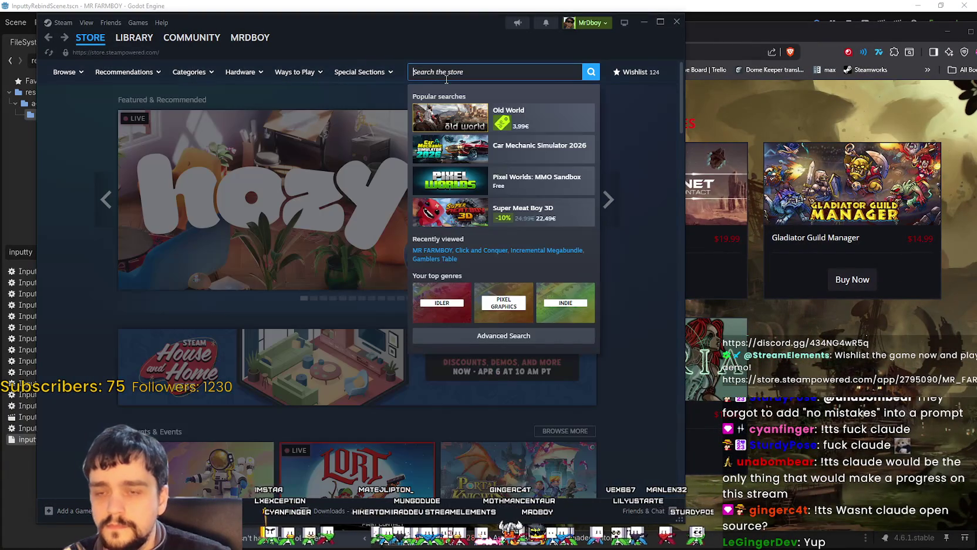
text(Gladi)
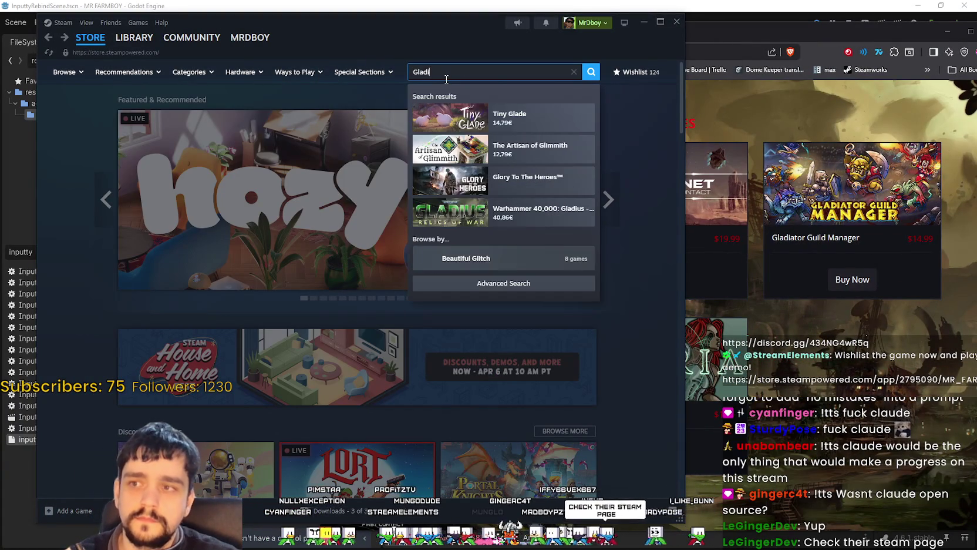
text(ator guild mana)
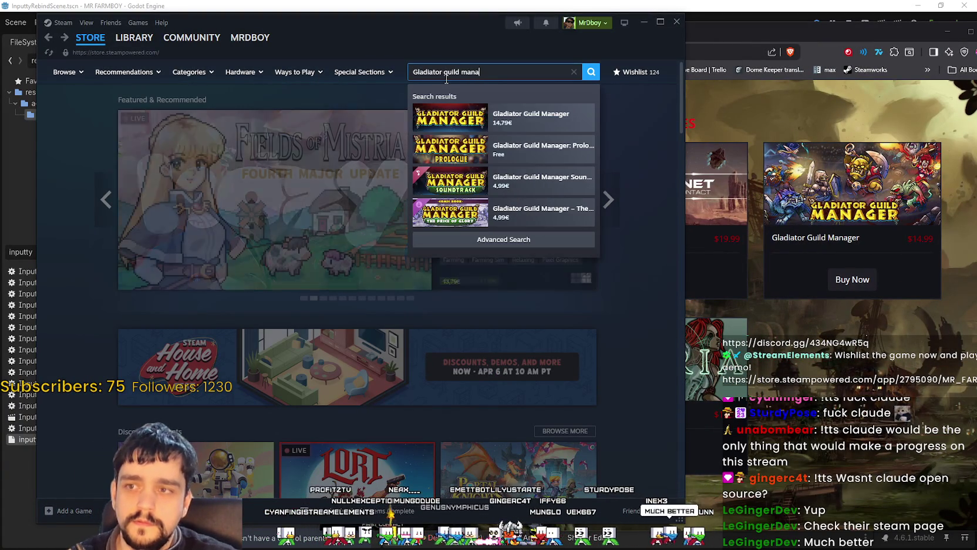
text(ger)
click(561, 126)
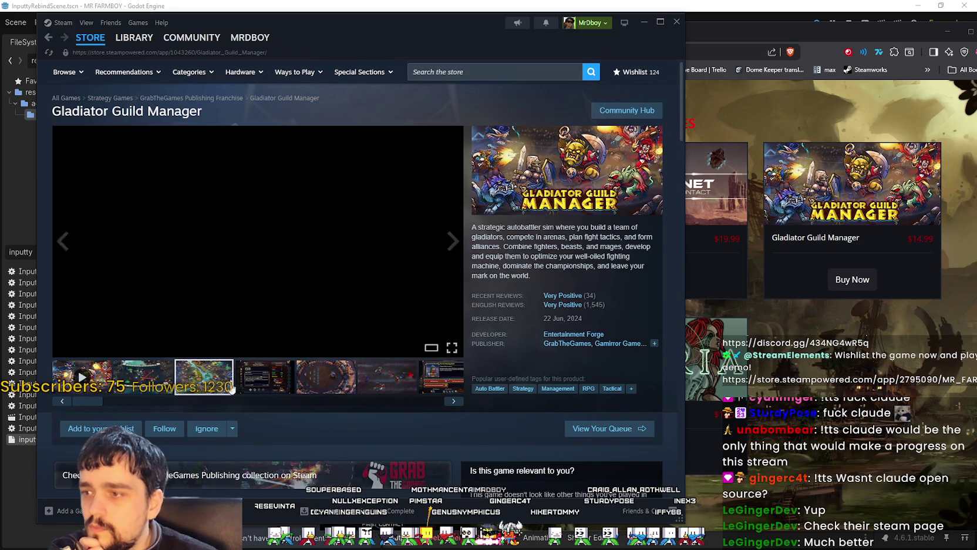
Step: Page through the Gladiator Guild Manager screenshots in the enlarged viewer, then close it
click(352, 388)
click(316, 278)
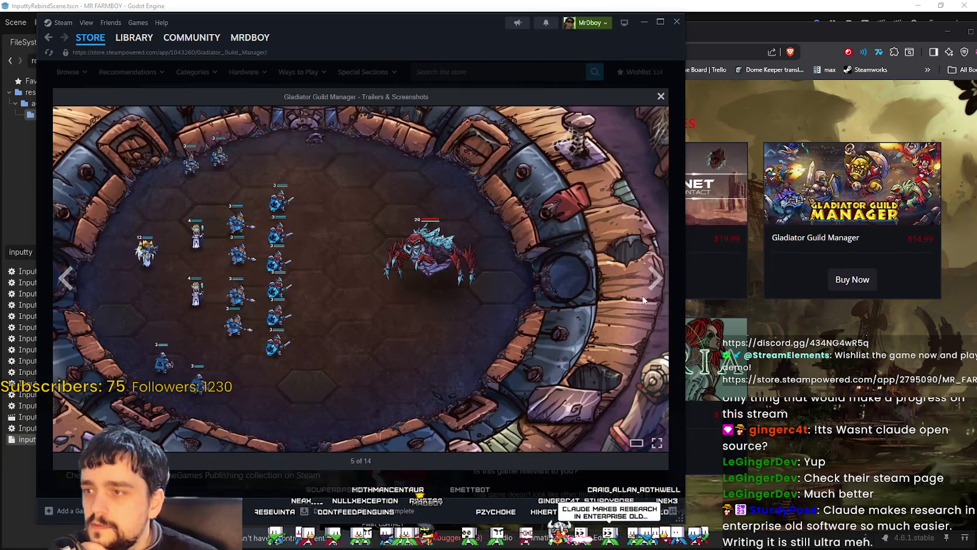
click(655, 277)
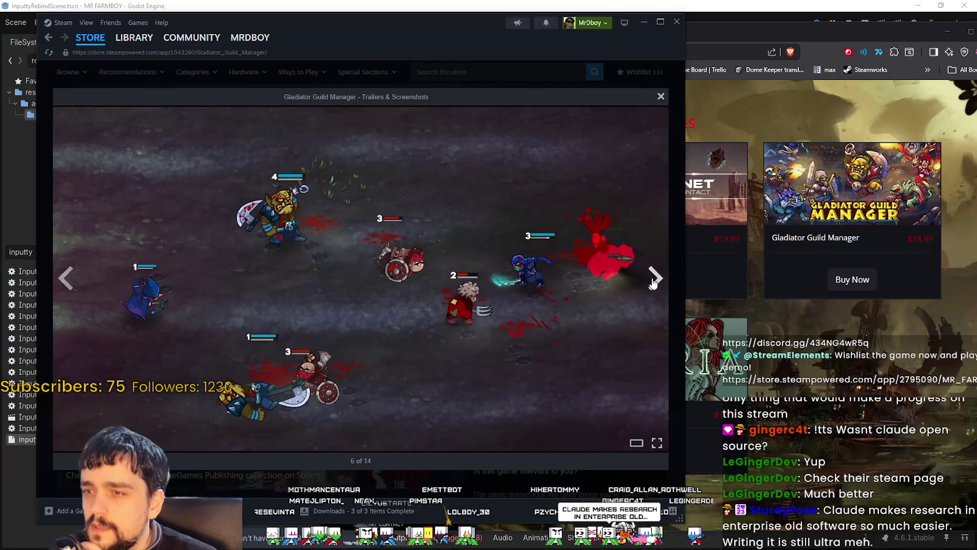
click(654, 280)
click(653, 281)
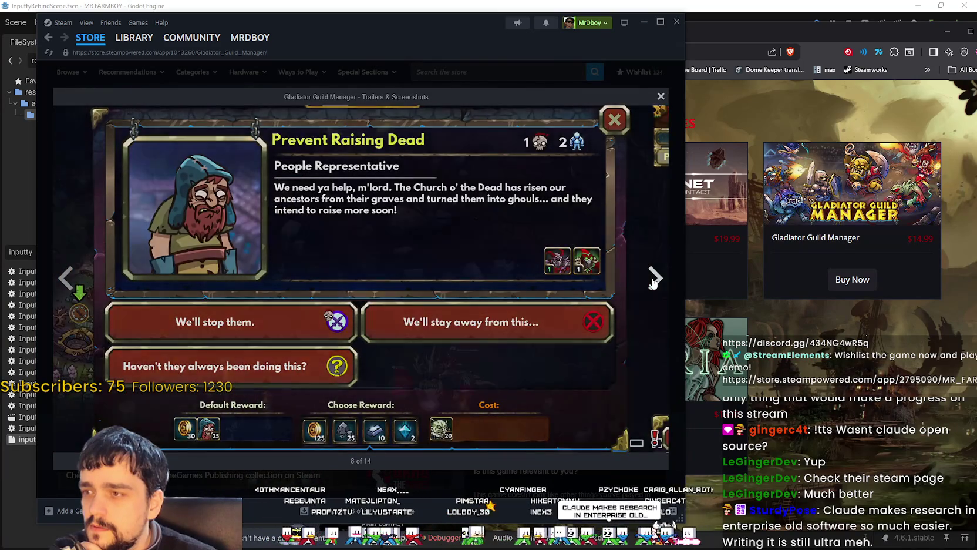
click(653, 281)
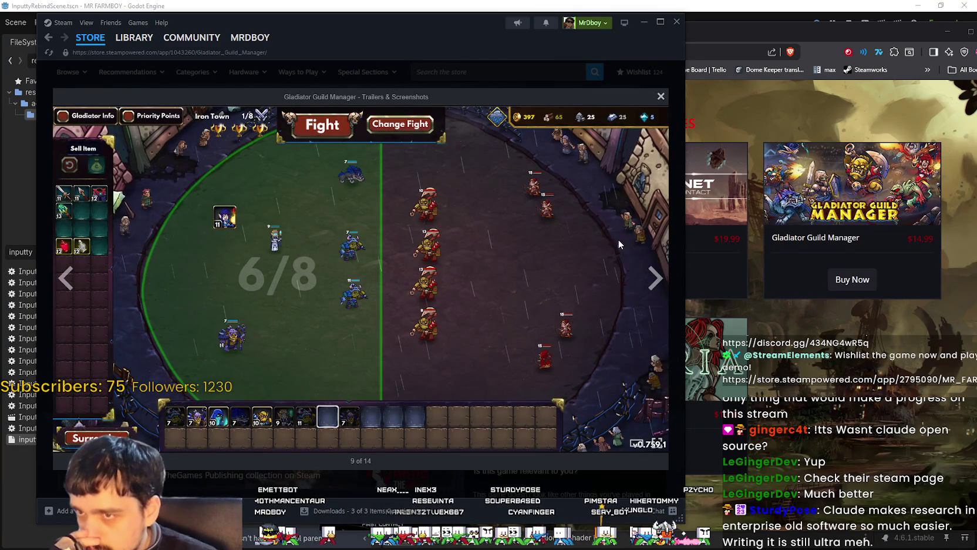
click(661, 96)
Step: Open the GrabTheGames publisher page from the game's store page
scroll(418, 296, down, 5)
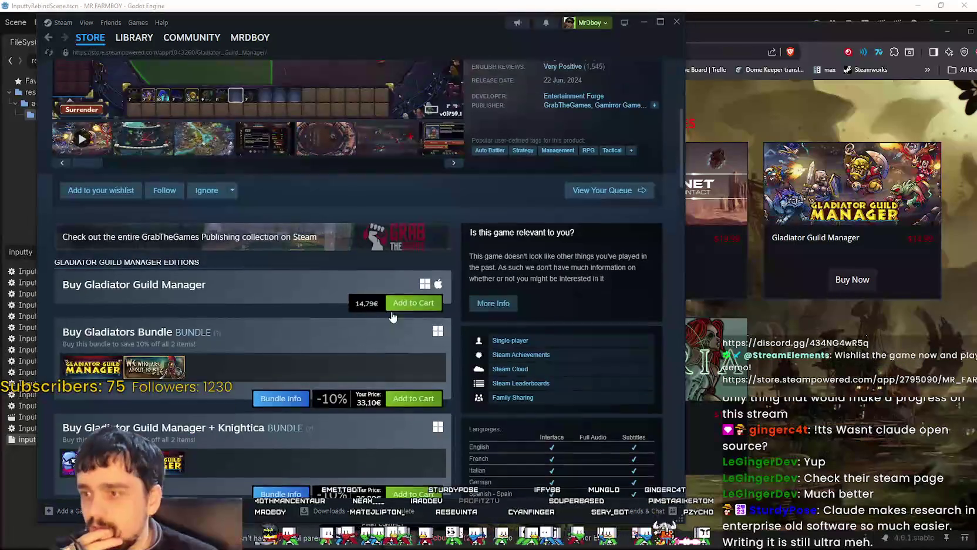
scroll(490, 331, up, 2)
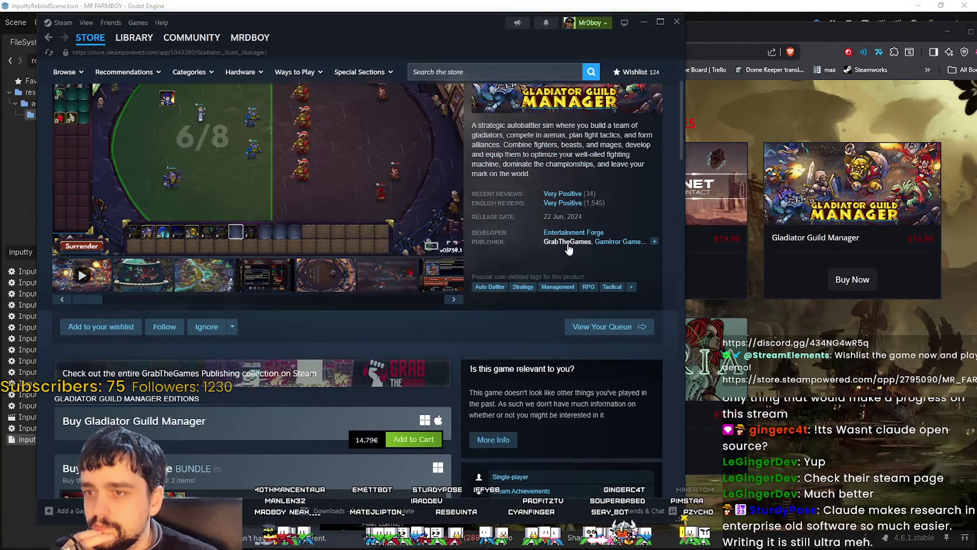
click(377, 373)
Step: Scroll through GrabTheGames' New Releases list, looking over the game capsules
scroll(474, 282, down, 4)
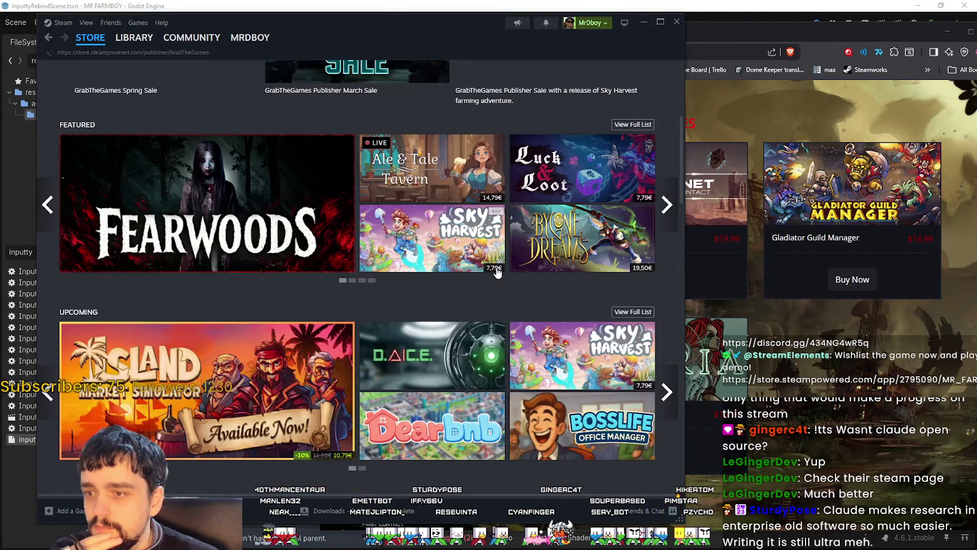
scroll(523, 378, down, 8)
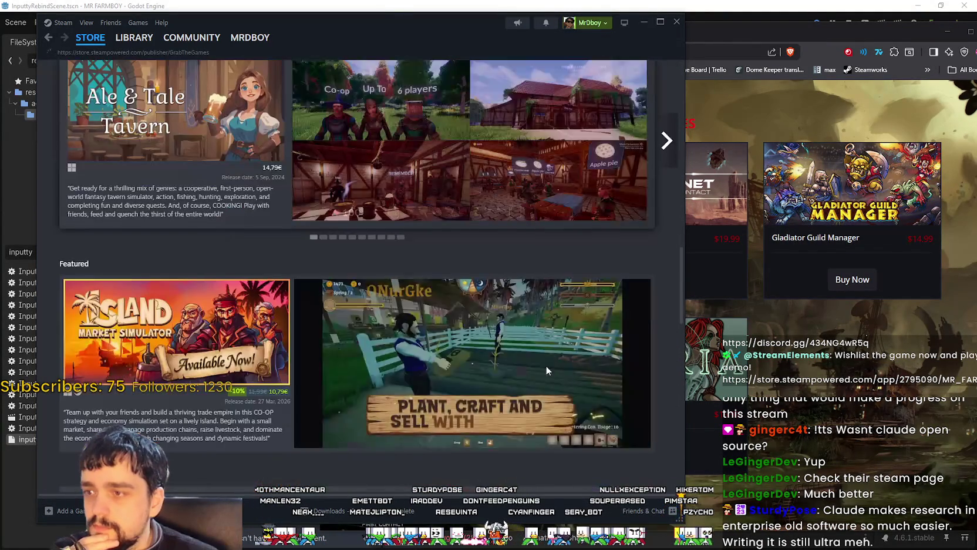
scroll(559, 335, down, 1)
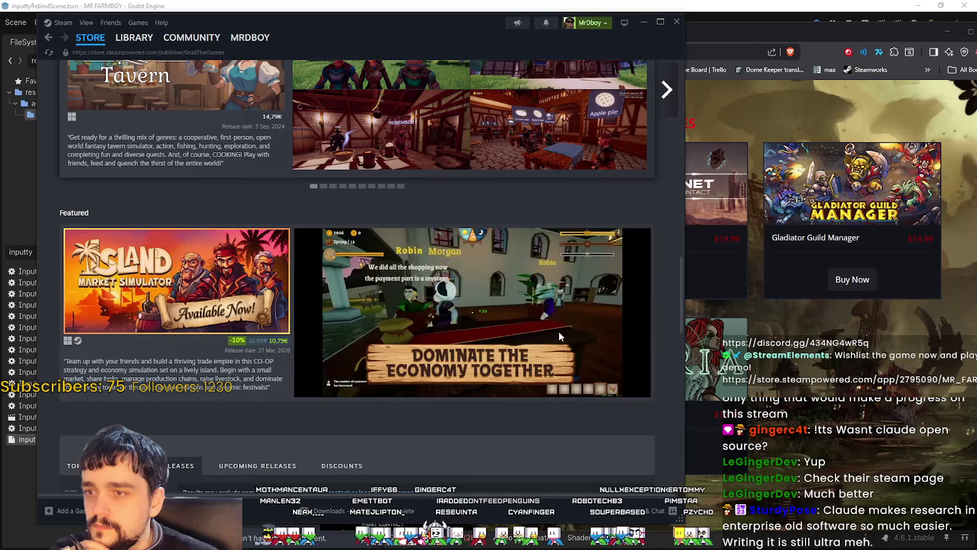
mouse_move(220, 270)
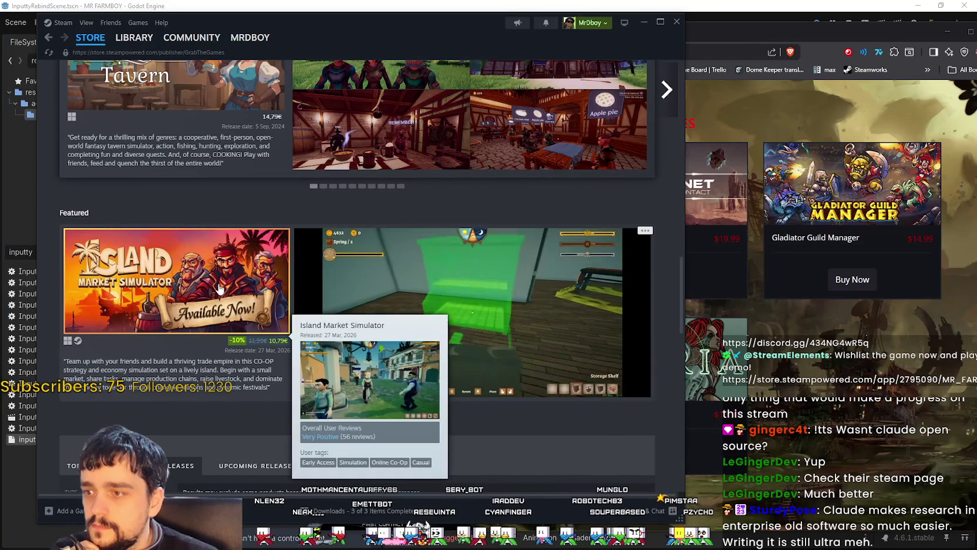
scroll(220, 288, up, 1)
scroll(220, 288, up, 4)
mouse_move(212, 312)
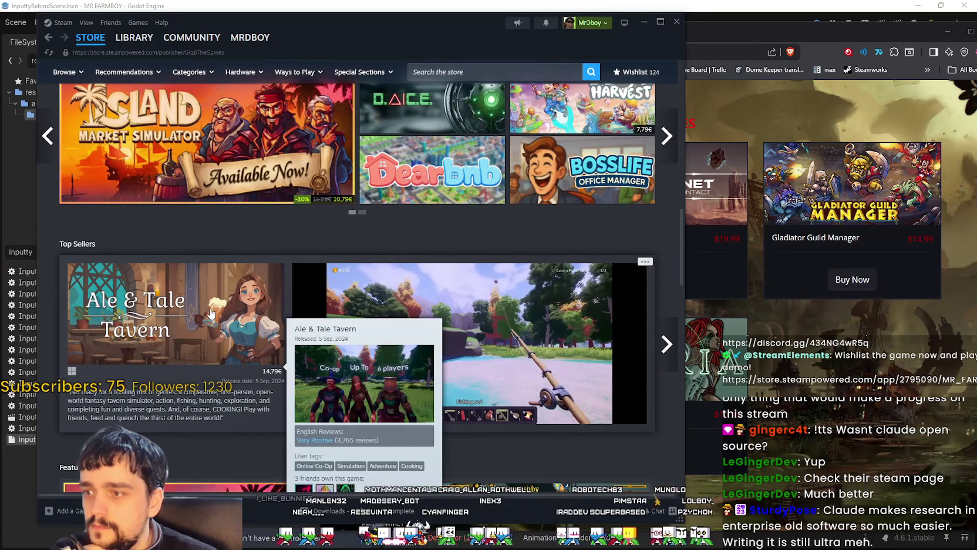
scroll(212, 311, down, 10)
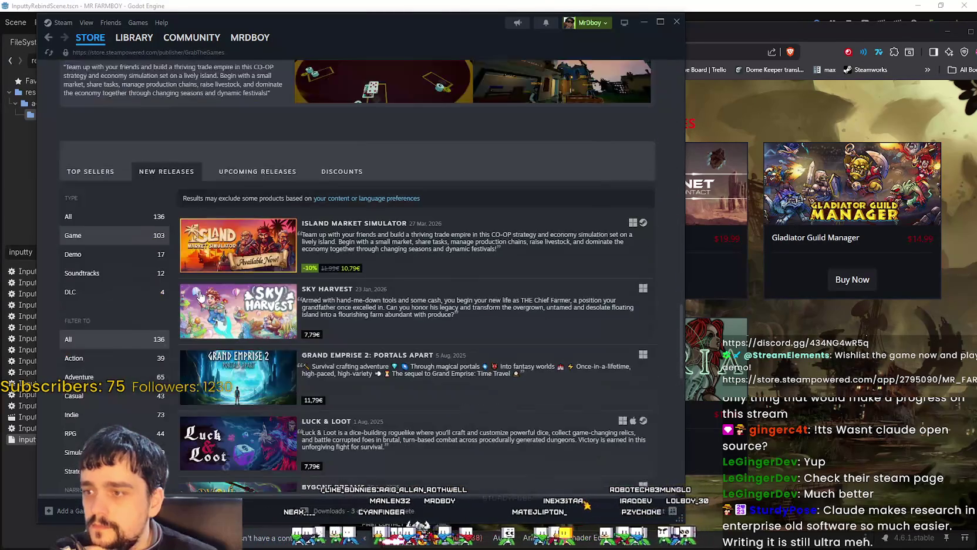
mouse_move(268, 374)
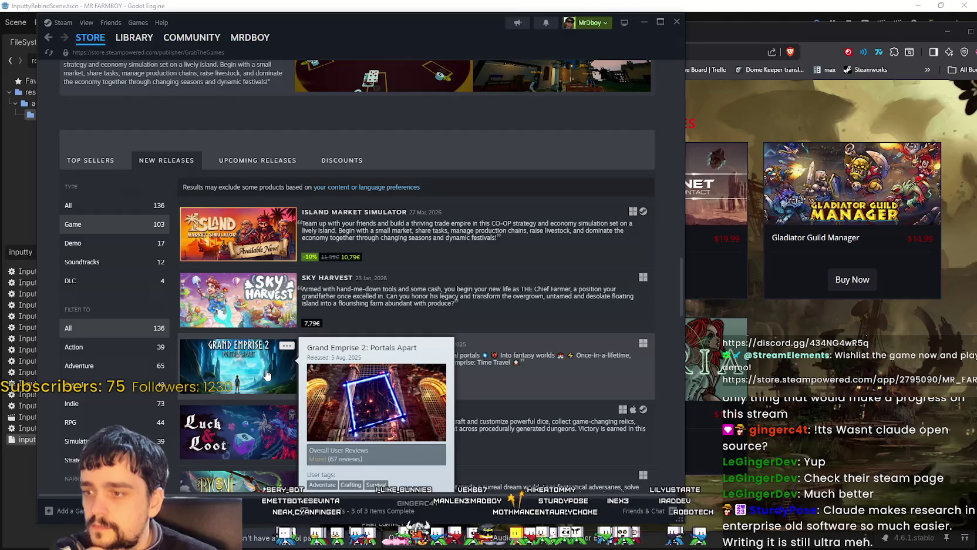
scroll(267, 375, down, 3)
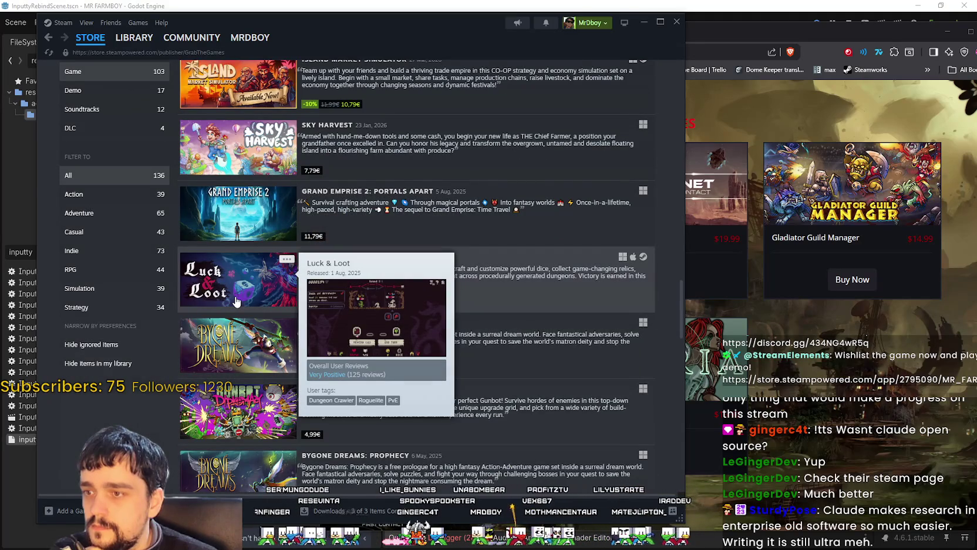
mouse_move(232, 348)
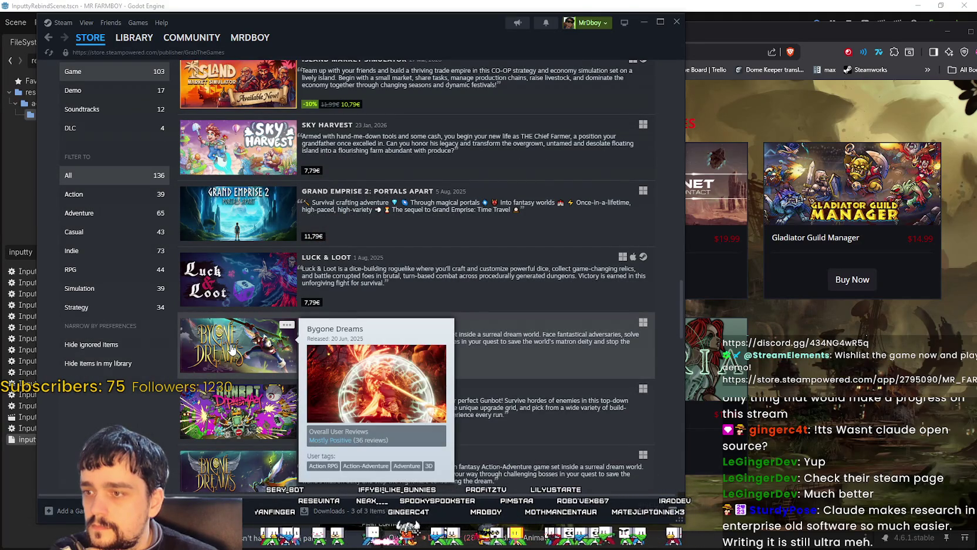
scroll(232, 347, down, 4)
mouse_move(243, 211)
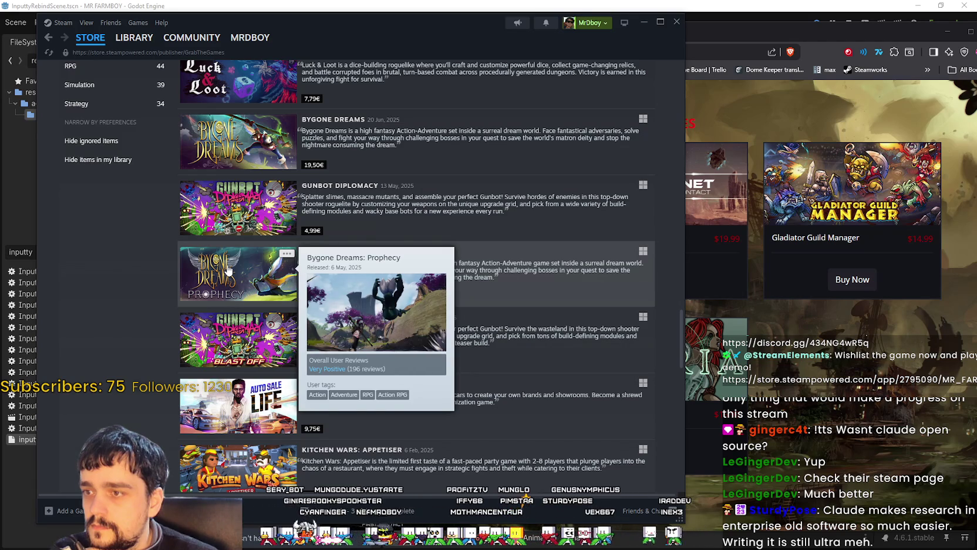
scroll(239, 184, down, 5)
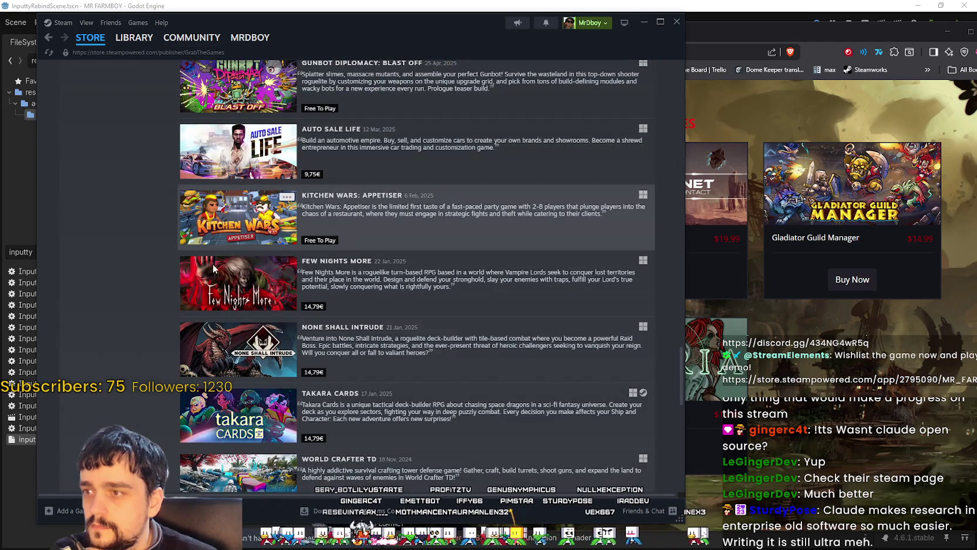
scroll(223, 284, down, 3)
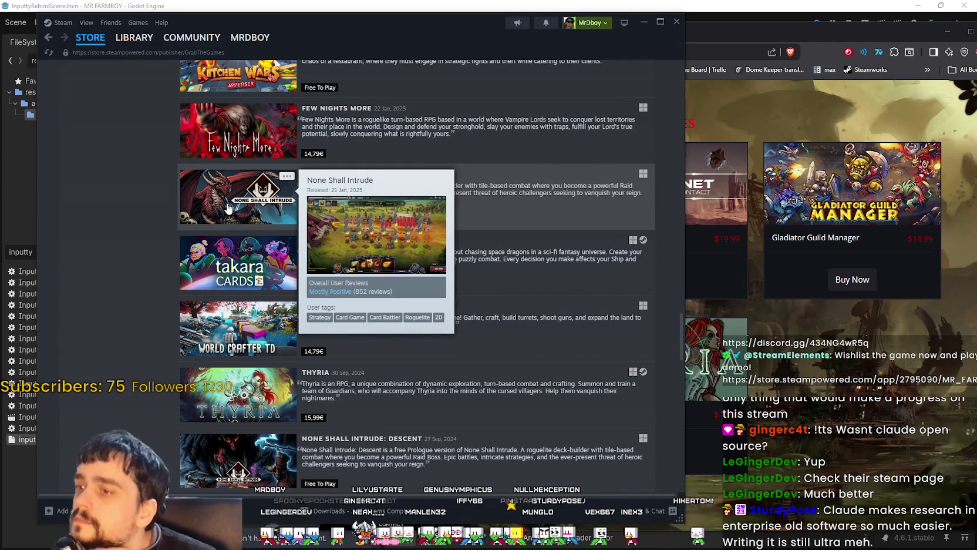
mouse_move(256, 281)
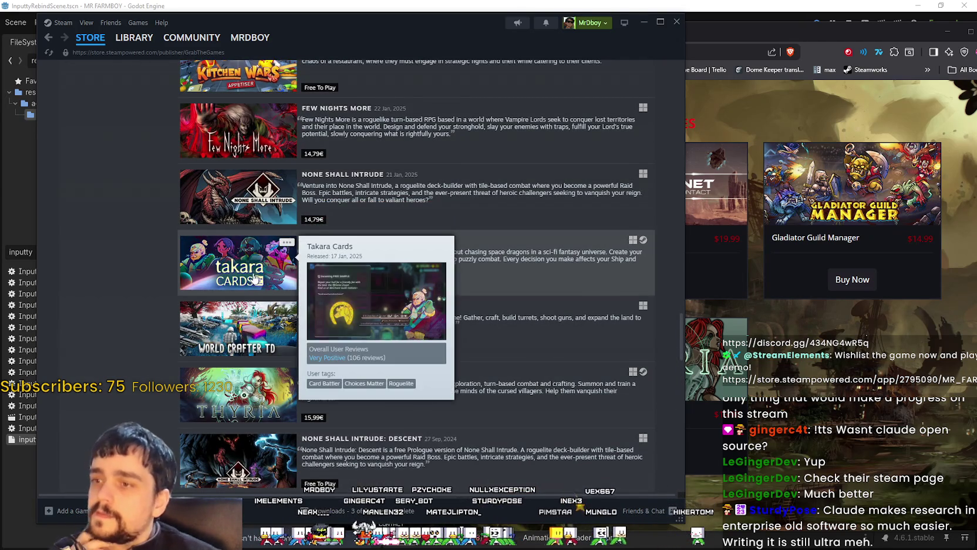
scroll(256, 280, down, 3)
mouse_move(250, 252)
scroll(250, 249, down, 4)
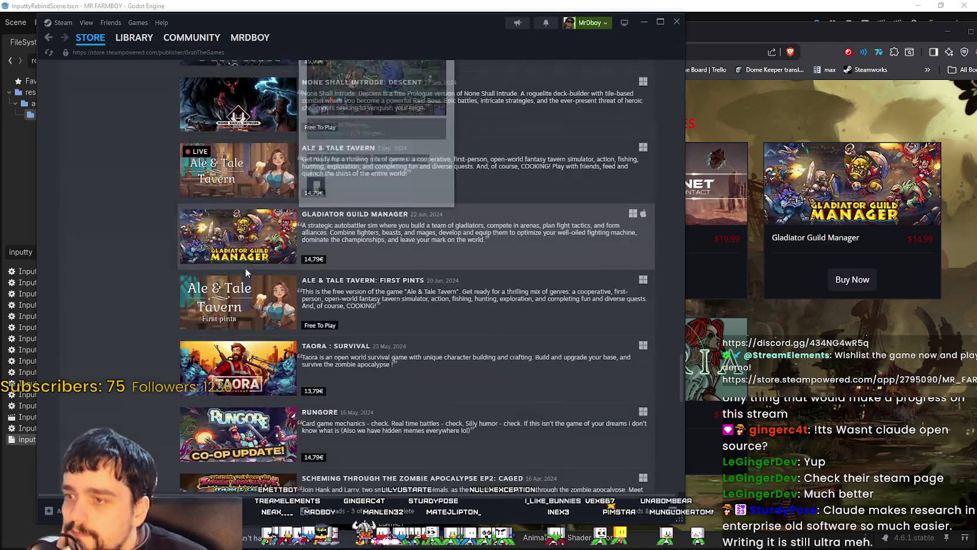
mouse_move(257, 314)
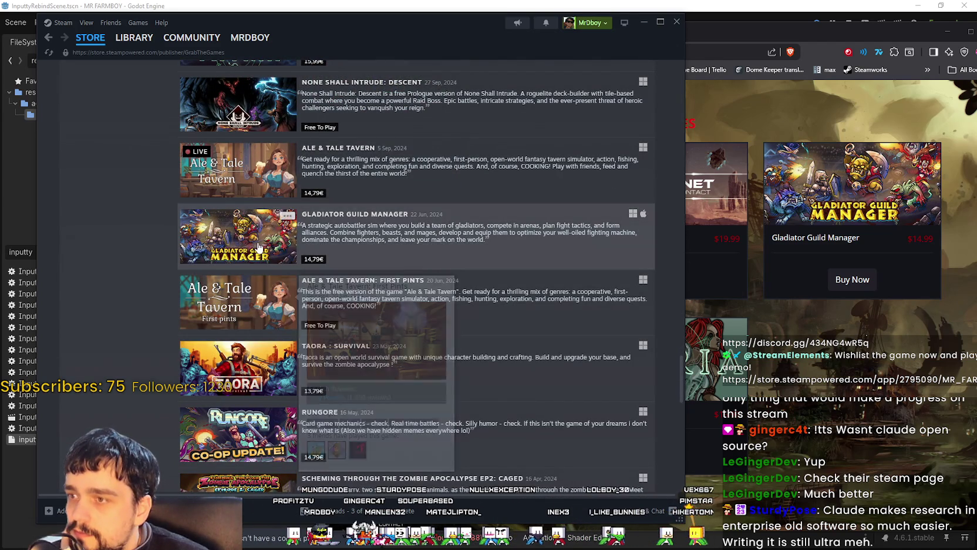
scroll(261, 210, down, 3)
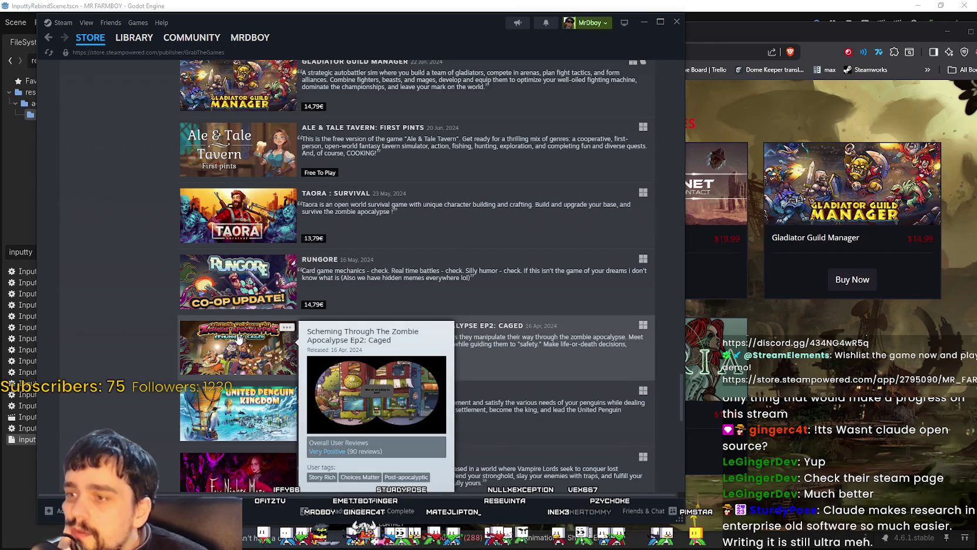
scroll(238, 341, down, 3)
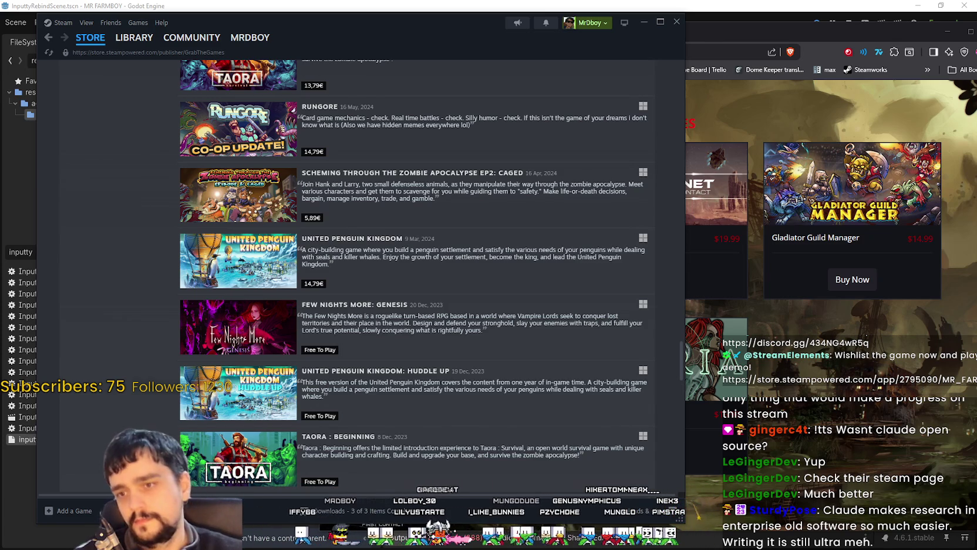
Step: Continue down the New Releases list to the oldest titles such as The Deed
scroll(252, 345, down, 8)
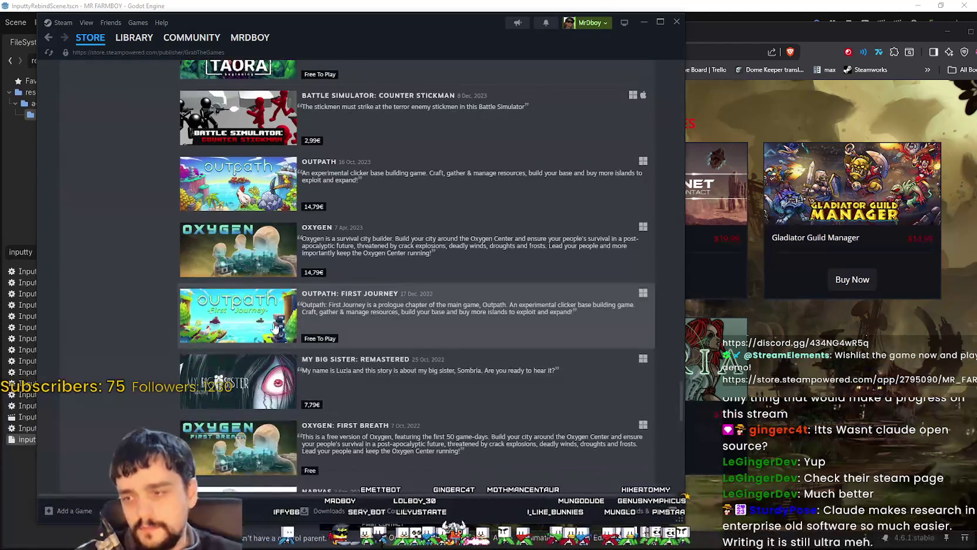
scroll(251, 344, down, 8)
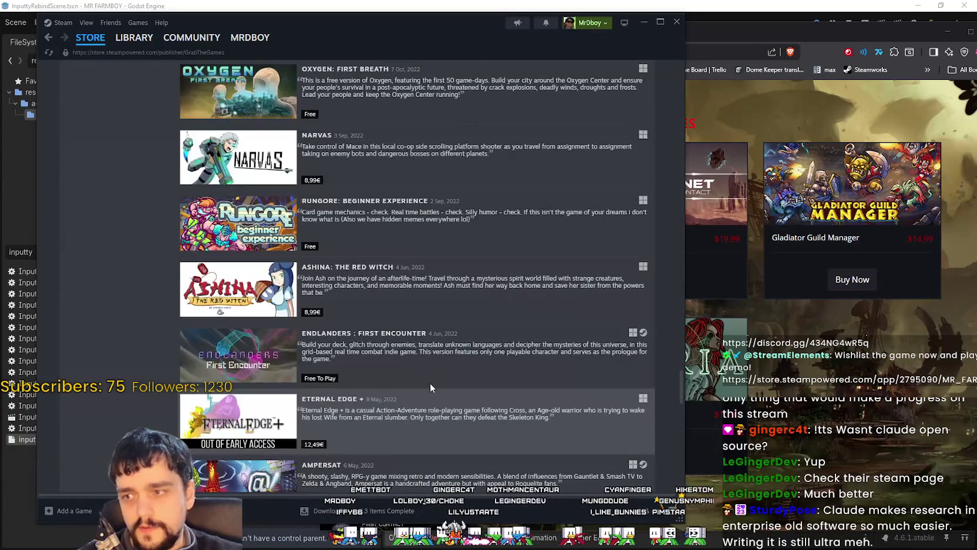
scroll(359, 392, down, 4)
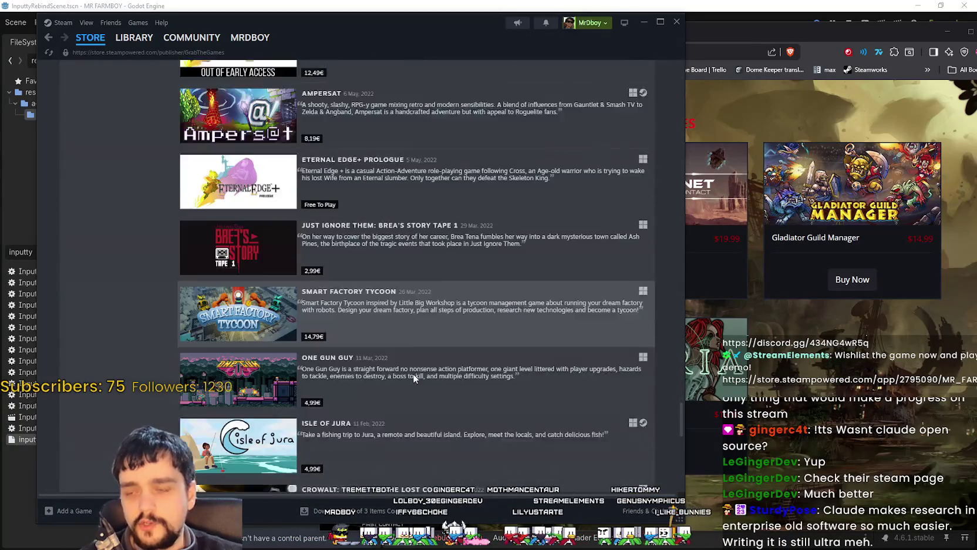
scroll(359, 392, down, 12)
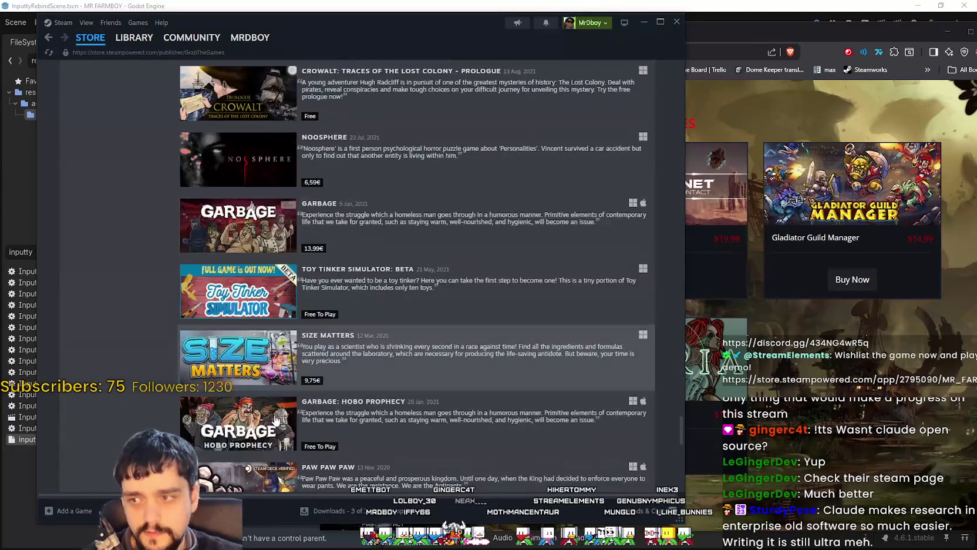
scroll(268, 419, down, 3)
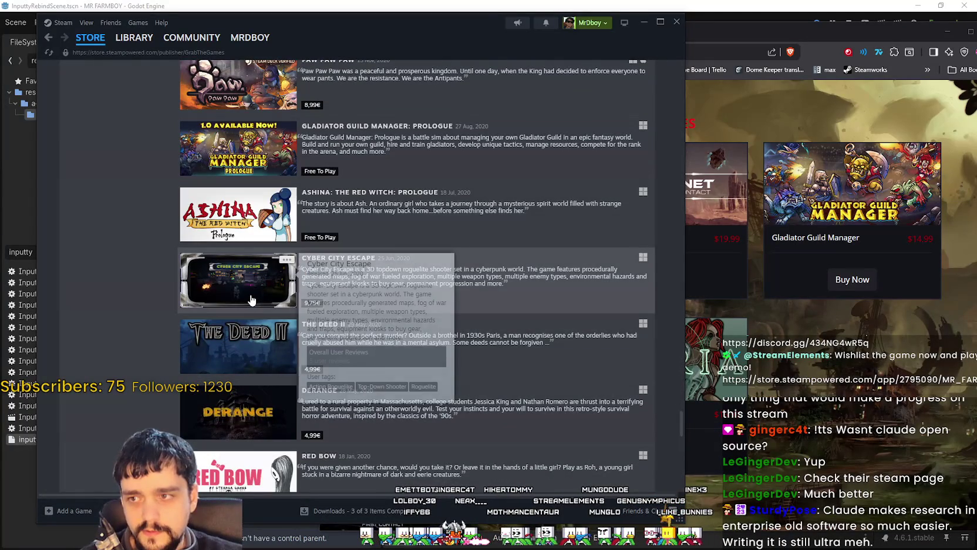
scroll(266, 417, down, 14)
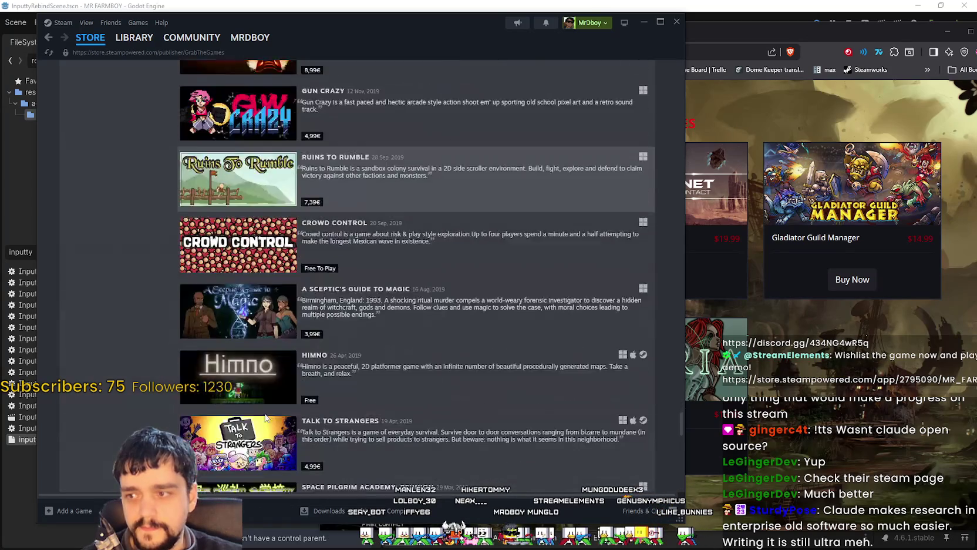
scroll(266, 418, down, 16)
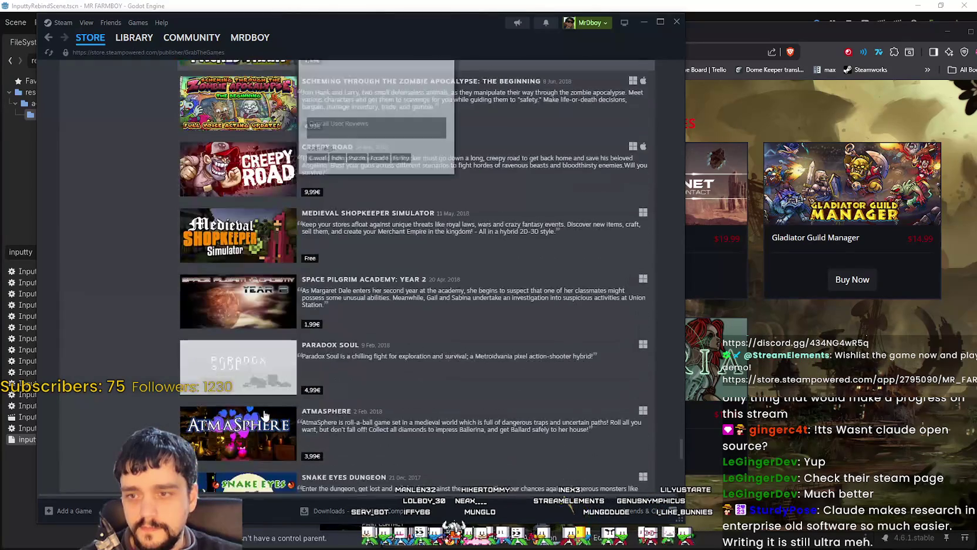
scroll(265, 416, down, 16)
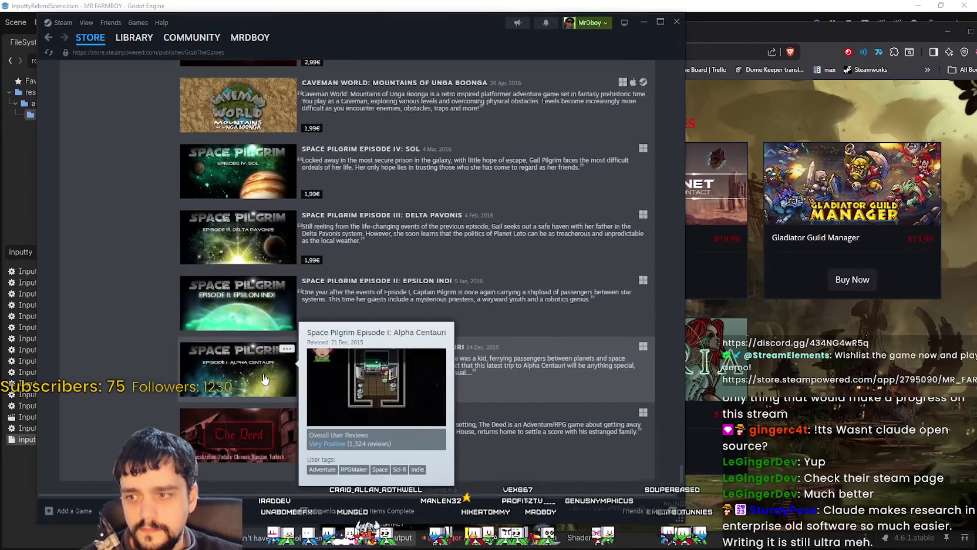
scroll(266, 385, down, 3)
mouse_move(270, 297)
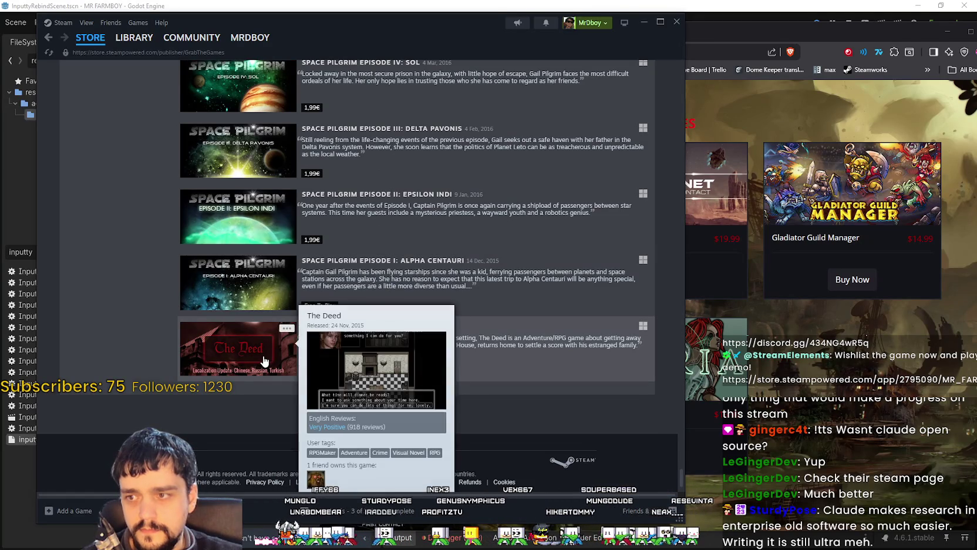
scroll(255, 360, up, 5)
scroll(256, 361, up, 20)
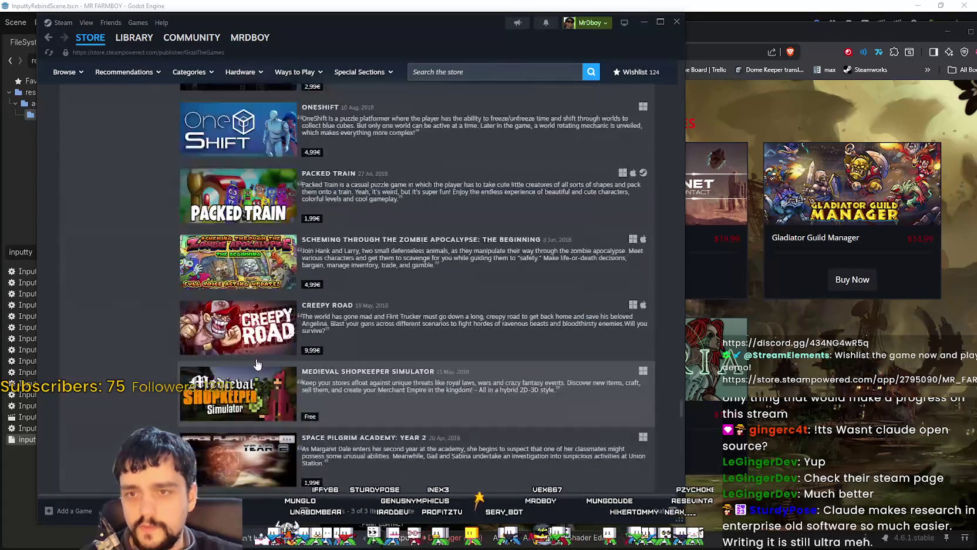
scroll(256, 364, up, 10)
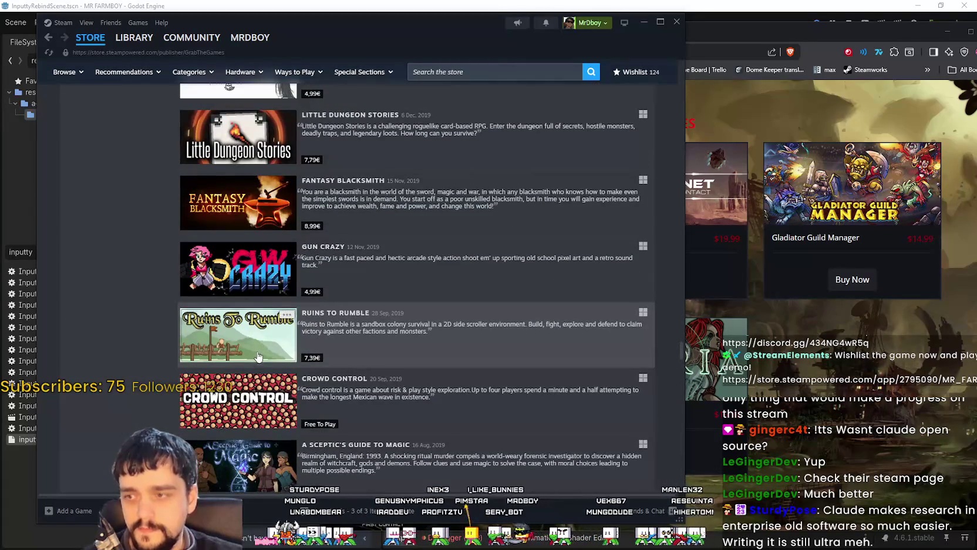
mouse_move(259, 353)
scroll(259, 352, up, 9)
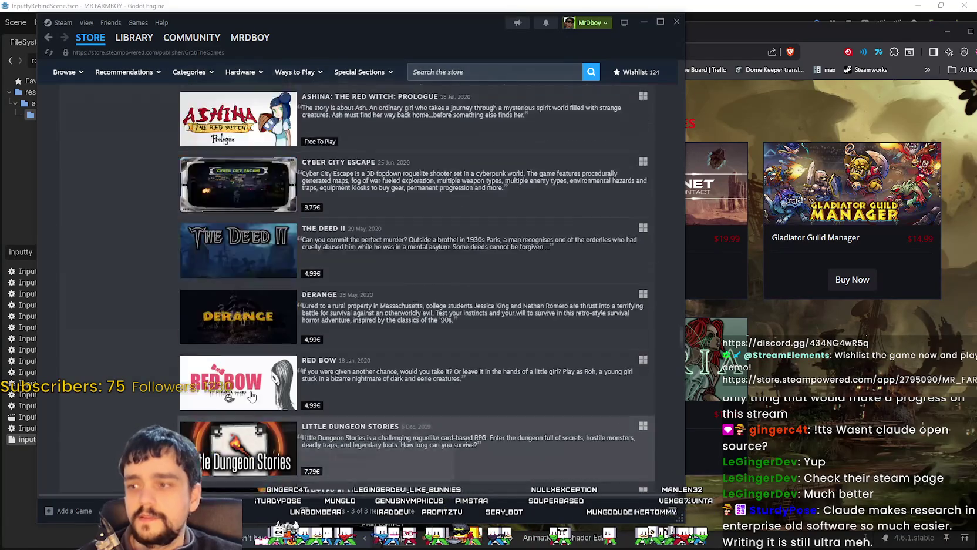
scroll(278, 438, up, 9)
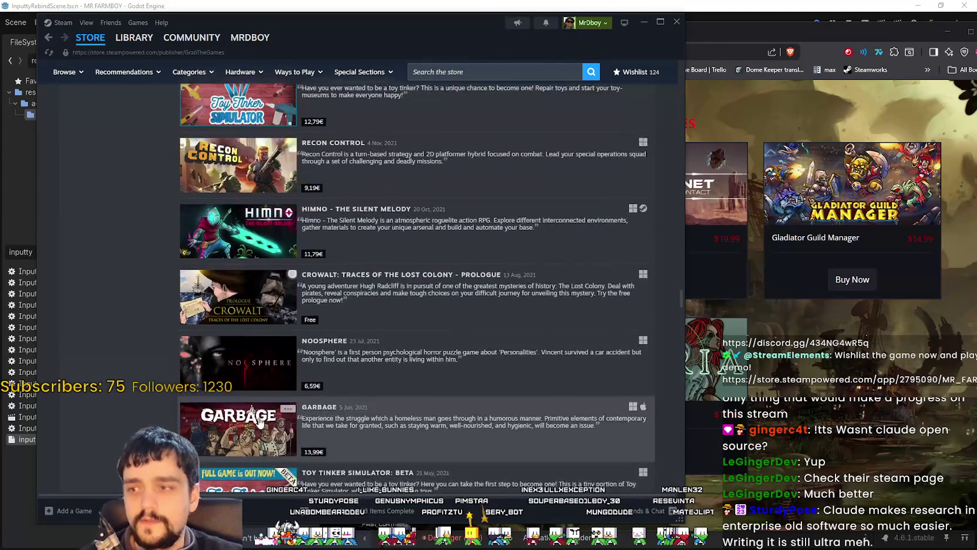
scroll(246, 405, up, 10)
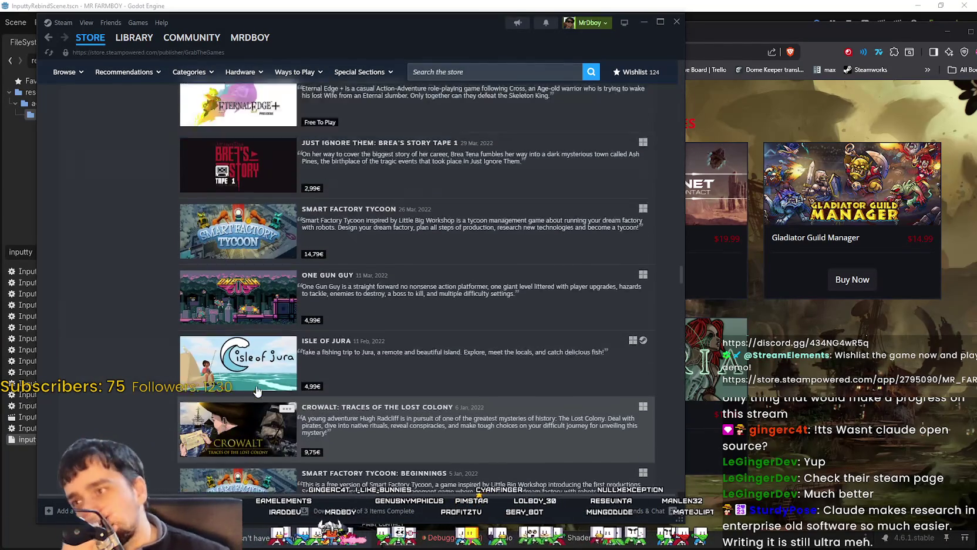
scroll(254, 388, up, 10)
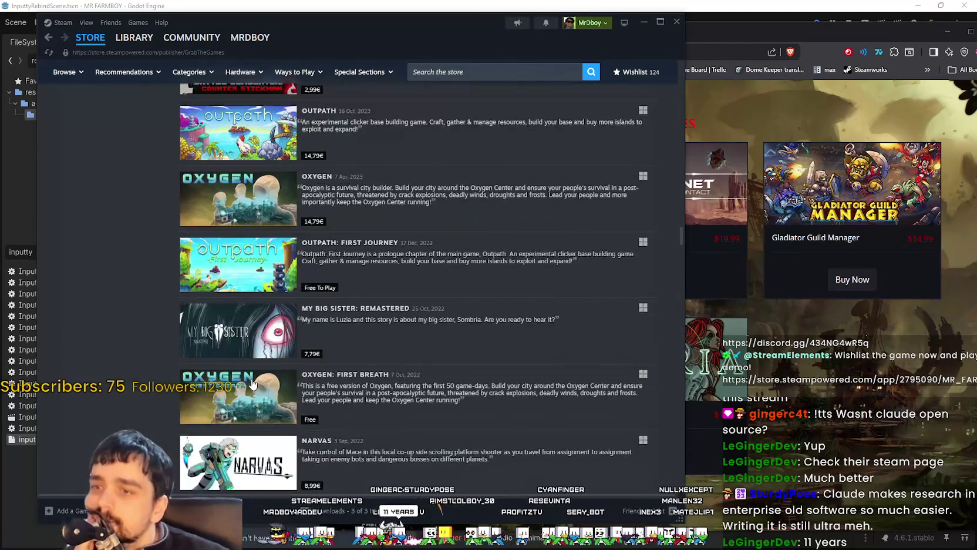
scroll(252, 383, up, 10)
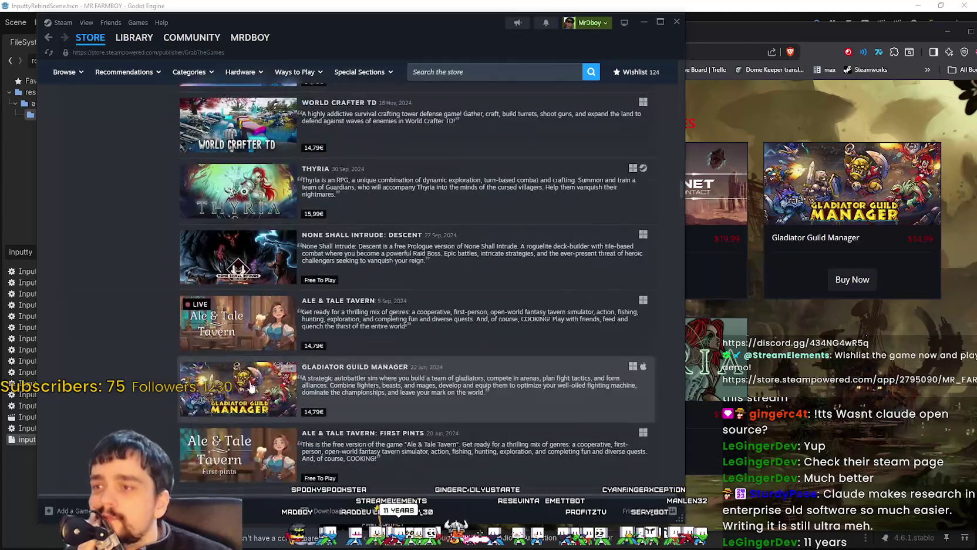
scroll(249, 383, up, 4)
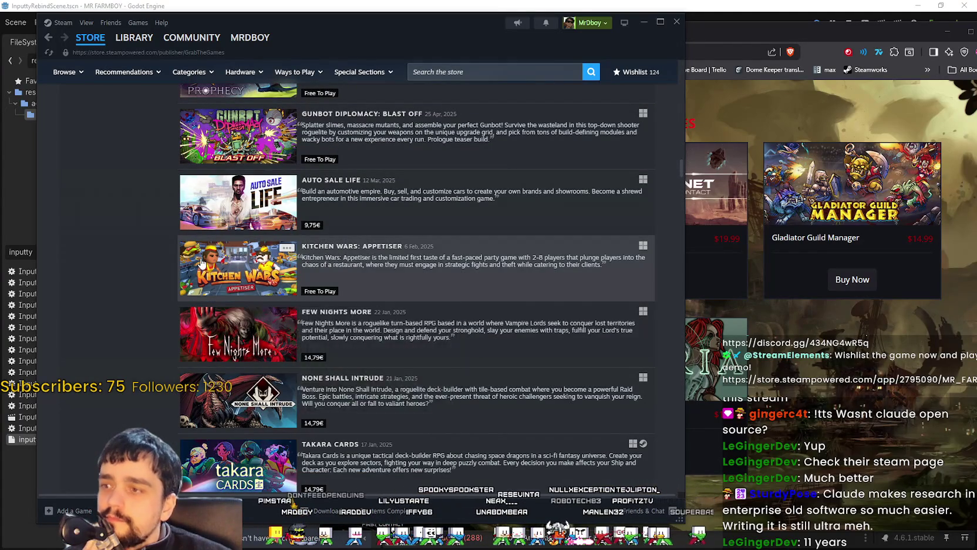
mouse_move(202, 263)
scroll(201, 263, up, 3)
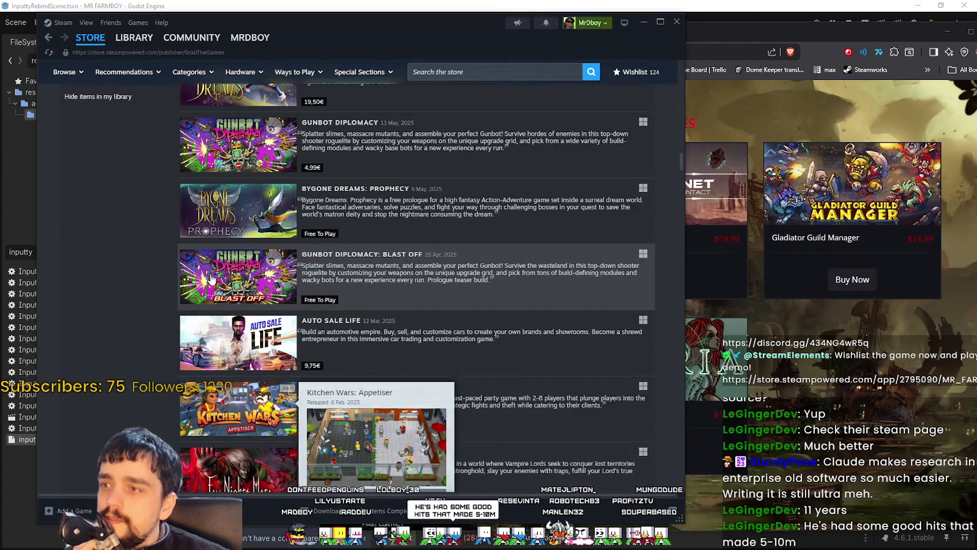
mouse_move(248, 286)
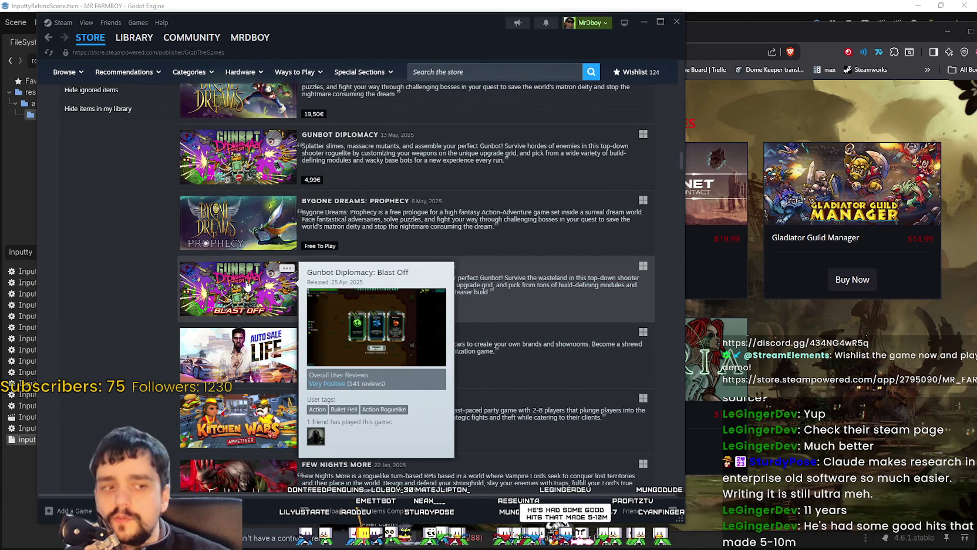
scroll(247, 286, up, 5)
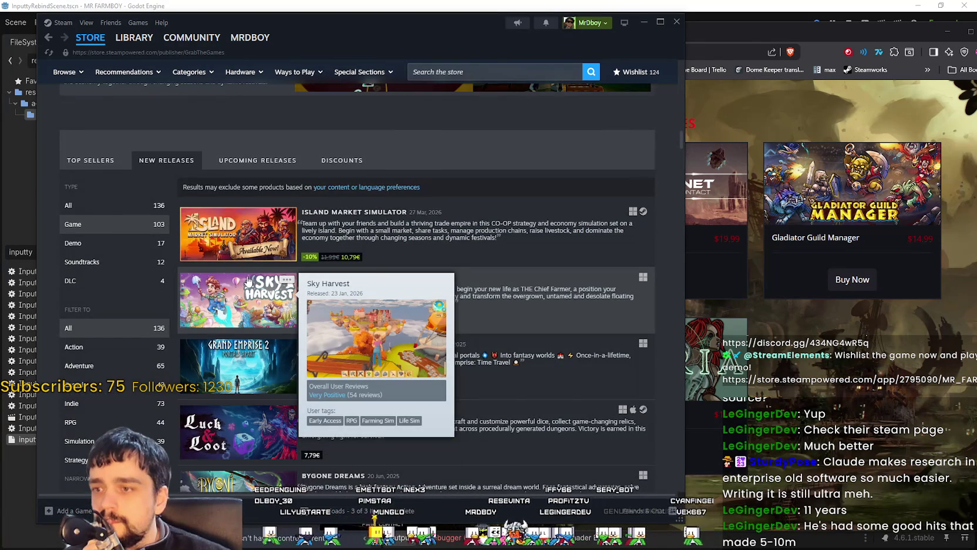
mouse_move(276, 227)
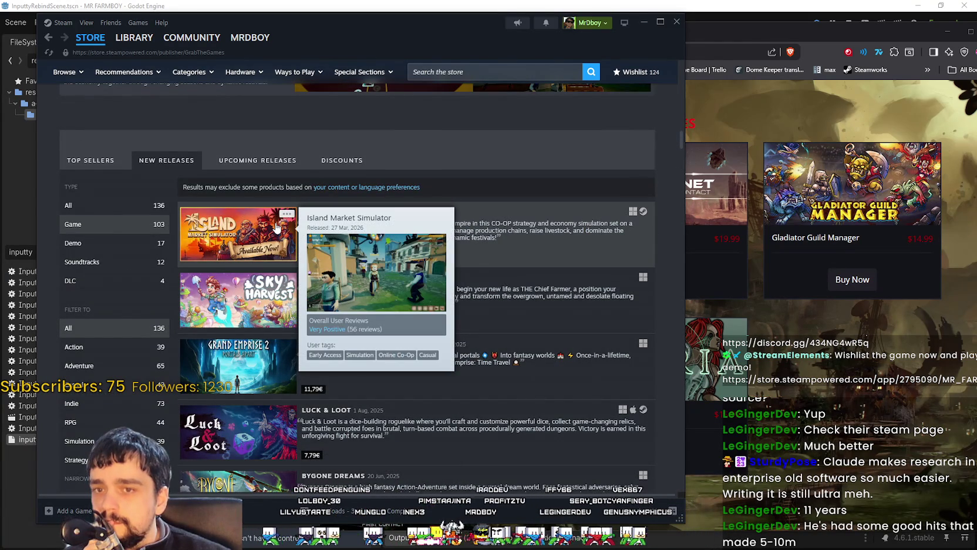
scroll(276, 227, down, 3)
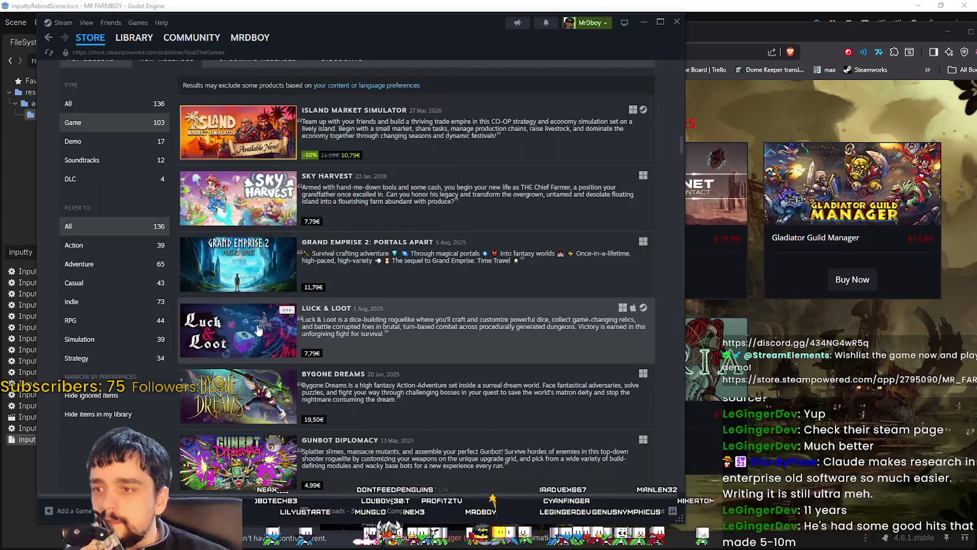
mouse_move(259, 330)
scroll(259, 330, down, 5)
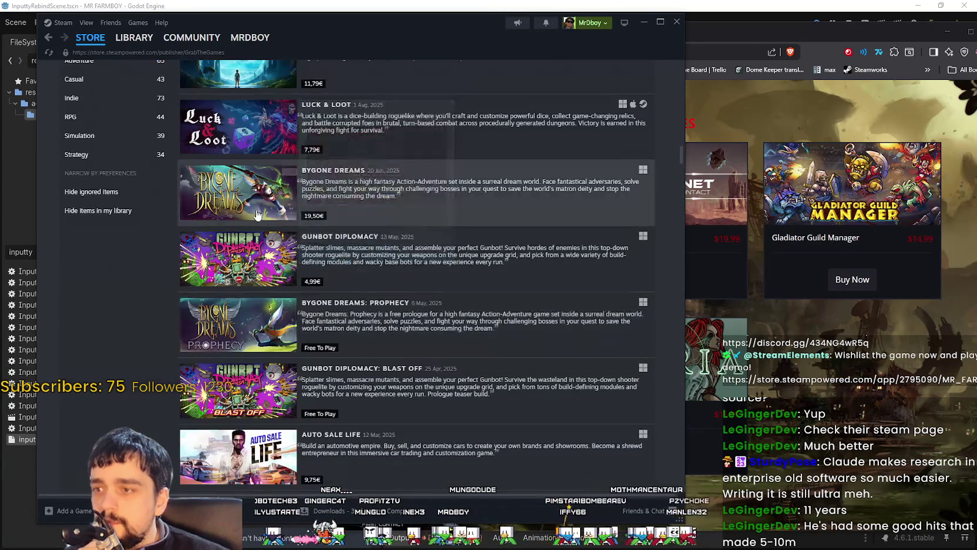
mouse_move(257, 210)
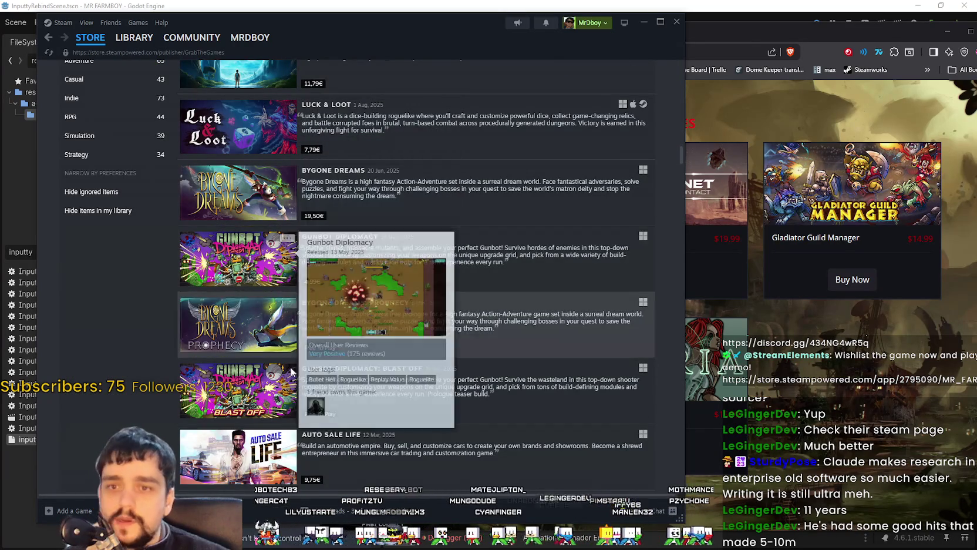
mouse_move(261, 391)
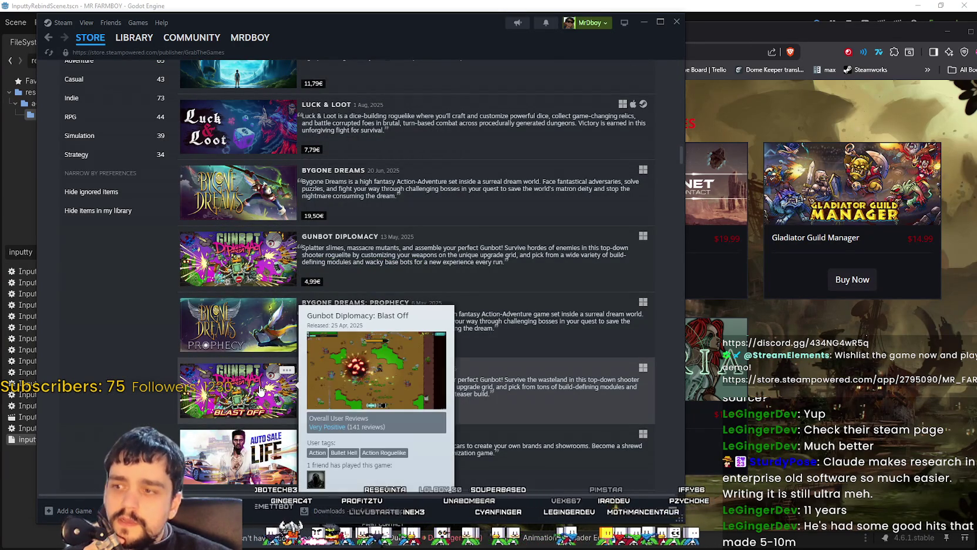
scroll(261, 391, up, 5)
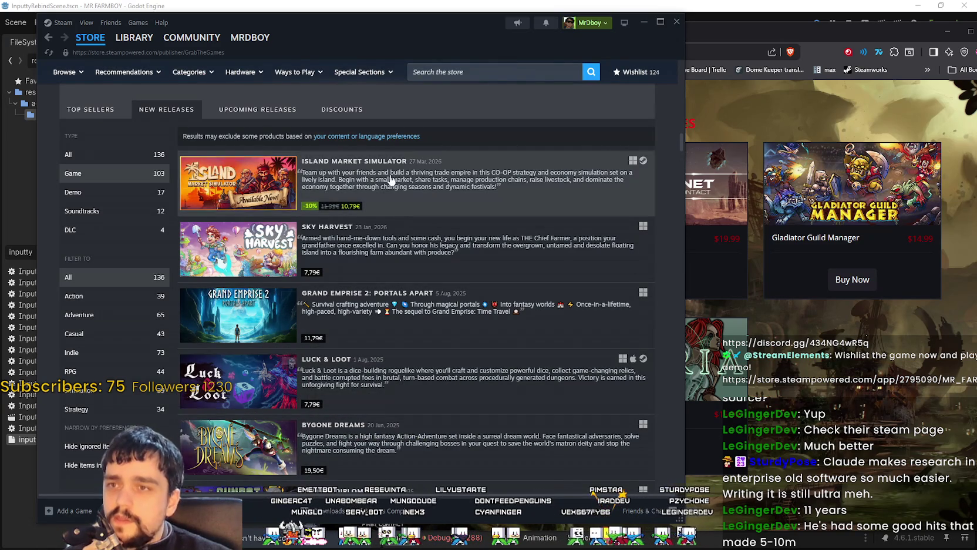
drag(684, 523, 787, 519)
Step: Shift the Steam window slightly to the right
scroll(596, 347, down, 1)
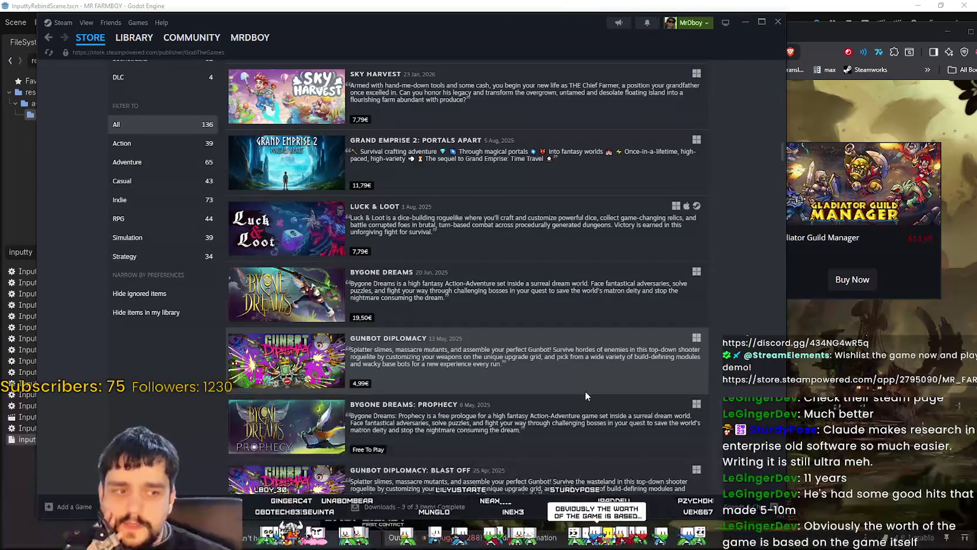
scroll(585, 391, up, 4)
drag(476, 35, 529, 27)
Step: Scroll down through the publisher's catalog, looking over the game listings
mouse_move(328, 318)
scroll(328, 318, down, 4)
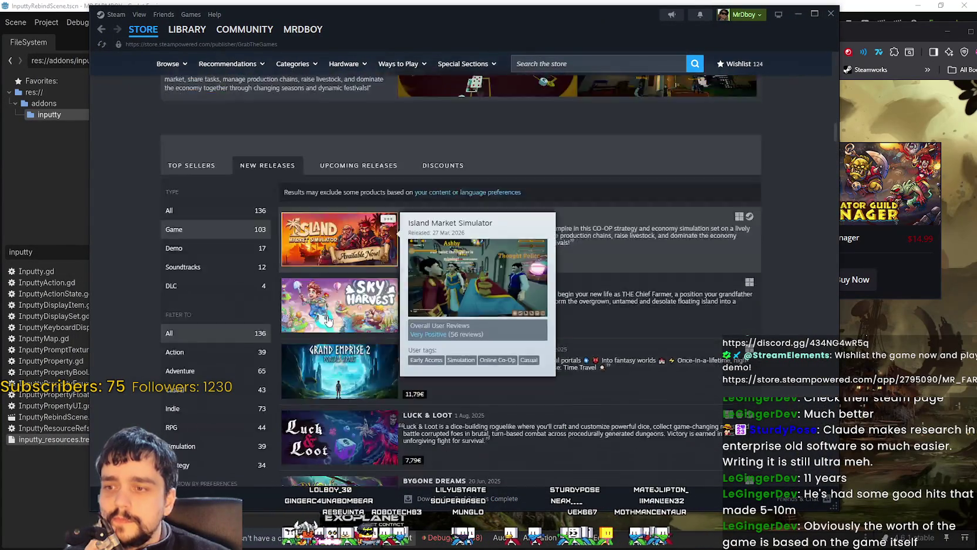
scroll(338, 318, down, 5)
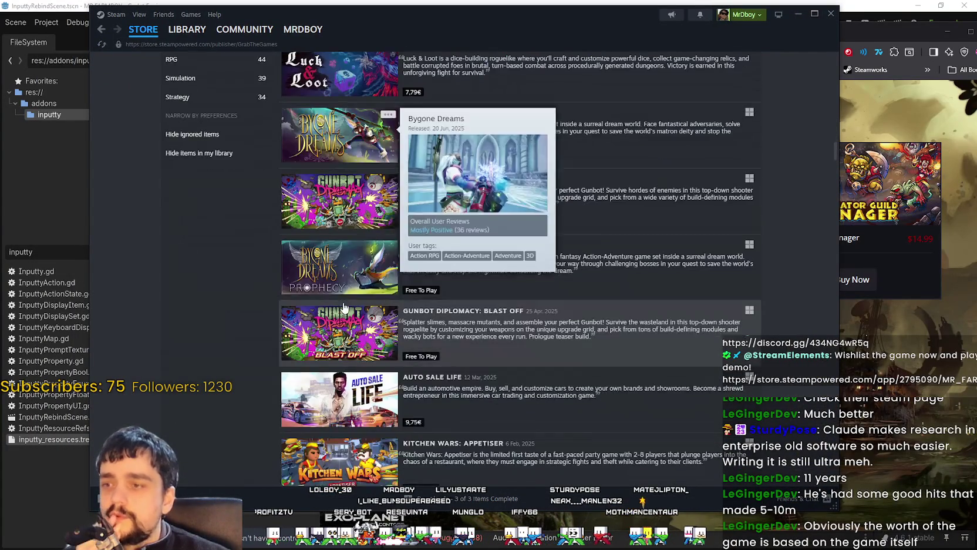
mouse_move(323, 295)
scroll(324, 295, down, 1)
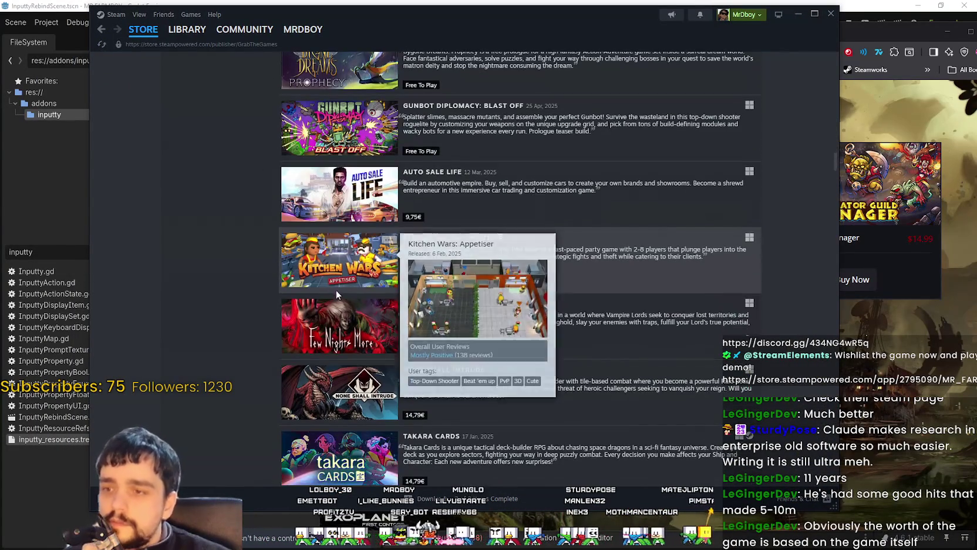
scroll(361, 269, down, 1)
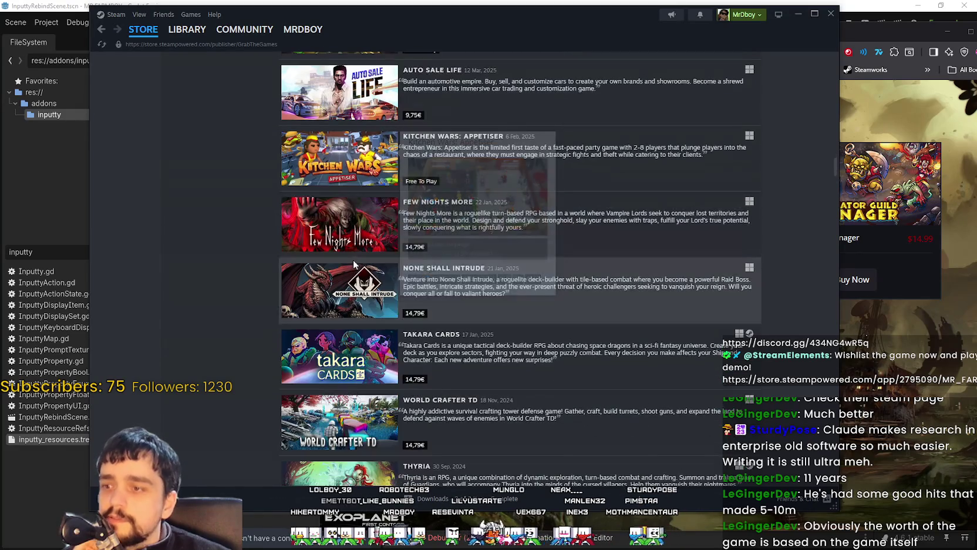
scroll(353, 294, down, 2)
scroll(346, 300, down, 1)
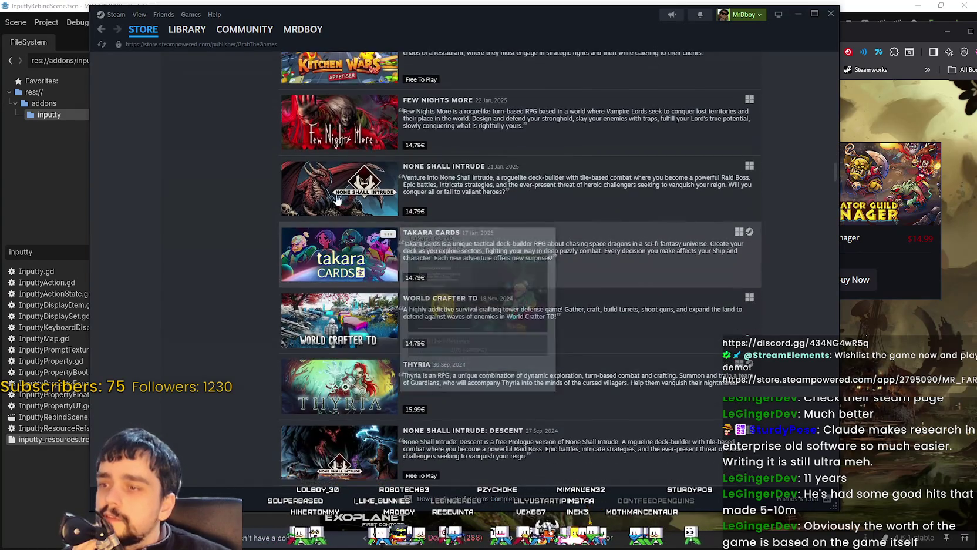
scroll(334, 219, down, 3)
scroll(333, 219, down, 2)
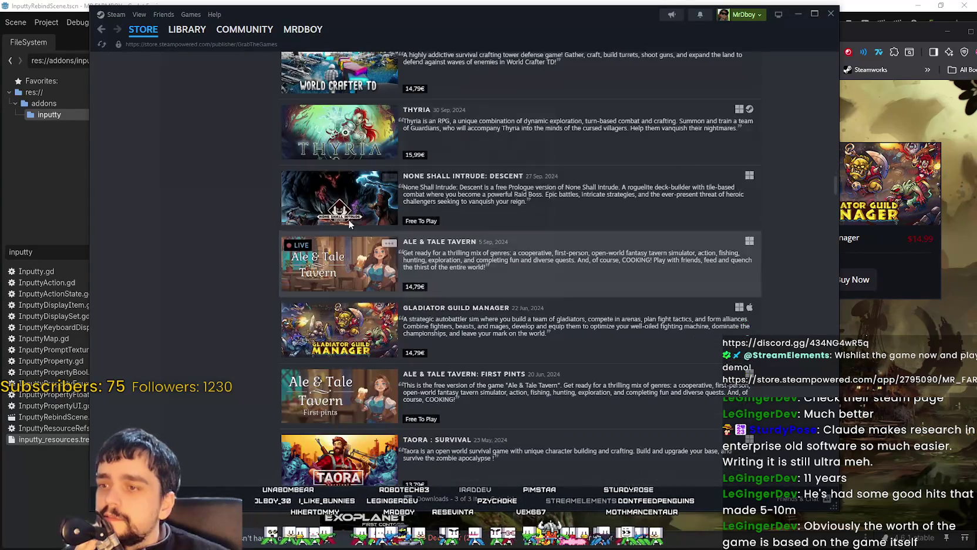
mouse_move(344, 197)
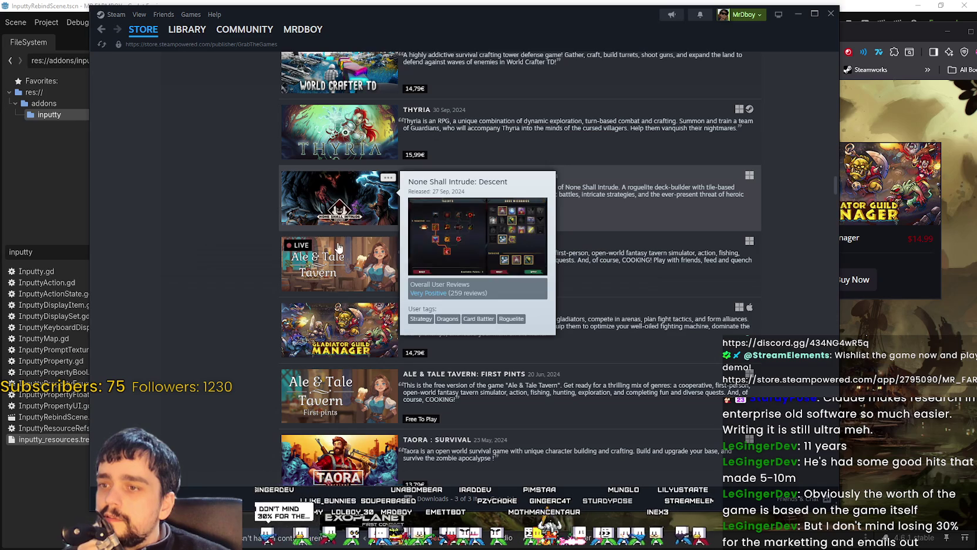
mouse_move(375, 267)
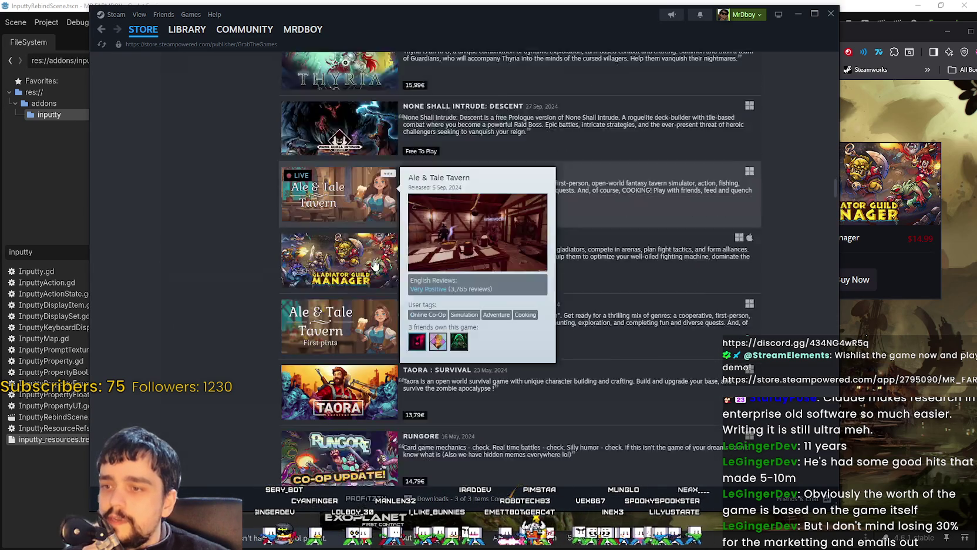
scroll(374, 266, down, 2)
mouse_move(345, 241)
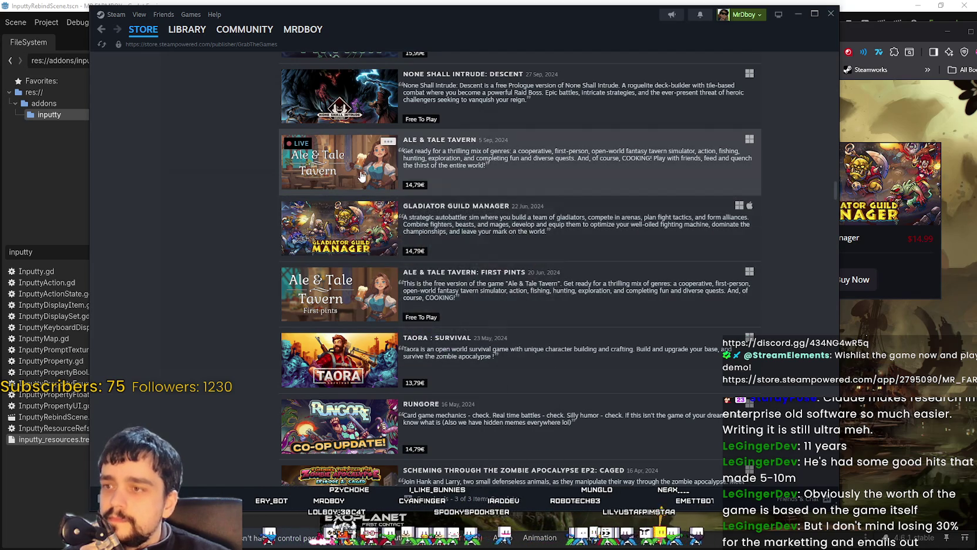
mouse_move(334, 386)
scroll(334, 385, down, 3)
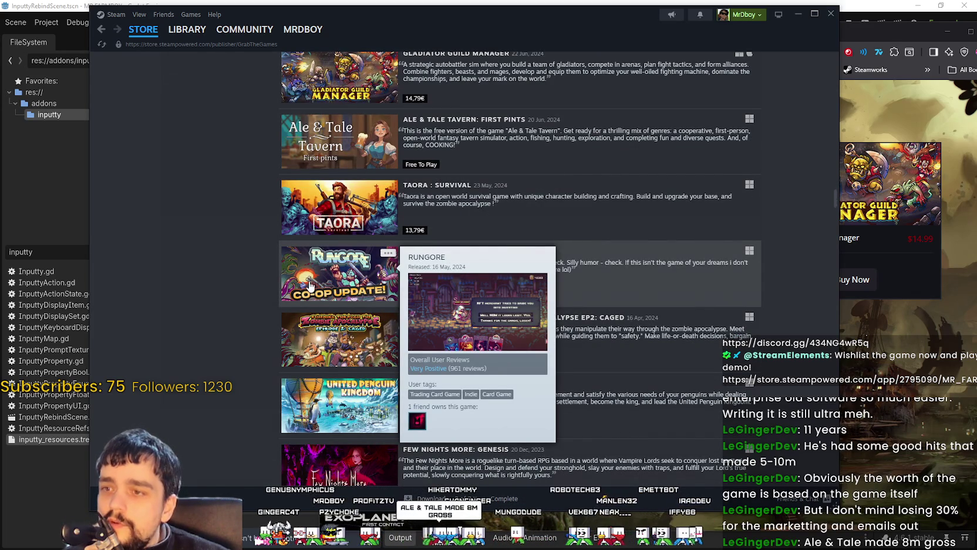
scroll(328, 276, down, 3)
Step: Scroll back up, return to the Steam store home page, and advance the featured carousel
mouse_move(309, 254)
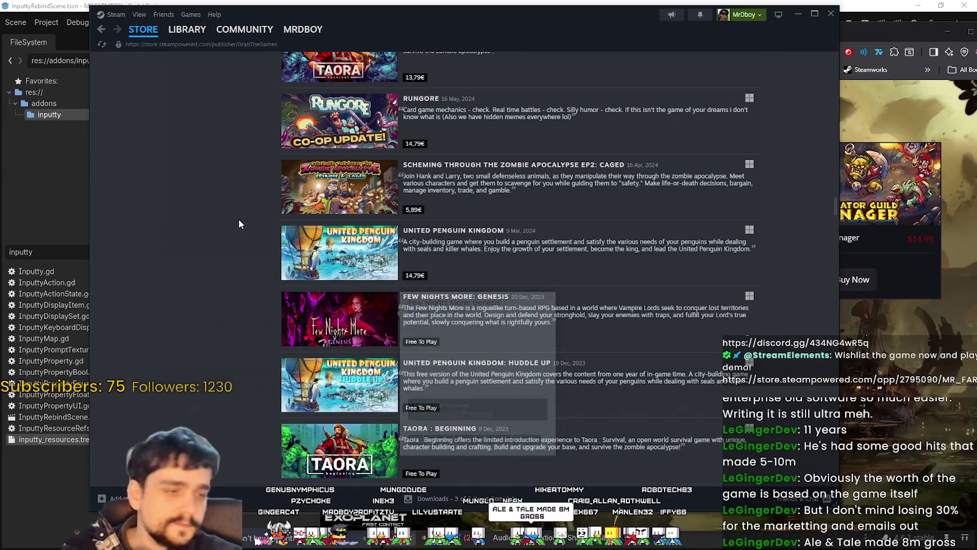
scroll(318, 300, up, 1)
scroll(317, 300, up, 15)
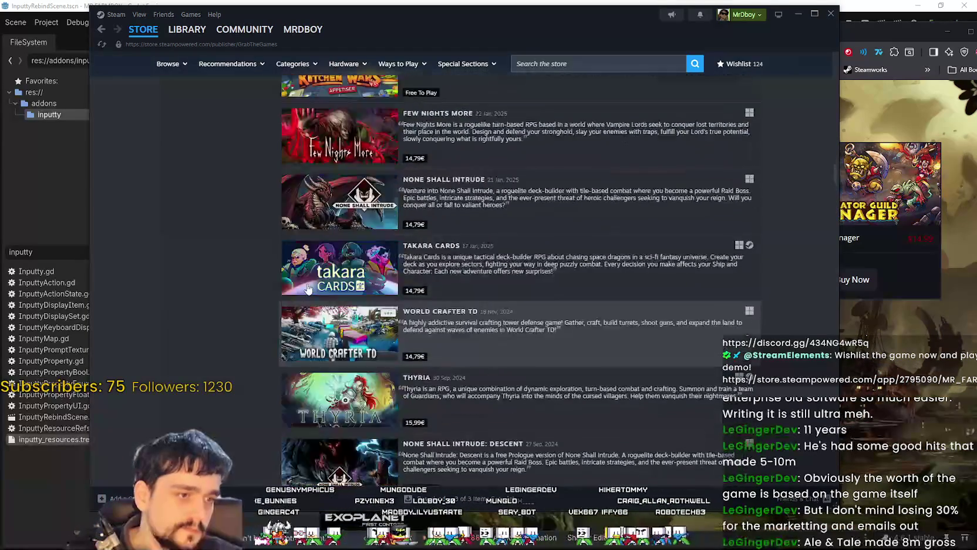
click(144, 44)
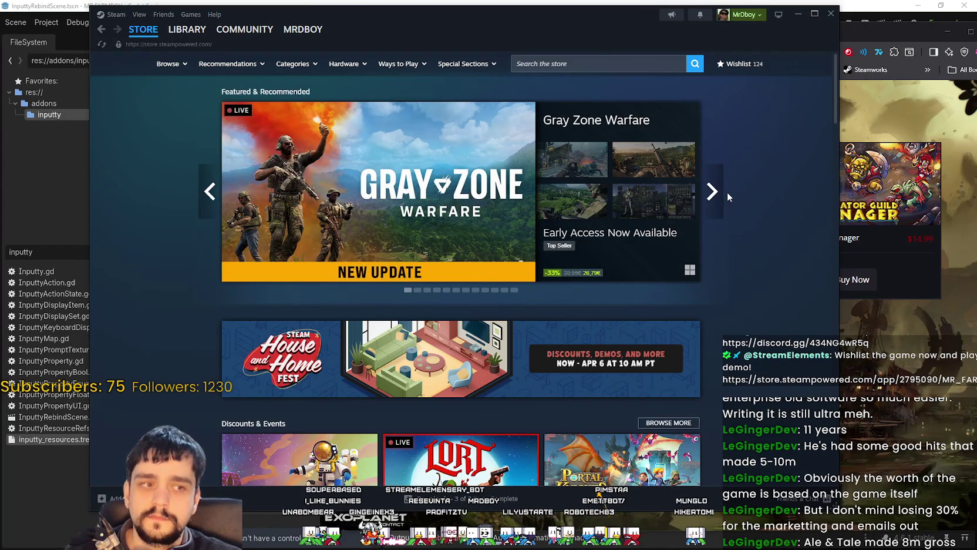
click(713, 192)
Step: Advance the carousel once more, open MR FARMBOY in the Library, then minimize Steam
click(713, 191)
click(148, 45)
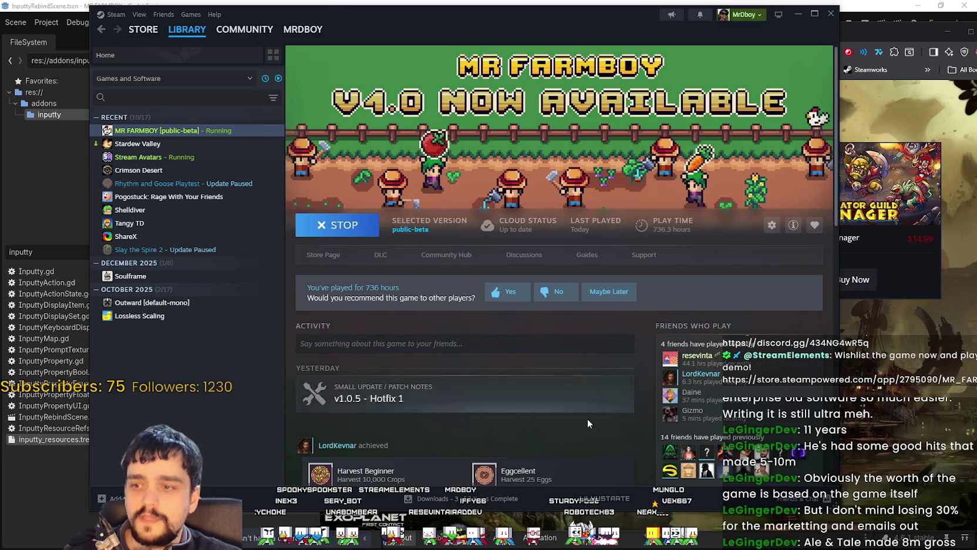
scroll(578, 423, down, 2)
scroll(577, 413, up, 2)
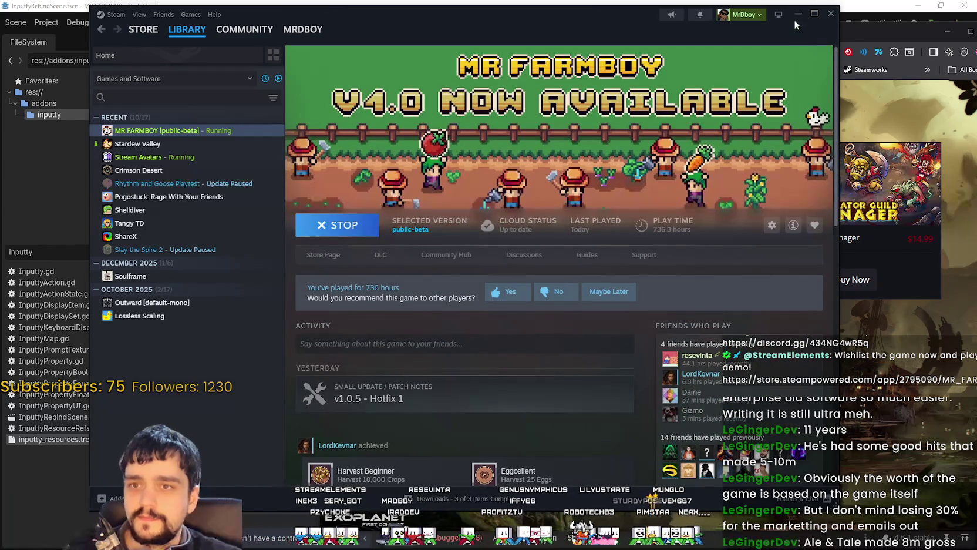
click(796, 21)
Step: Move the browser slightly left and narrow its window while scrolling the giveaways page
scroll(800, 382, down, 10)
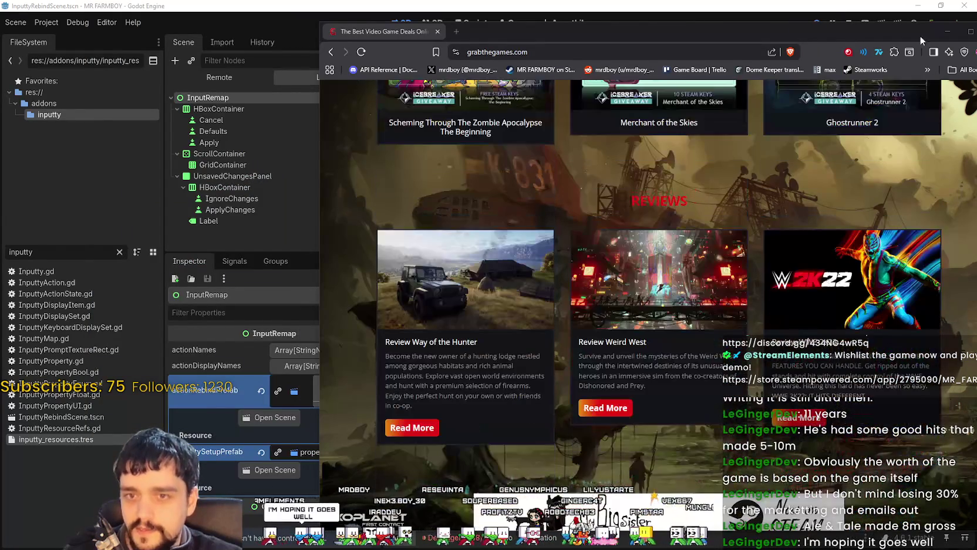
drag(903, 37, 843, 38)
scroll(789, 272, up, 4)
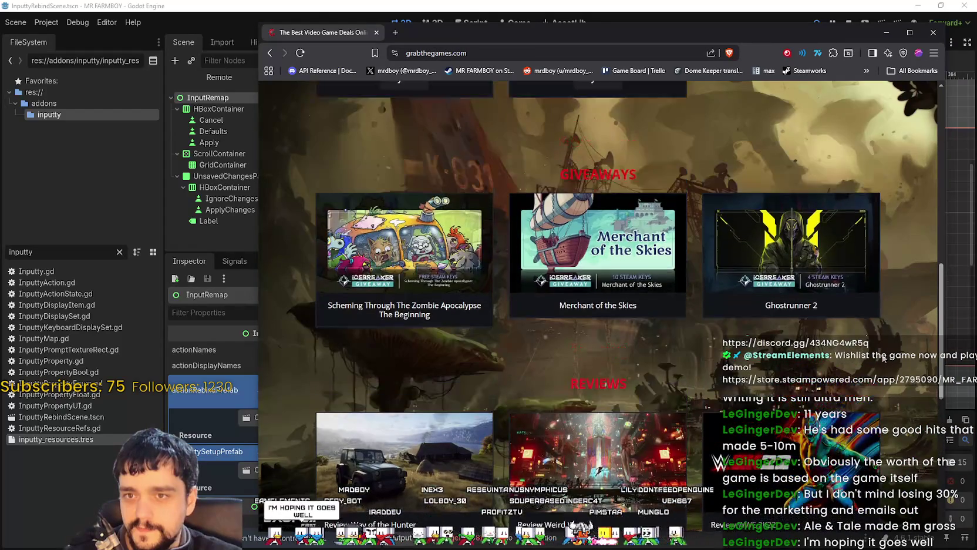
scroll(362, 321, down, 7)
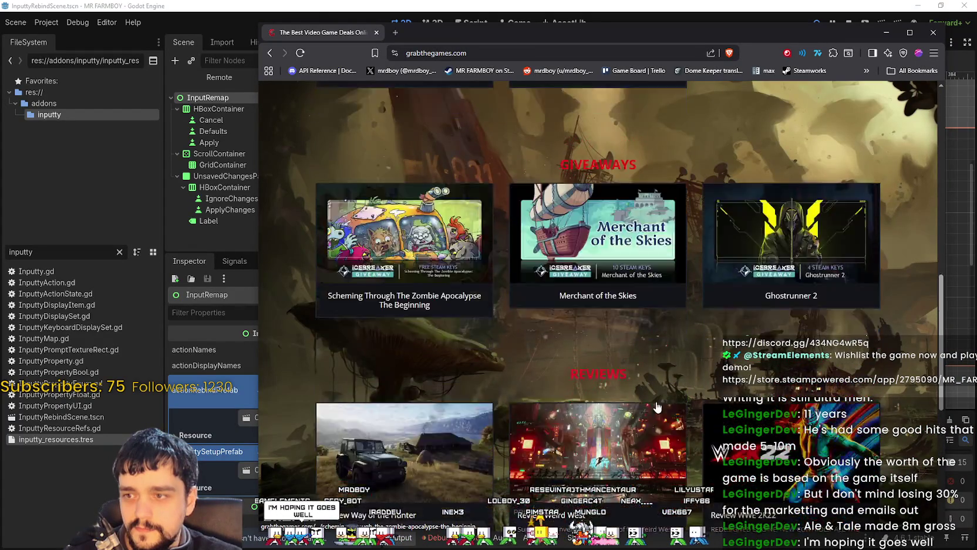
scroll(626, 324, up, 2)
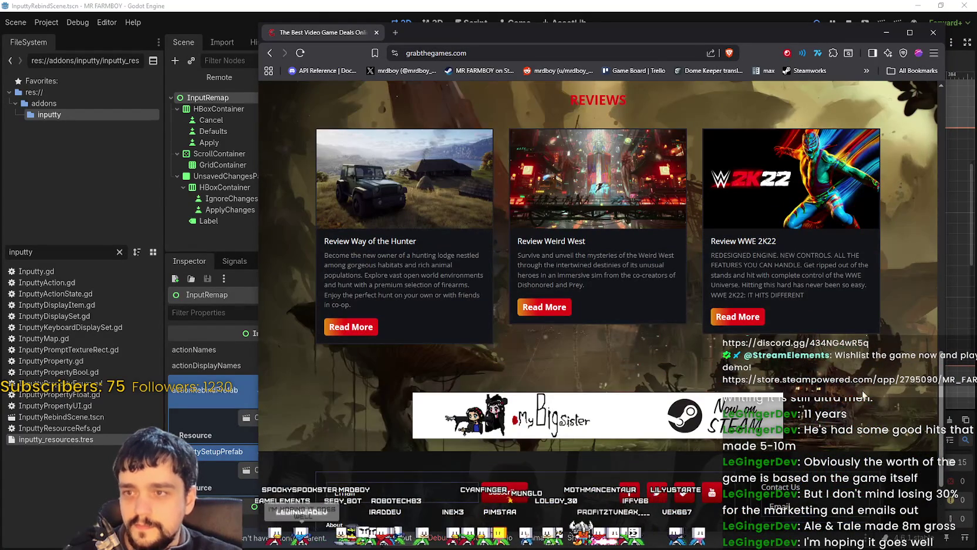
scroll(861, 392, down, 2)
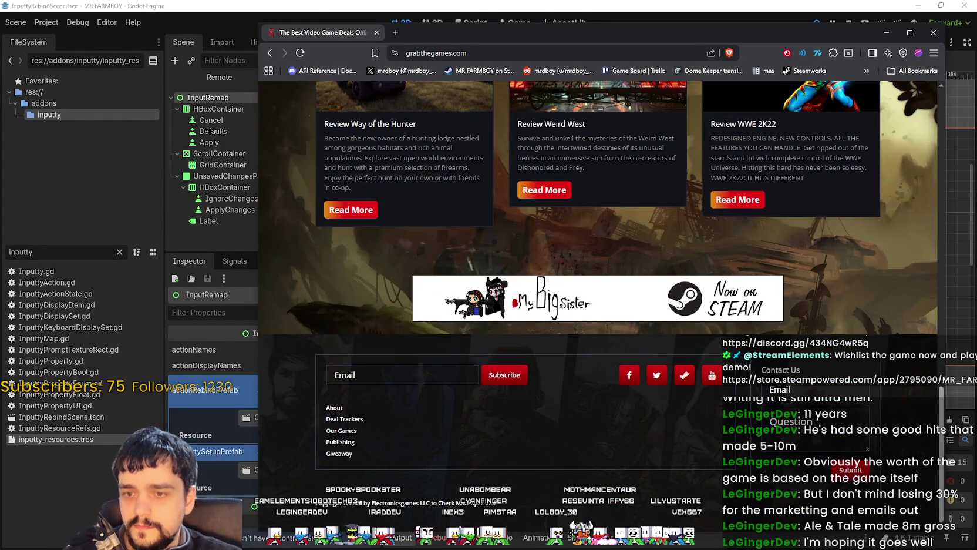
drag(941, 490, 916, 165)
Step: Browse the publisher's Our Games catalog page, then close the browser tab to return to Godot
click(705, 119)
scroll(752, 376, down, 4)
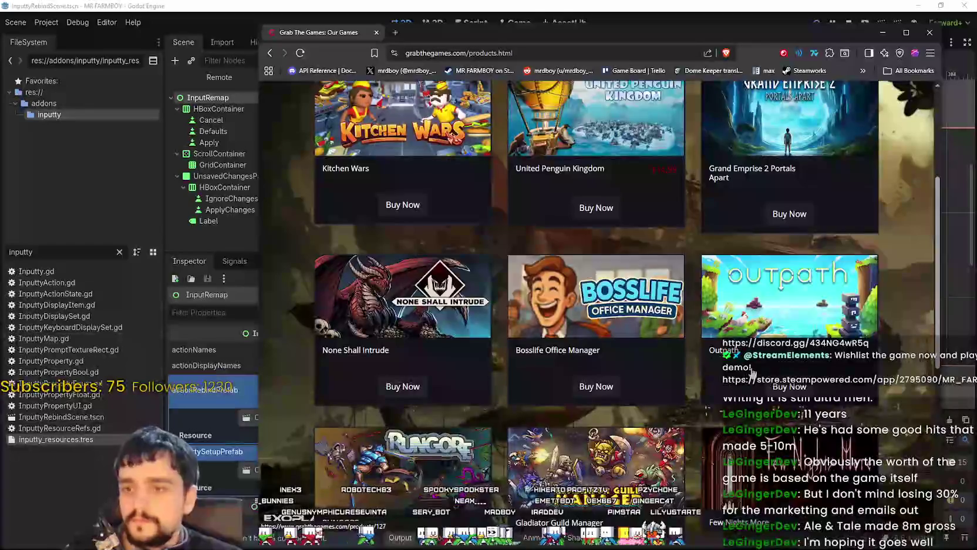
scroll(752, 373, down, 5)
scroll(722, 369, up, 6)
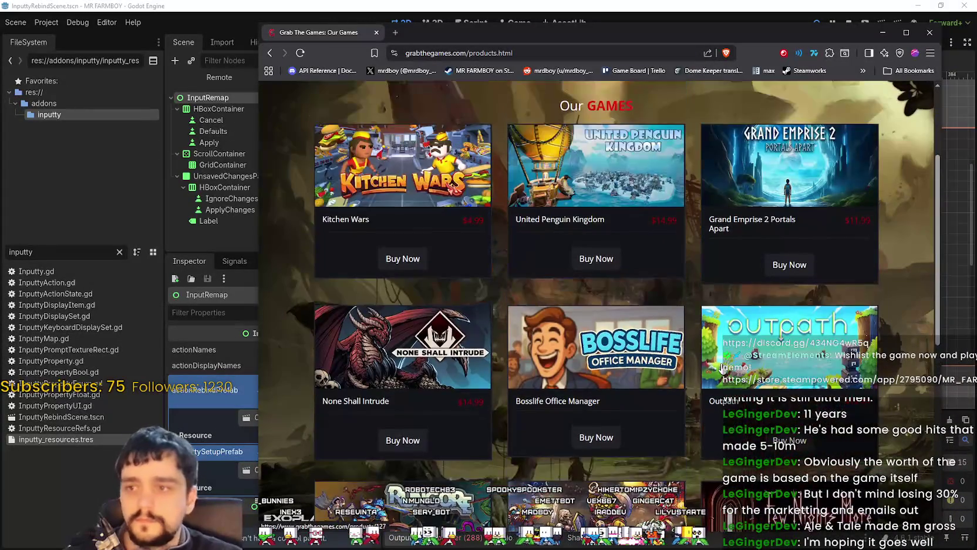
scroll(725, 358, up, 3)
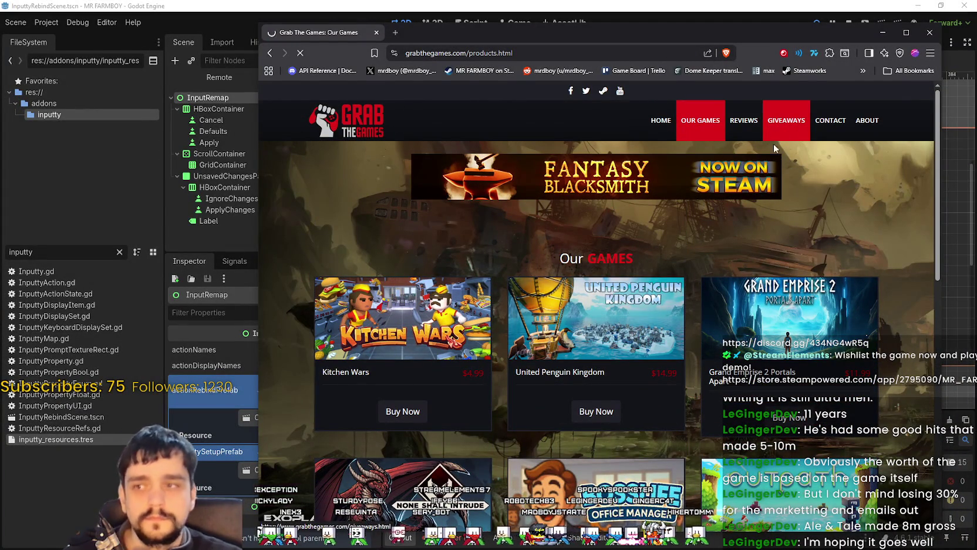
scroll(677, 234, down, 4)
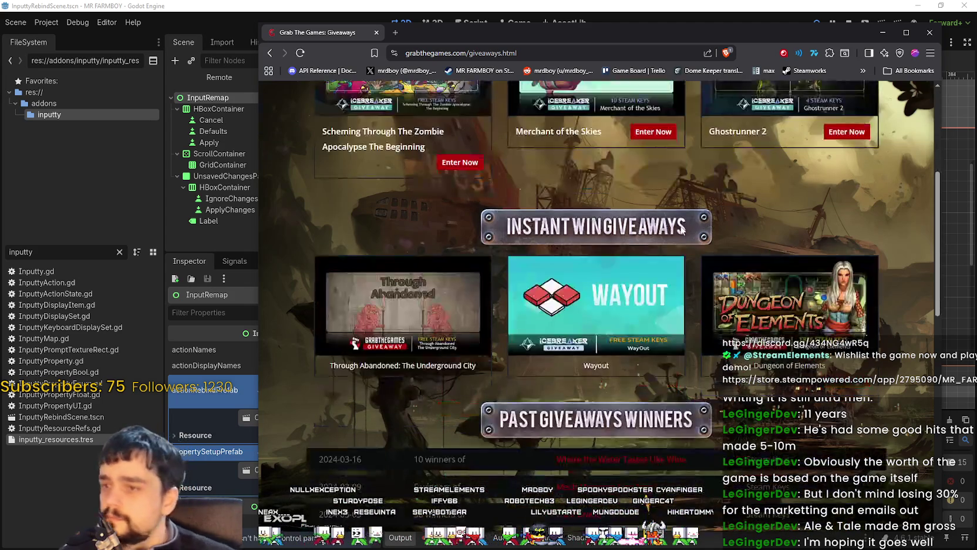
scroll(681, 209, down, 3)
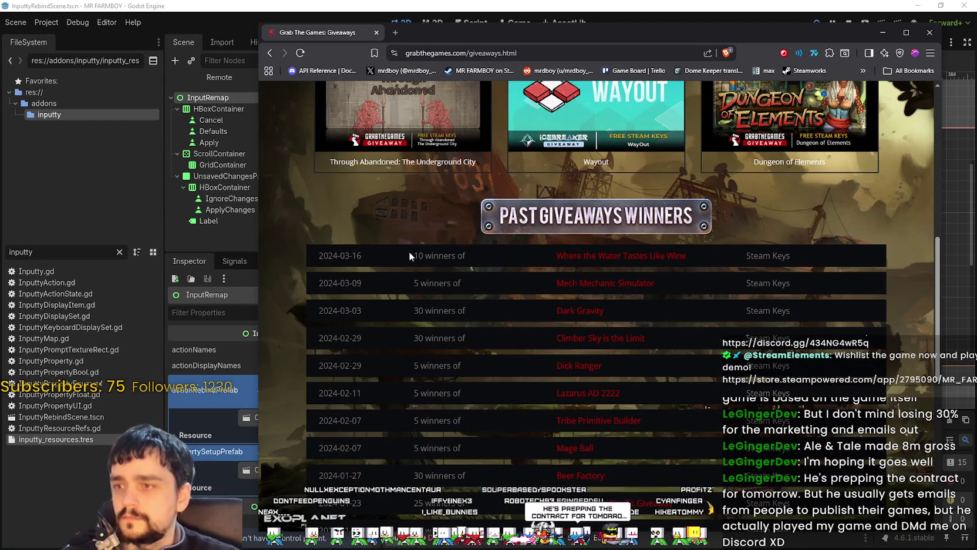
scroll(496, 264, down, 4)
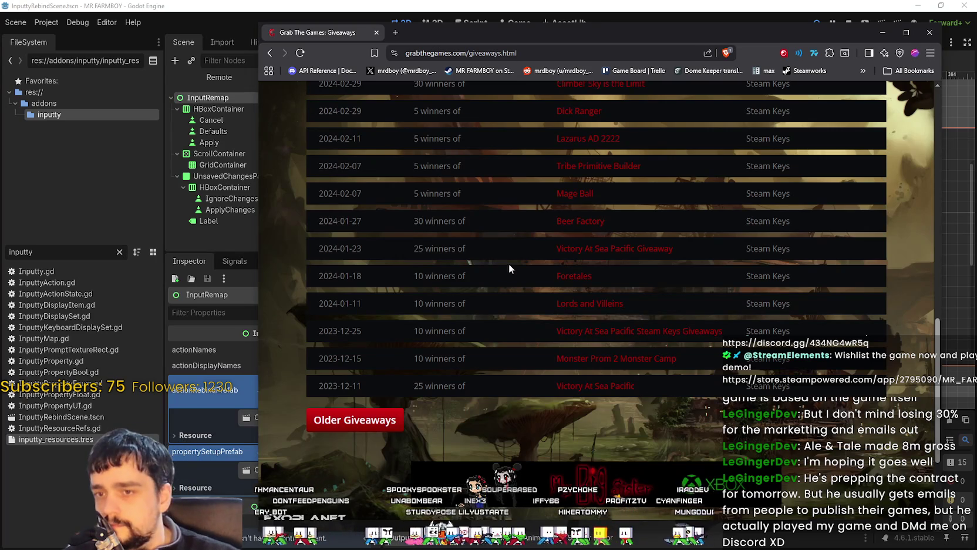
scroll(509, 263, up, 8)
scroll(529, 268, up, 5)
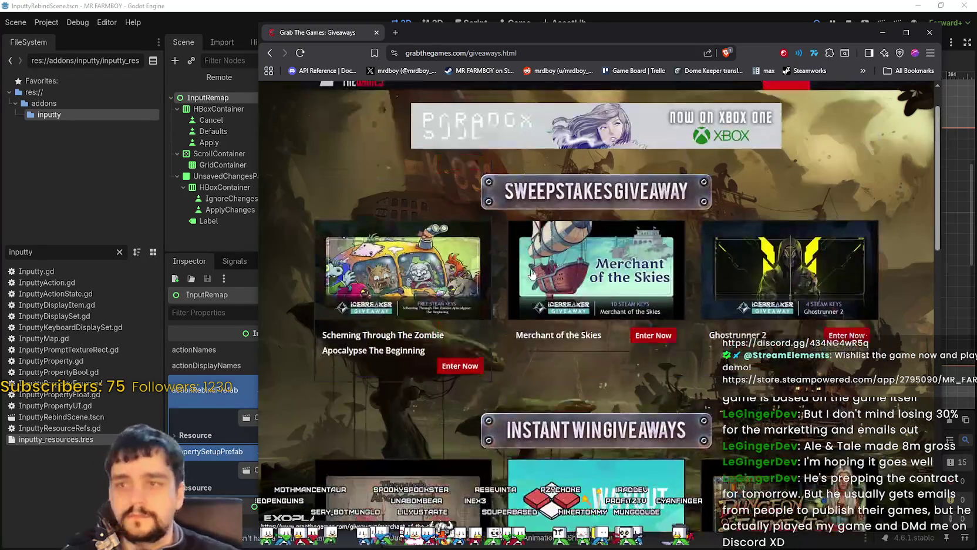
click(376, 32)
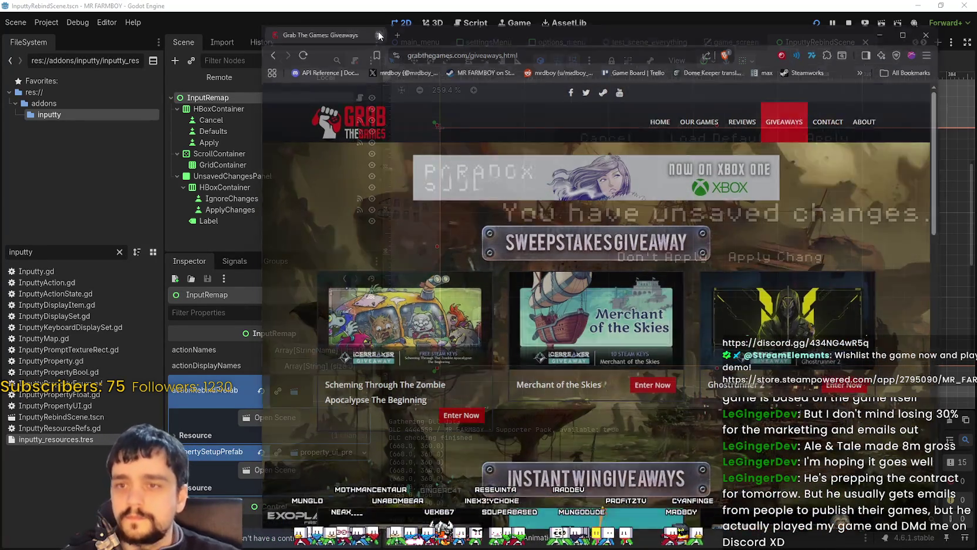
Step: Zoom and pan the rebind scene canvas, drag the dock splitter left, then Alt+Tab to Steam
scroll(848, 361, down, 2)
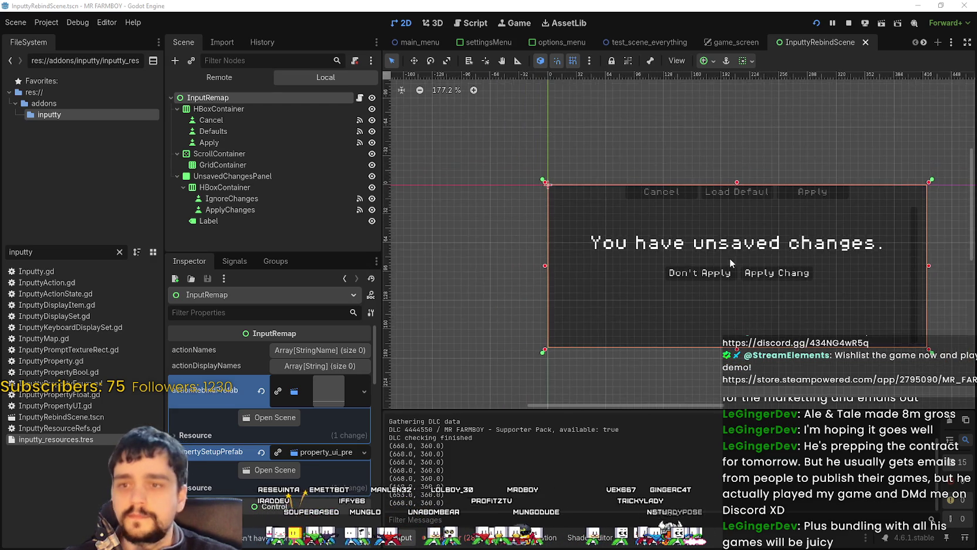
scroll(730, 258, right, 3)
scroll(677, 227, down, 1)
scroll(735, 239, right, 2)
scroll(734, 239, down, 1)
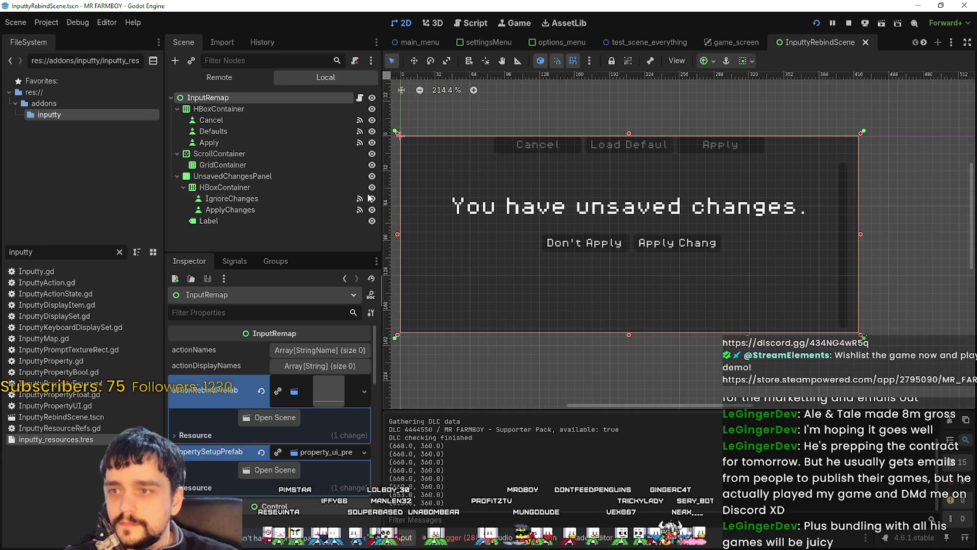
drag(382, 235, 333, 235)
scroll(584, 223, down, 3)
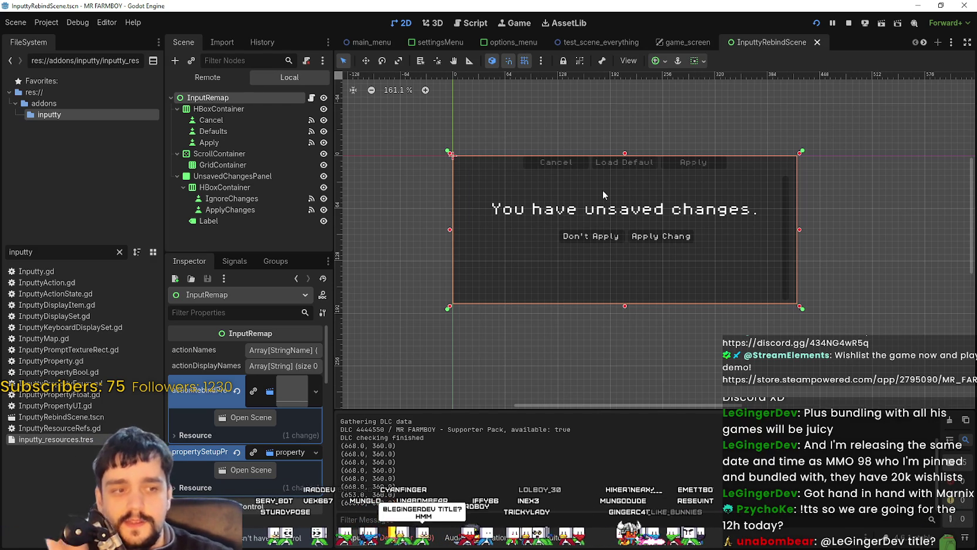
key(alt+Tab)
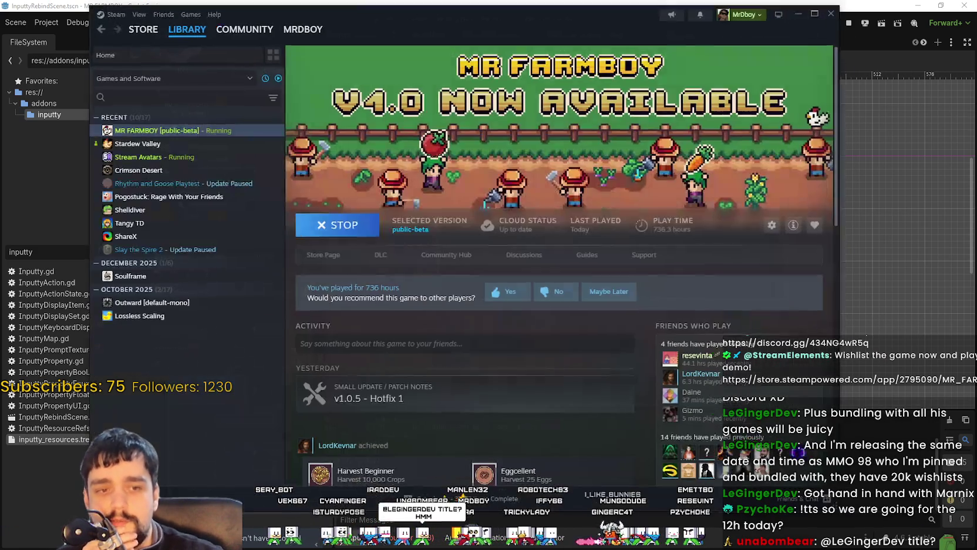
Step: Search the Steam store for 'All hail', open All Hail the Orb, and copy its page URL
click(144, 30)
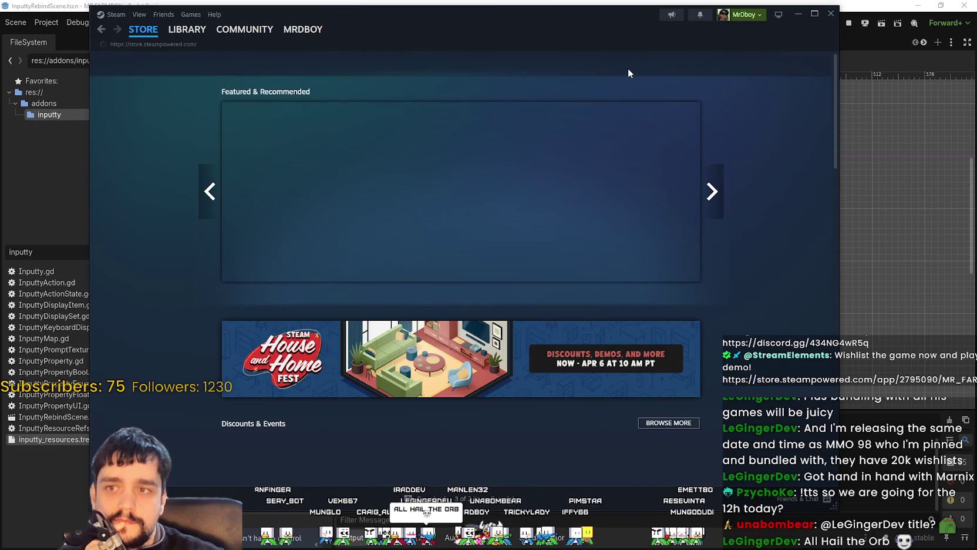
click(628, 64)
text(All hail)
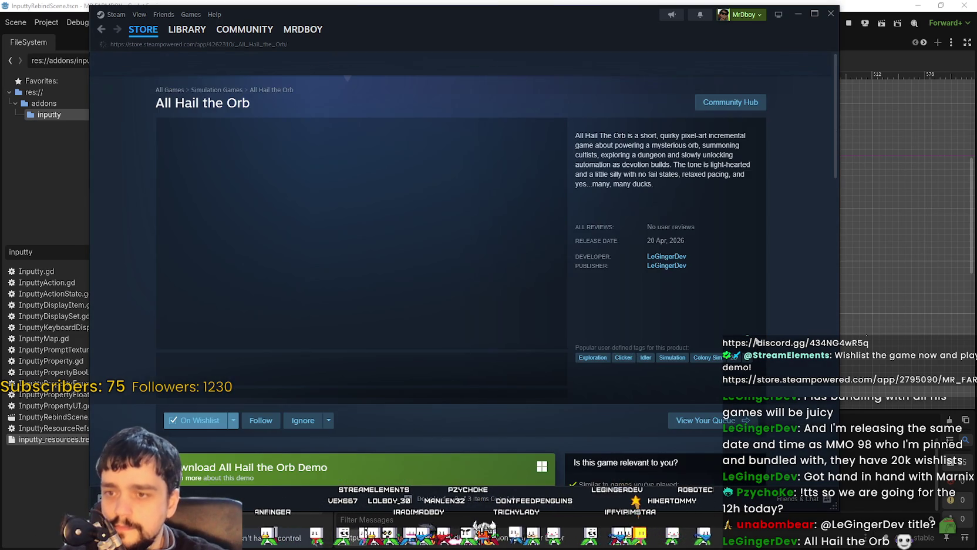
right_click(784, 261)
click(806, 330)
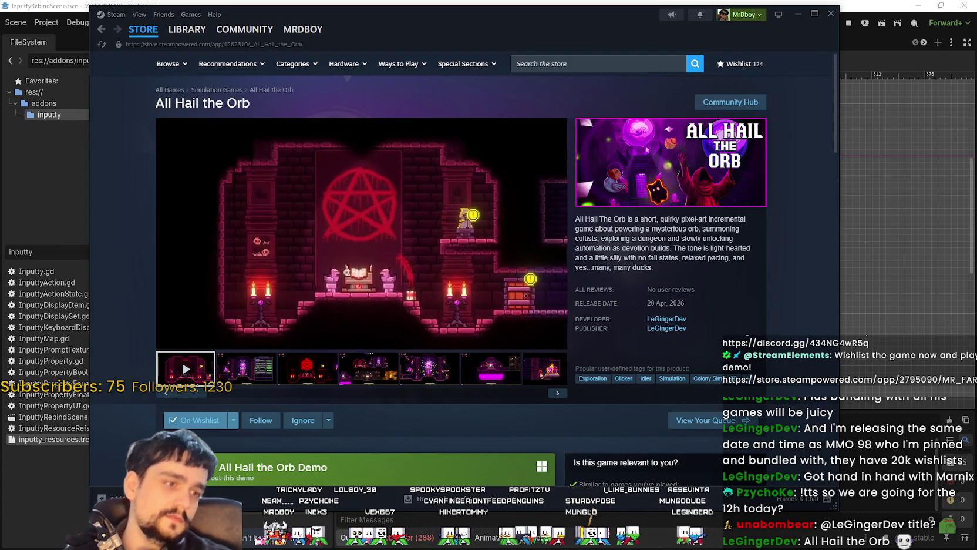
Step: Scroll to About This Game, expand it with READ MORE, and scroll back up
mouse_move(470, 296)
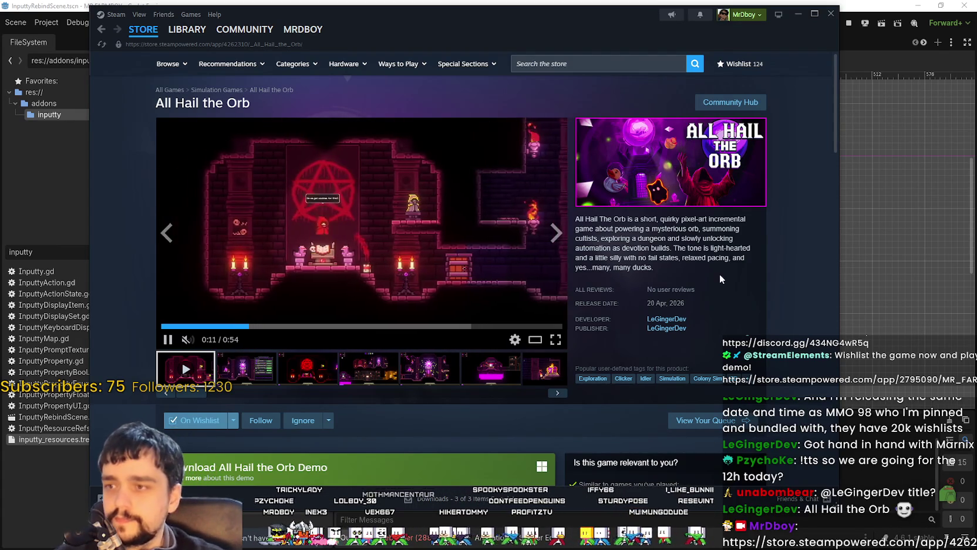
scroll(362, 365, down, 5)
scroll(361, 365, down, 15)
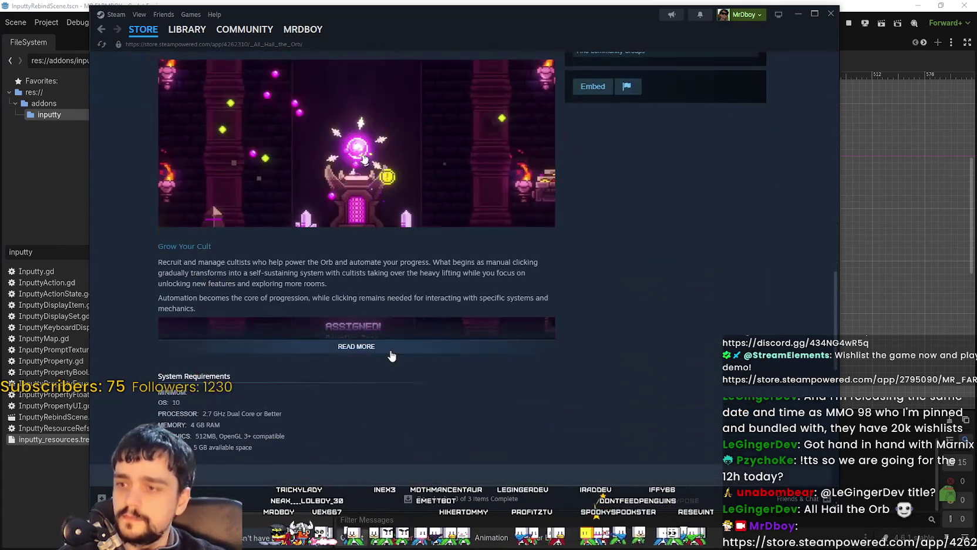
click(392, 356)
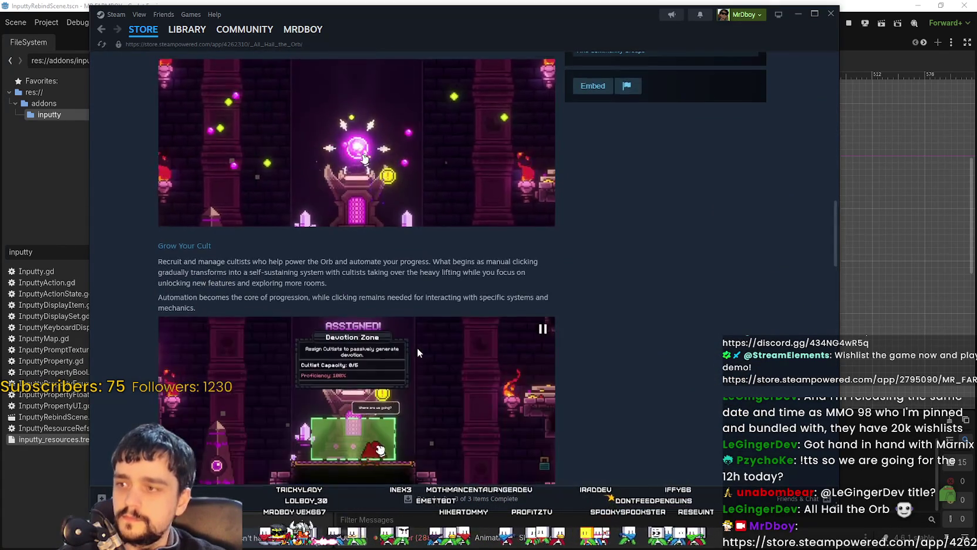
scroll(416, 343, down, 12)
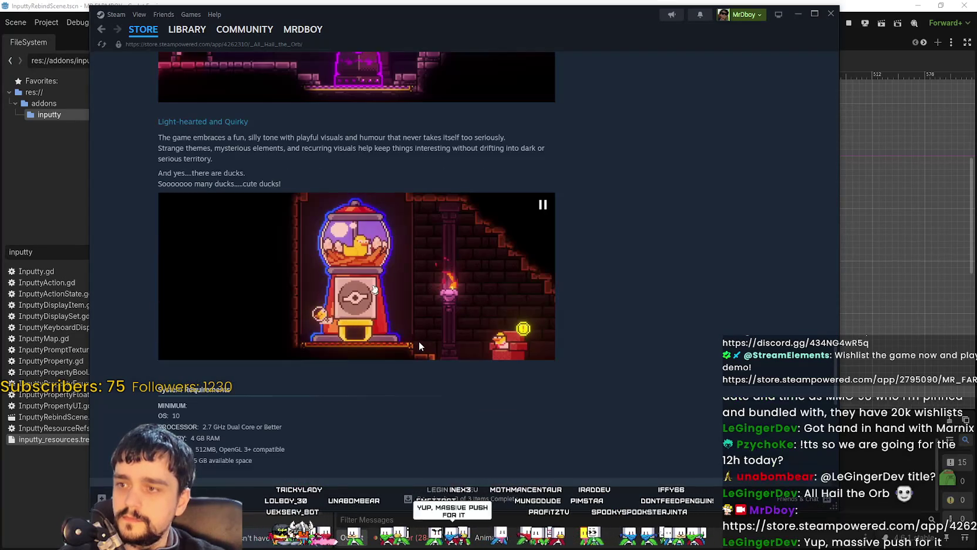
scroll(419, 346, up, 10)
scroll(423, 340, up, 15)
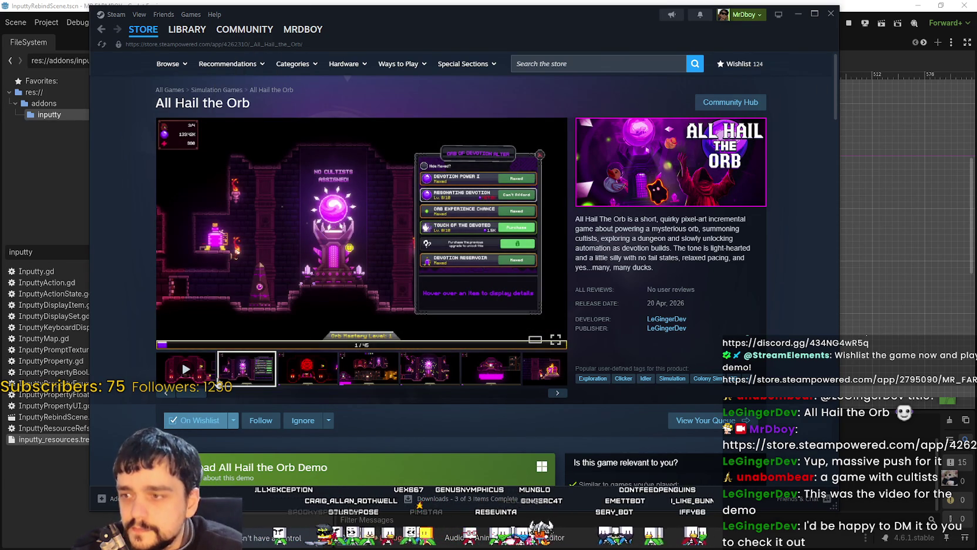
Step: Switch to the trailer, skip ahead to 0:43, then show the last gameplay clip
click(200, 381)
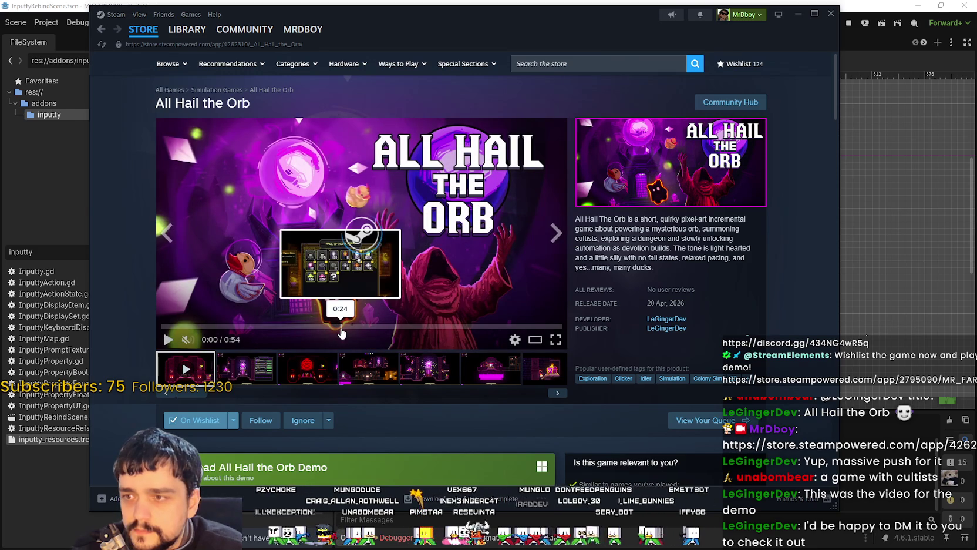
drag(342, 327, 480, 327)
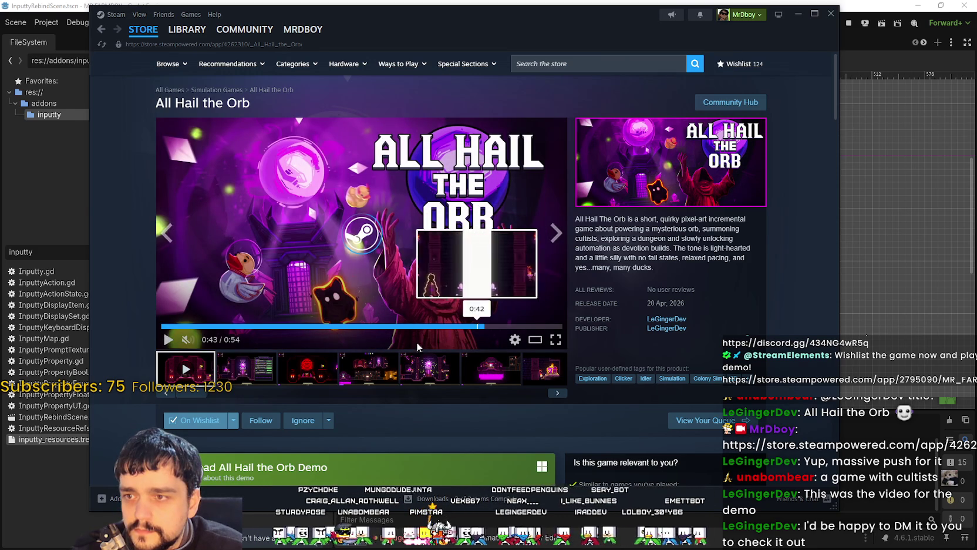
click(555, 382)
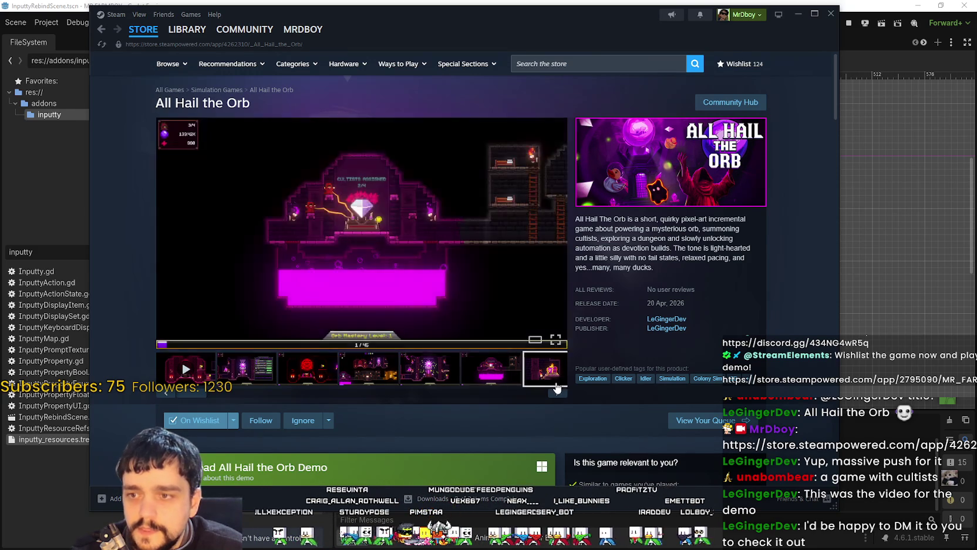
scroll(451, 405, down, 10)
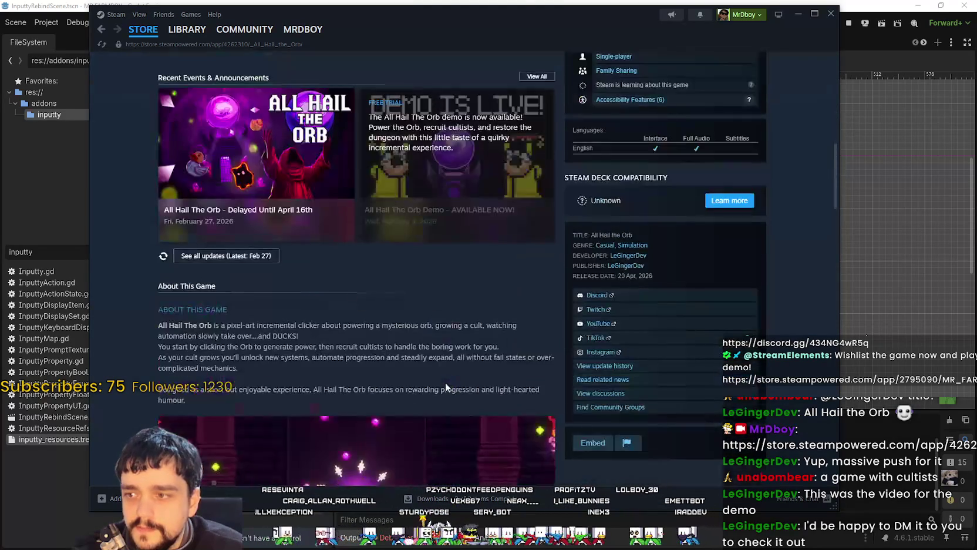
scroll(444, 381, down, 5)
scroll(445, 380, up, 8)
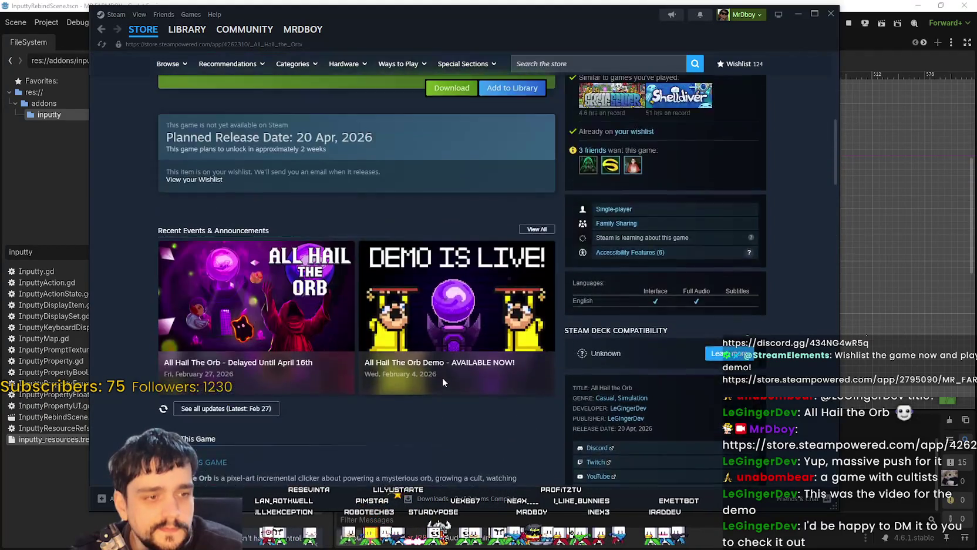
scroll(442, 378, up, 8)
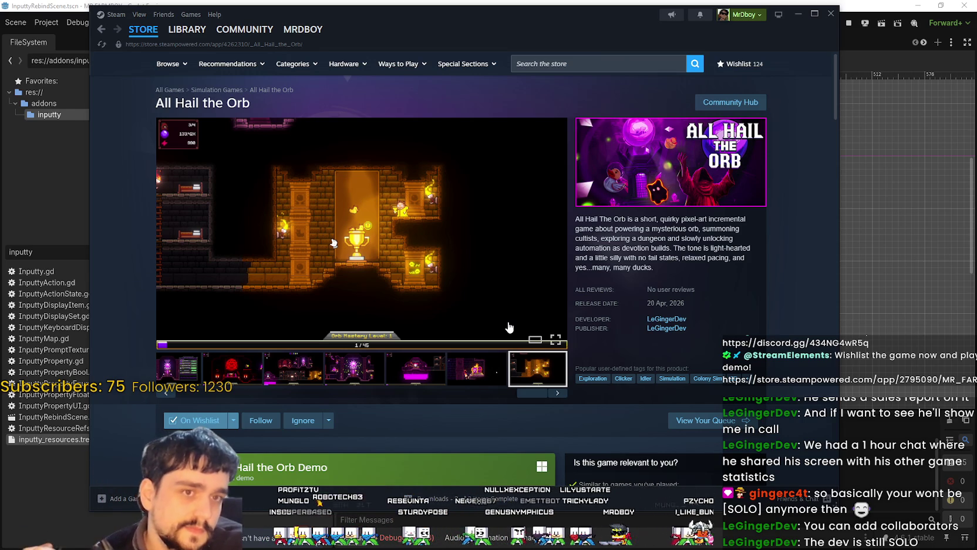
Step: Step back through the magenta pool and red pentagram screenshots, then restart the trailer from the beginning
mouse_move(437, 249)
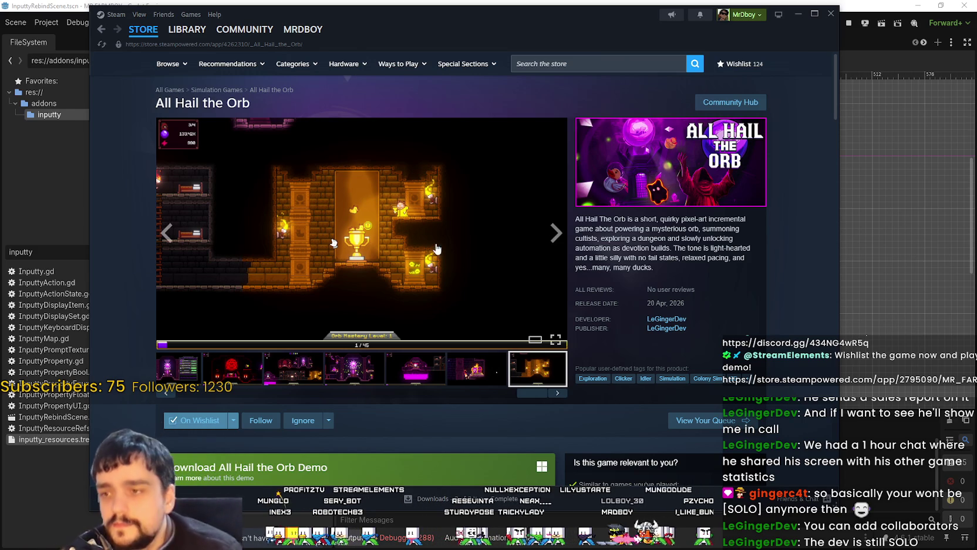
click(494, 370)
click(416, 368)
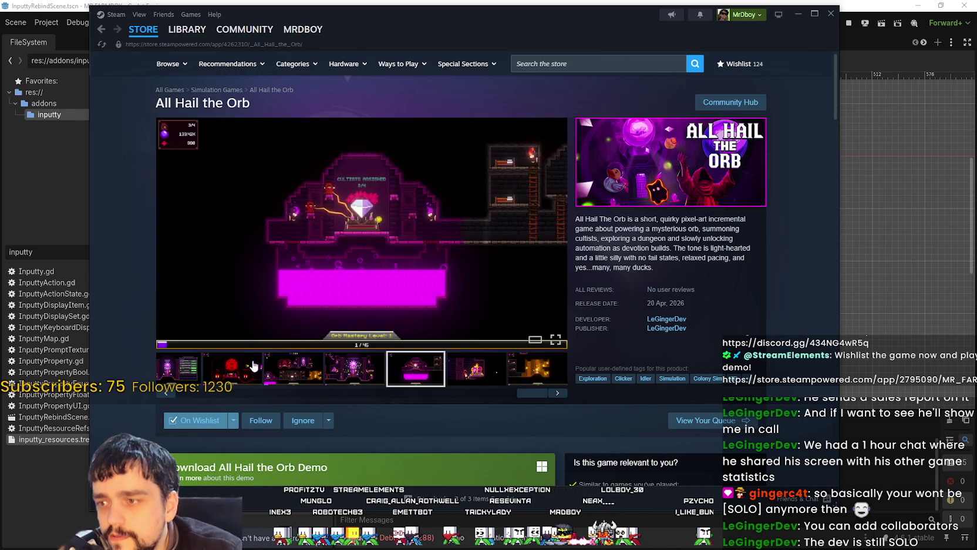
click(253, 366)
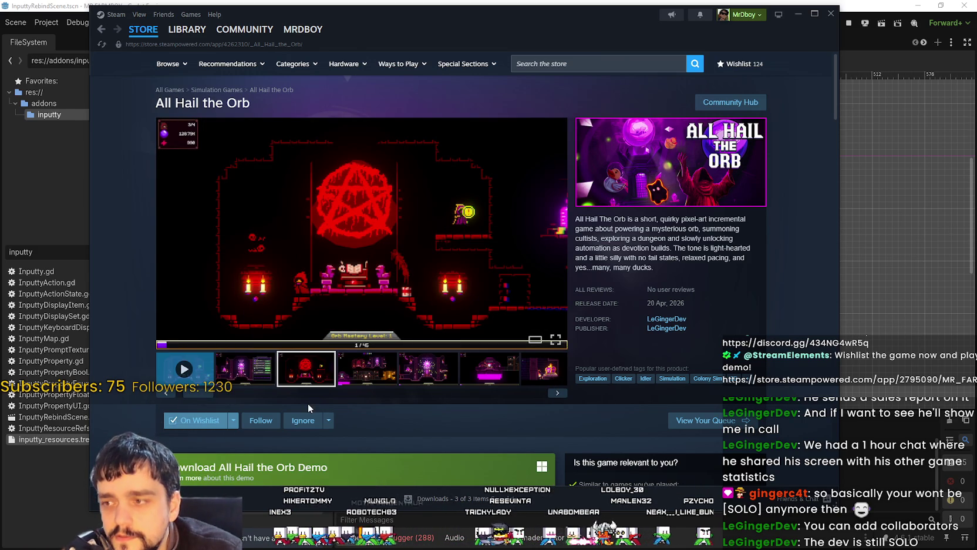
click(184, 369)
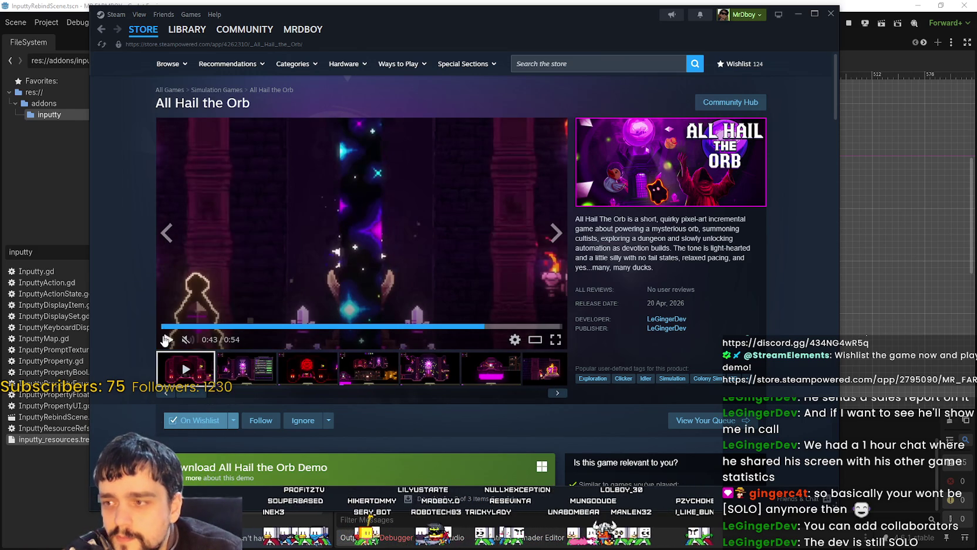
click(165, 340)
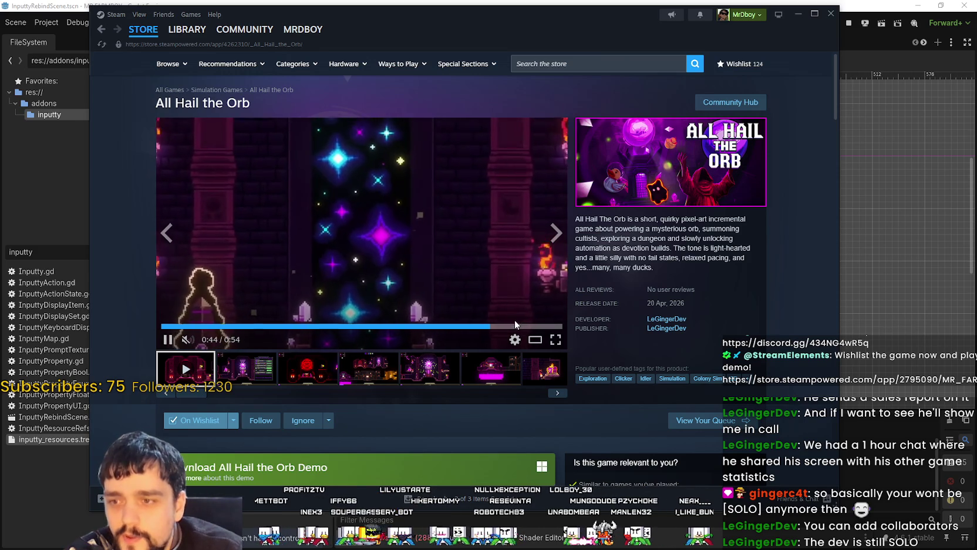
click(198, 326)
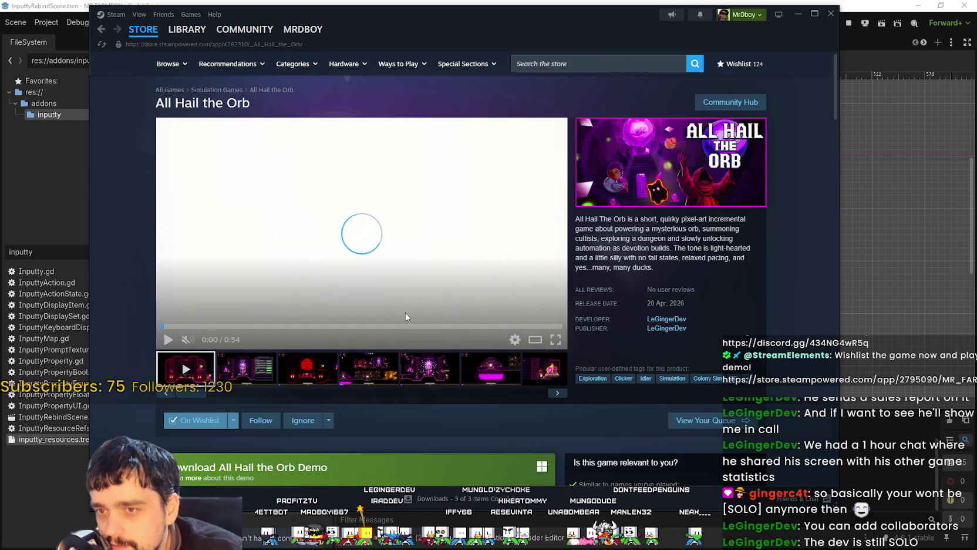
click(167, 339)
mouse_move(689, 27)
mouse_down()
mouse_move(807, 26)
mouse_move(688, 66)
mouse_up()
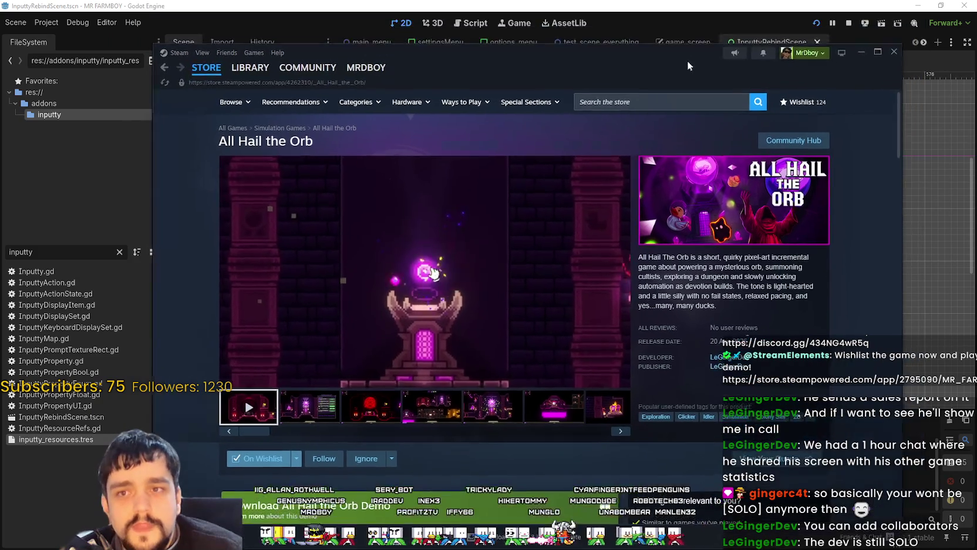
Step: Bring the Godot editor forward and zoom in on InputtyRebindScene's 'You have unsaved changes.' panel
click(740, 43)
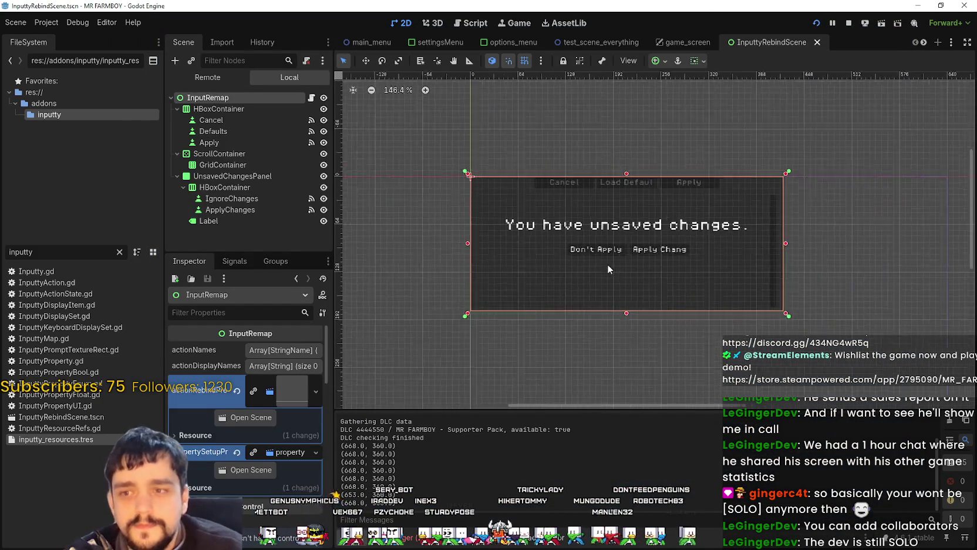
scroll(608, 268, up, 2)
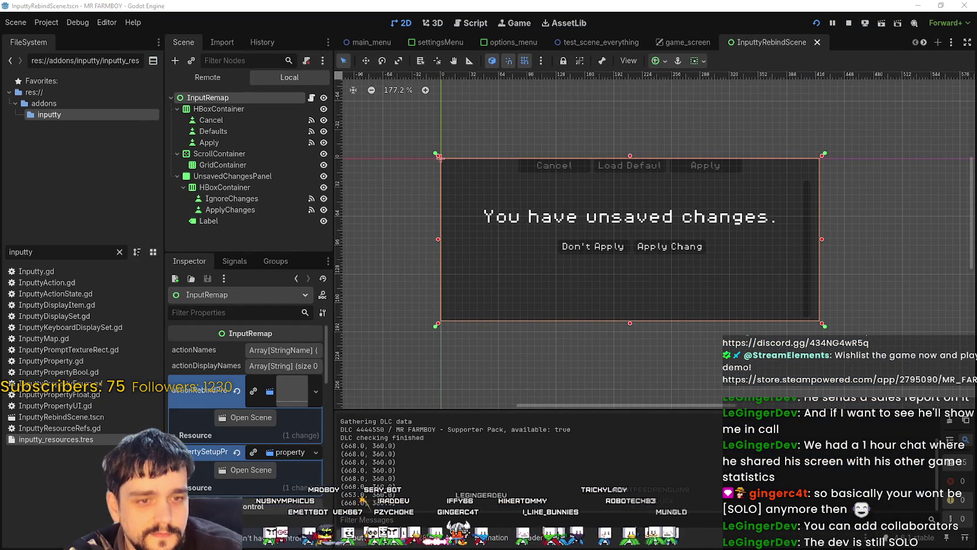
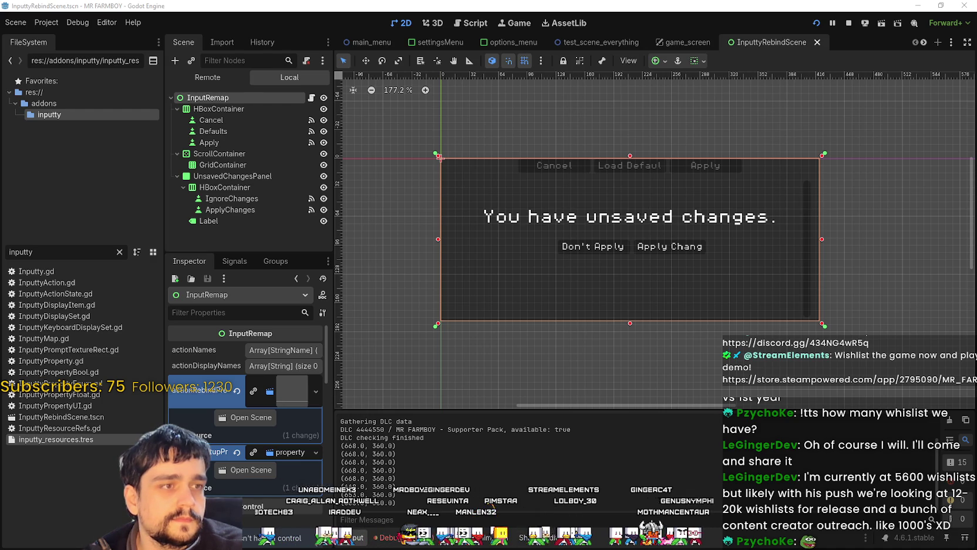
Step: Switch to the Chrome window with the MR FARMBOY YouTube search results
key(alt+Tab)
mouse_move(435, 226)
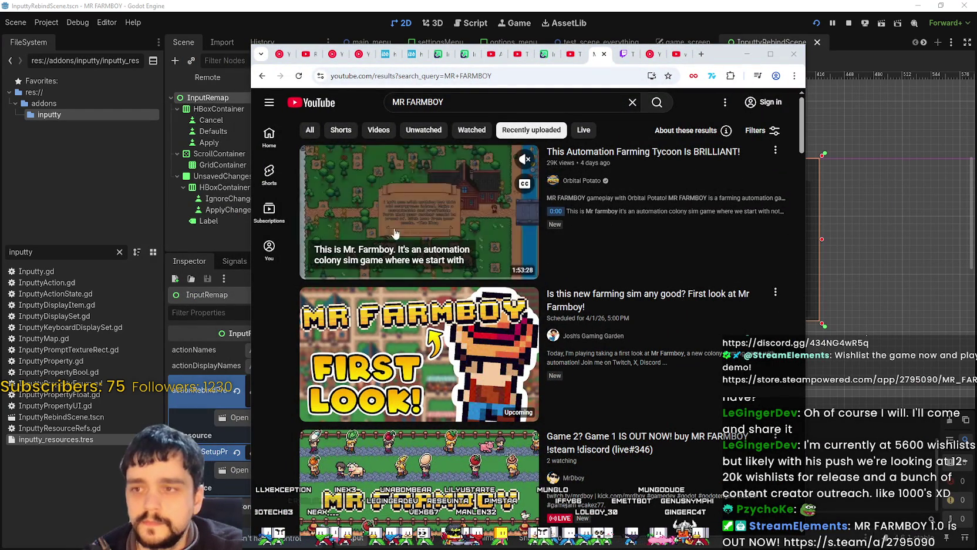
Step: Toggle the All and Recently uploaded filters and scroll down through the MR FARMBOY videos
click(531, 130)
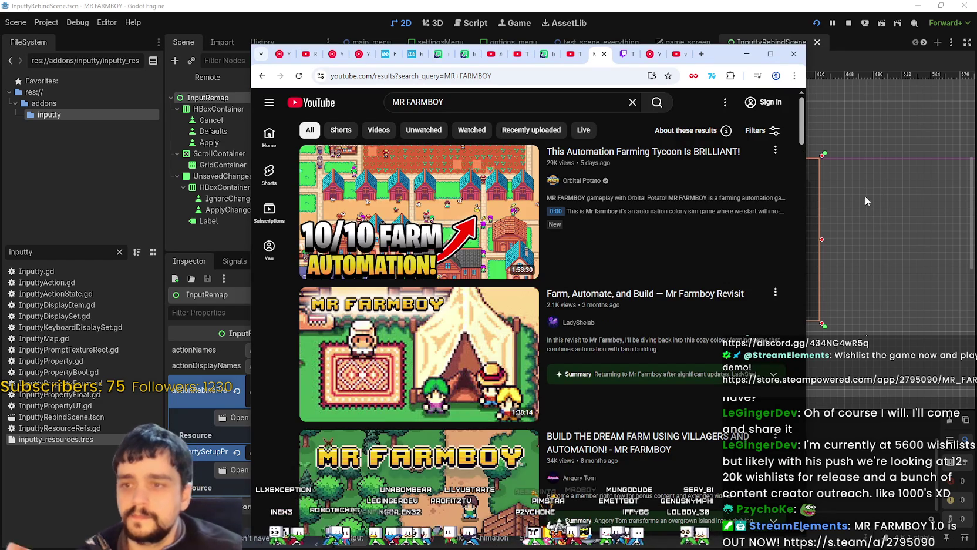
click(543, 134)
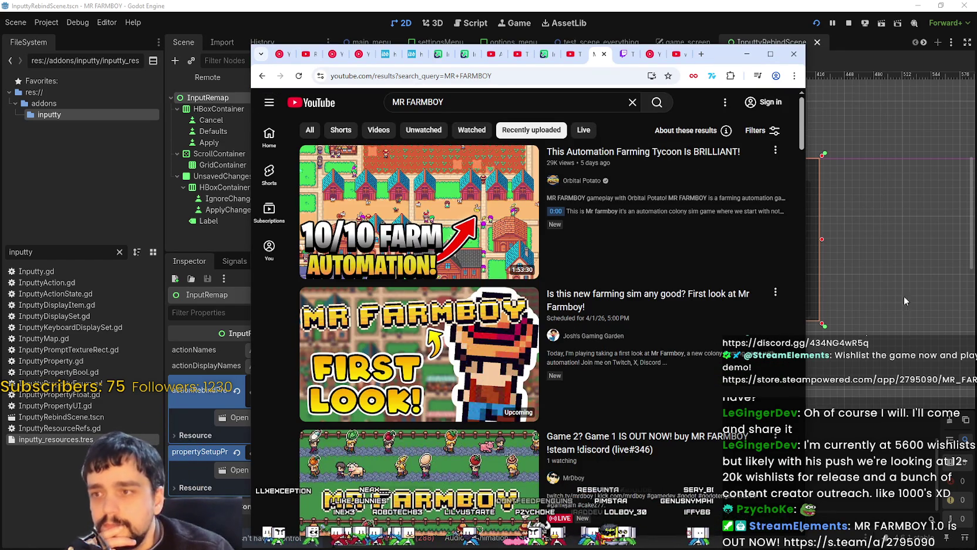
scroll(799, 125, down, 1)
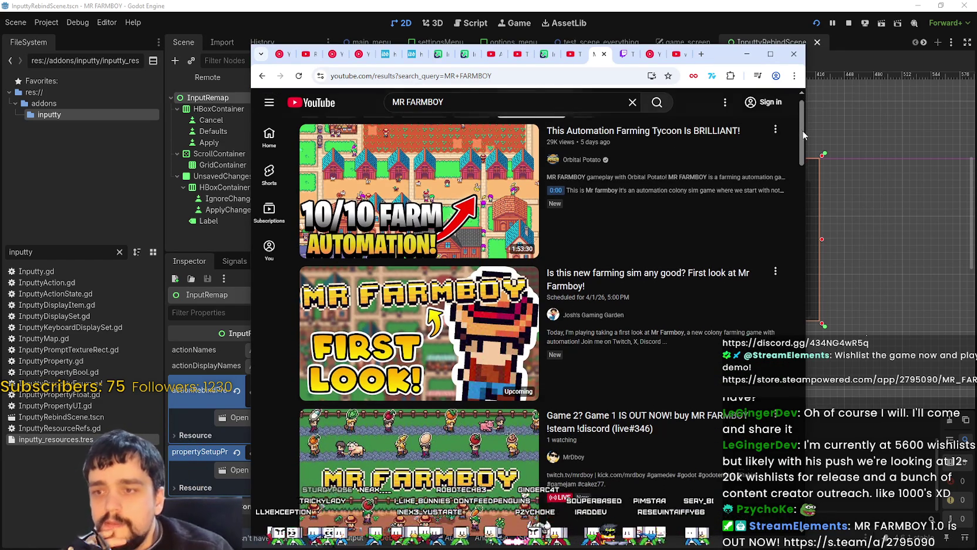
scroll(615, 295, down, 7)
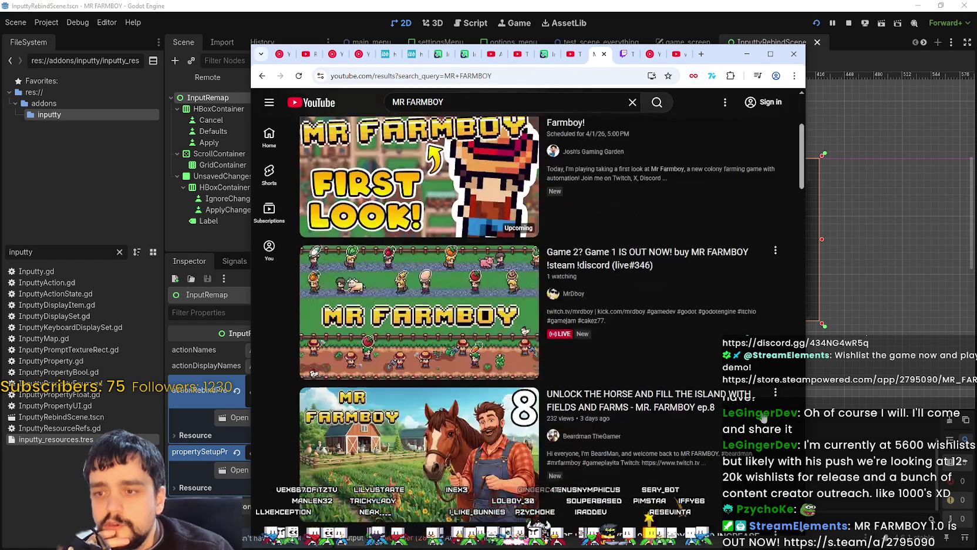
scroll(753, 397, down, 8)
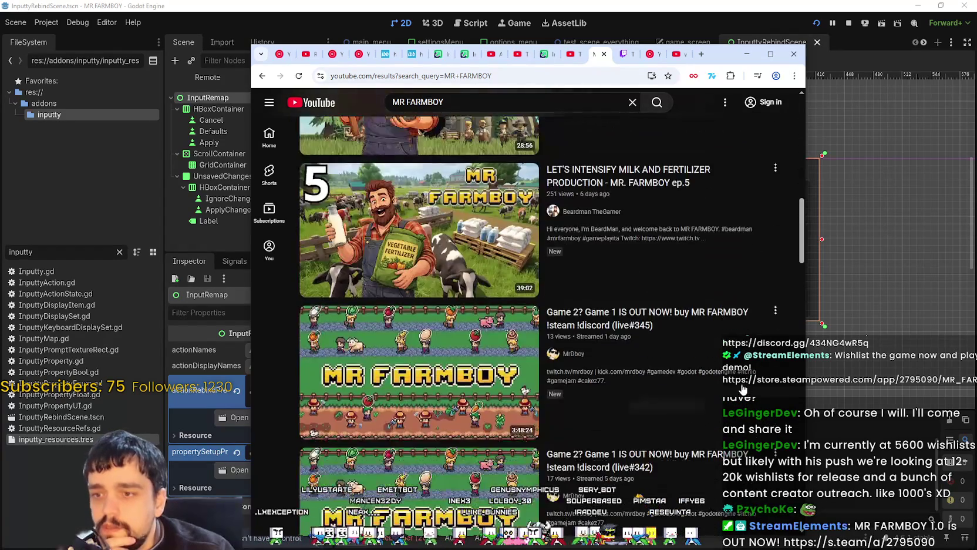
scroll(710, 372, down, 10)
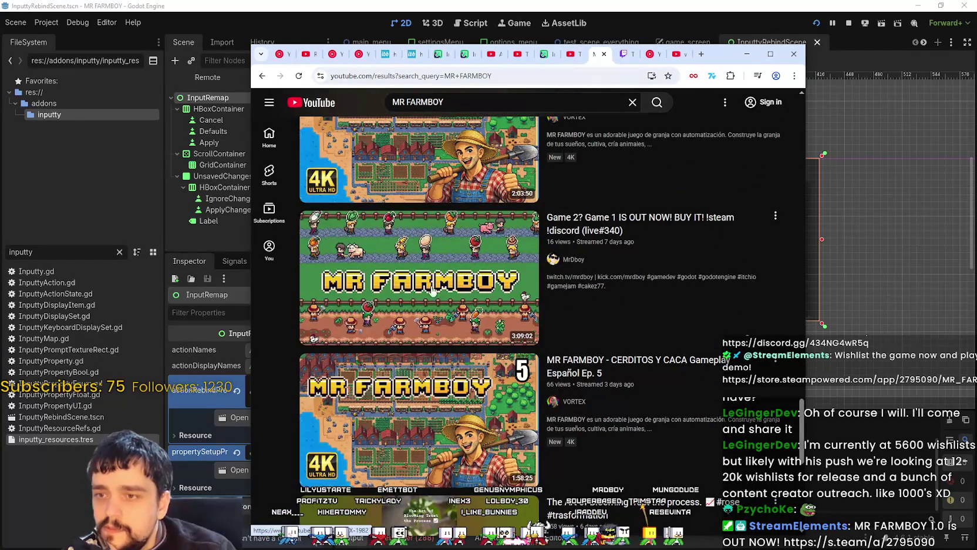
scroll(647, 415, down, 4)
scroll(654, 329, down, 7)
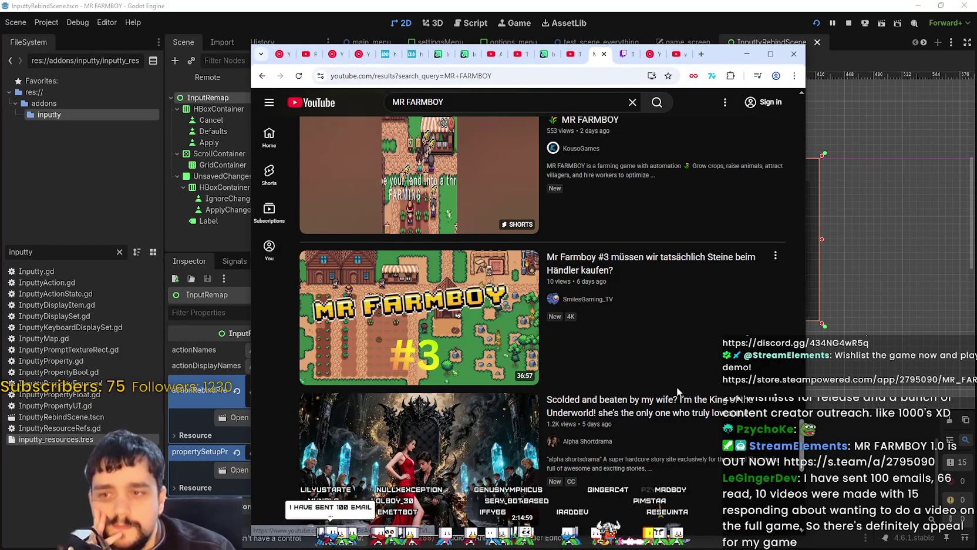
scroll(651, 349, down, 2)
scroll(654, 356, down, 5)
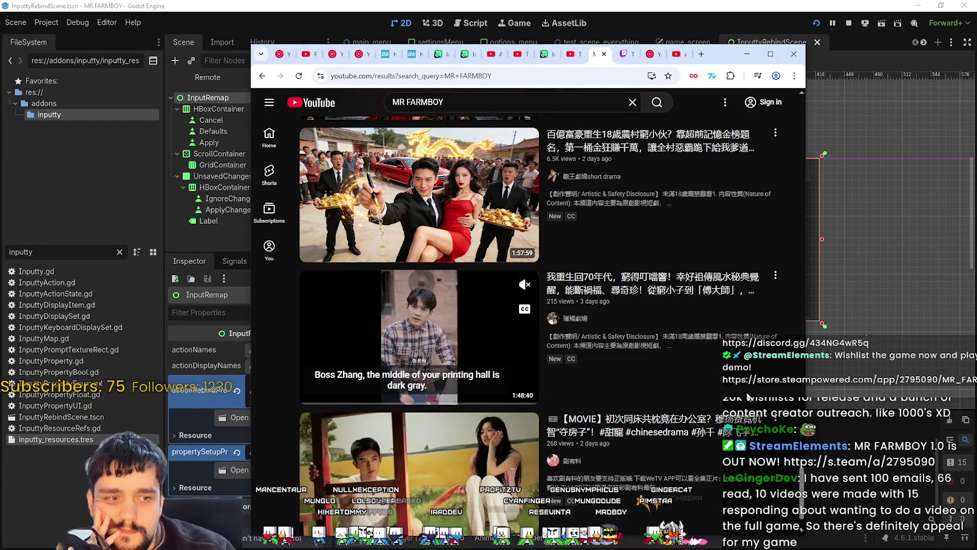
scroll(745, 393, down, 1)
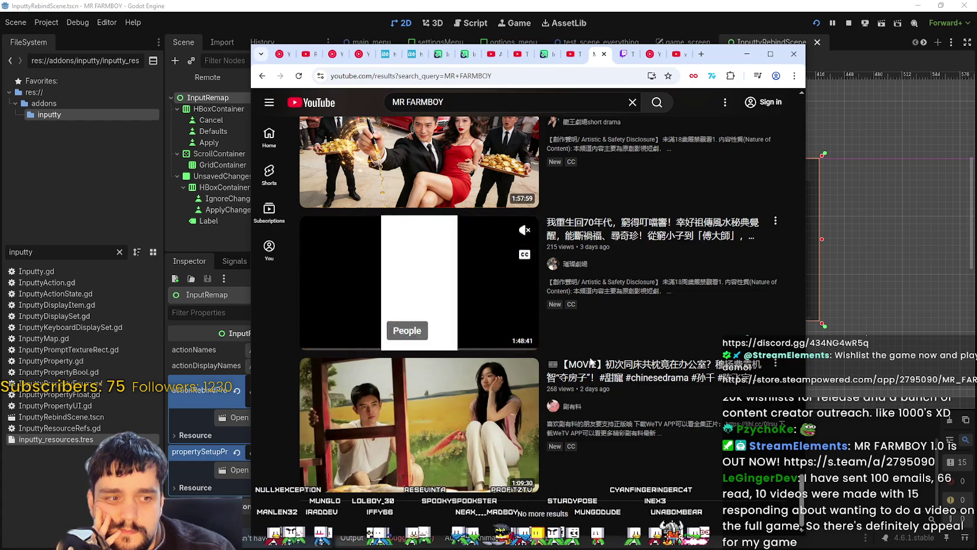
Step: Scroll back up through the results and minimize Chrome to reveal the Godot editor
scroll(639, 423, up, 10)
scroll(702, 433, up, 10)
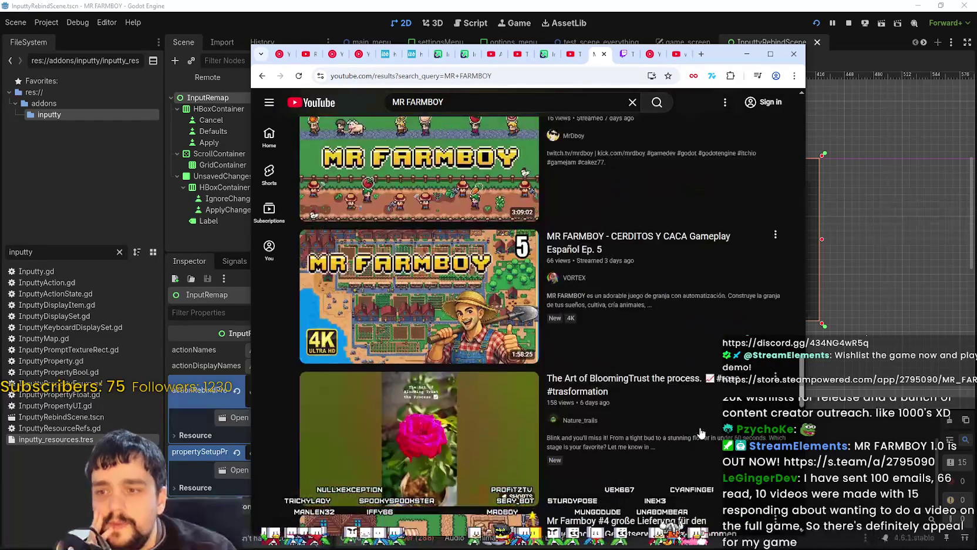
scroll(714, 389, down, 15)
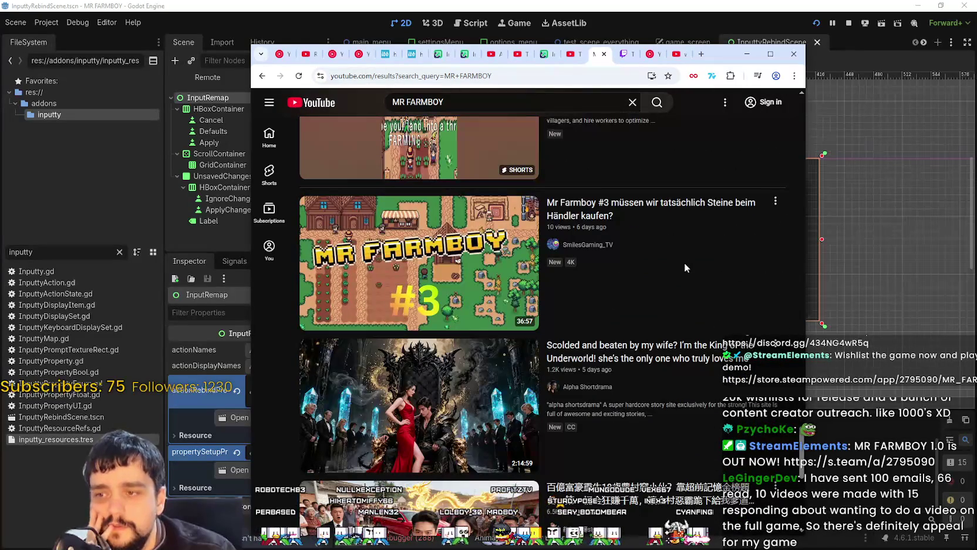
scroll(699, 305, up, 2)
mouse_move(802, 440)
mouse_down()
mouse_move(810, 112)
mouse_move(738, 95)
mouse_up()
drag(759, 63, 781, 60)
click(767, 51)
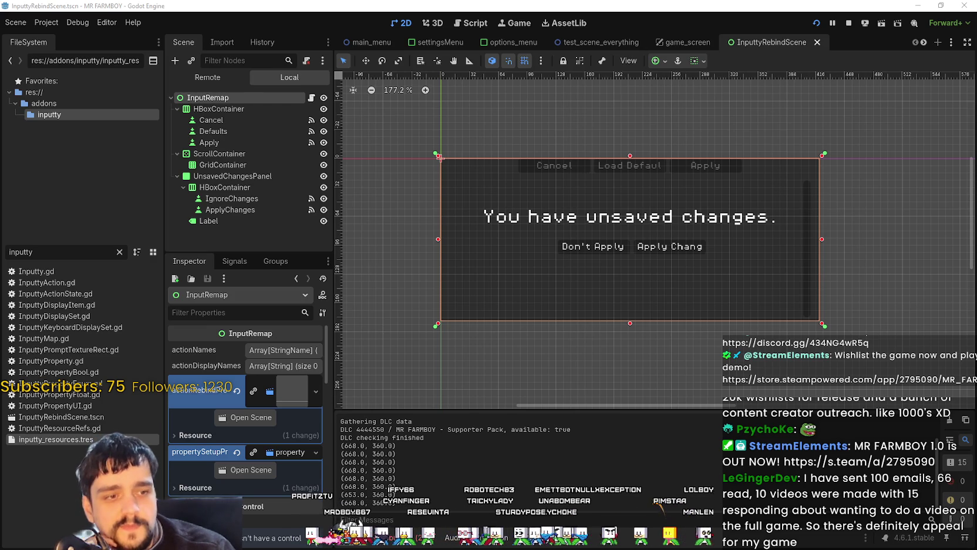
Step: Zoom the rebind scene's 2D viewport, then switch to the GrowHarvestSell editor window
scroll(667, 238, down, 3)
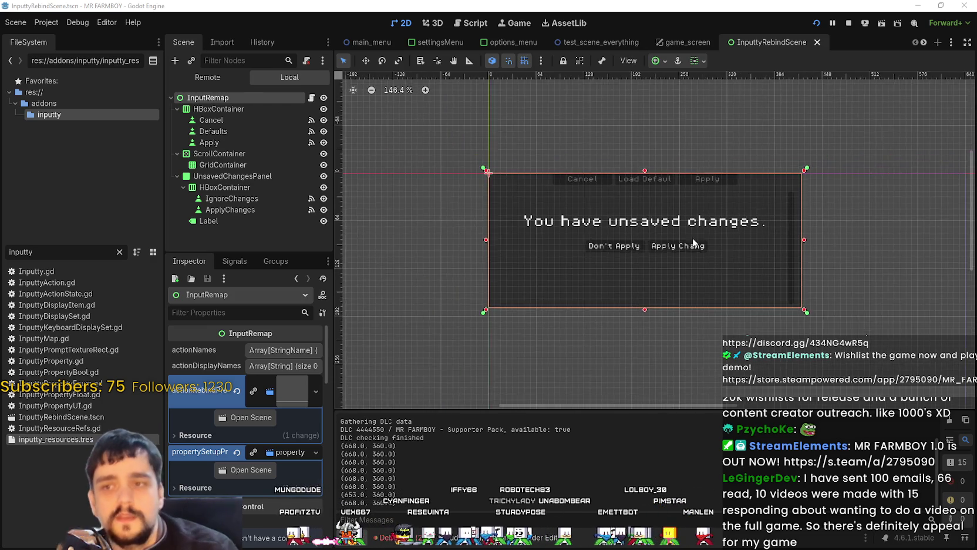
scroll(667, 238, up, 4)
scroll(670, 233, up, 2)
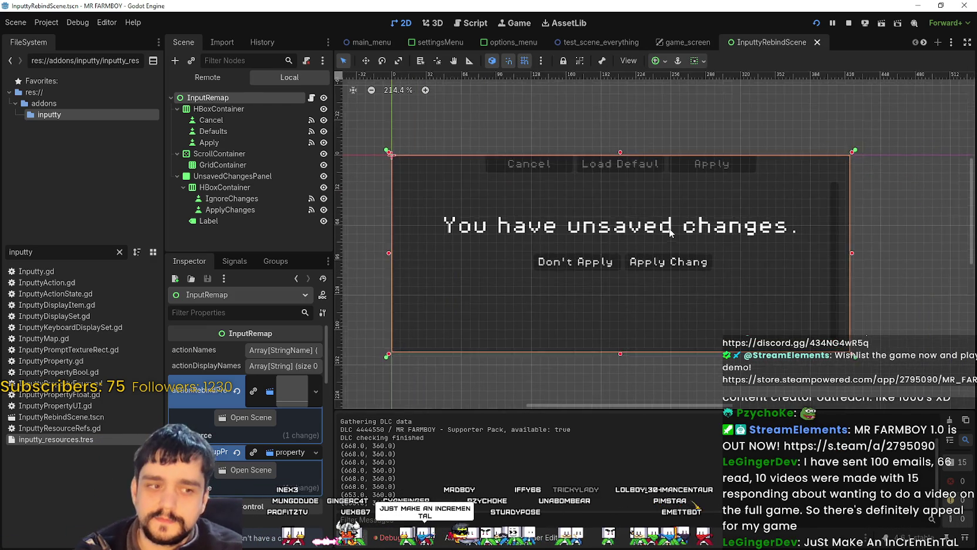
scroll(667, 238, down, 2)
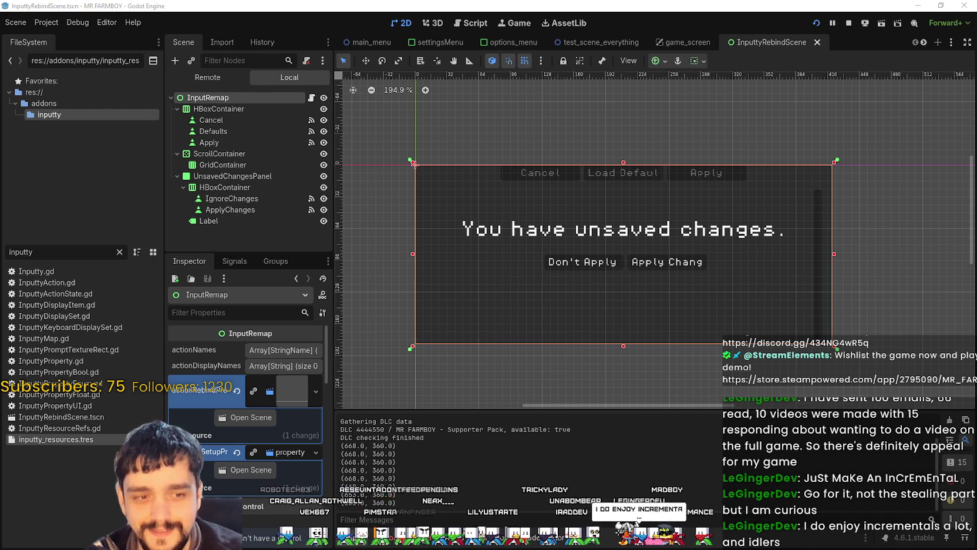
key(alt+Tab)
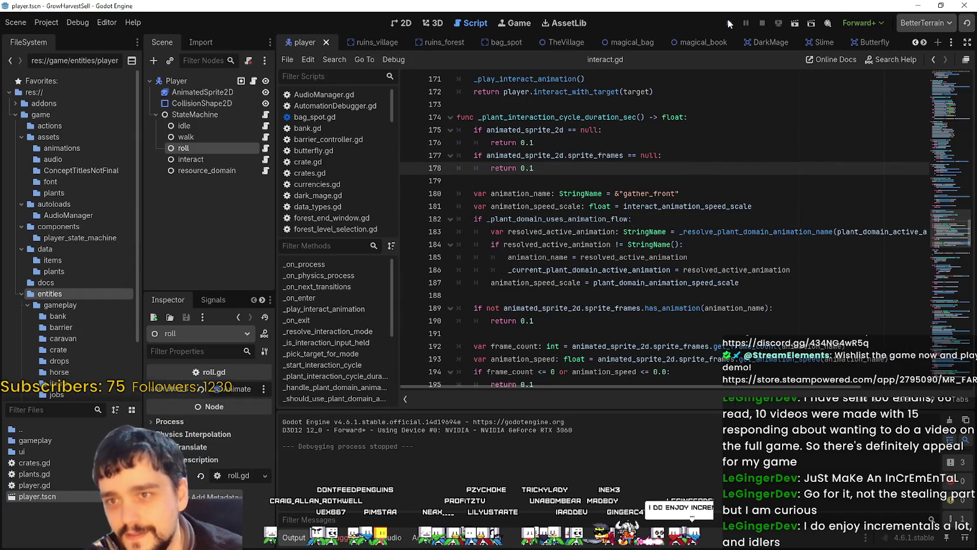
Step: Run GrowHarvestSell in debug, maximize the game window, and start from the main menu
click(729, 22)
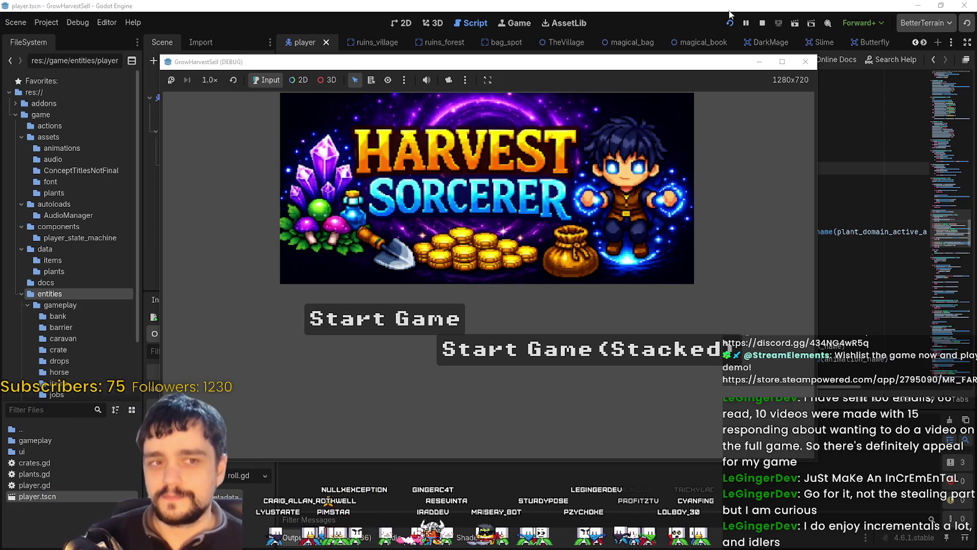
click(782, 61)
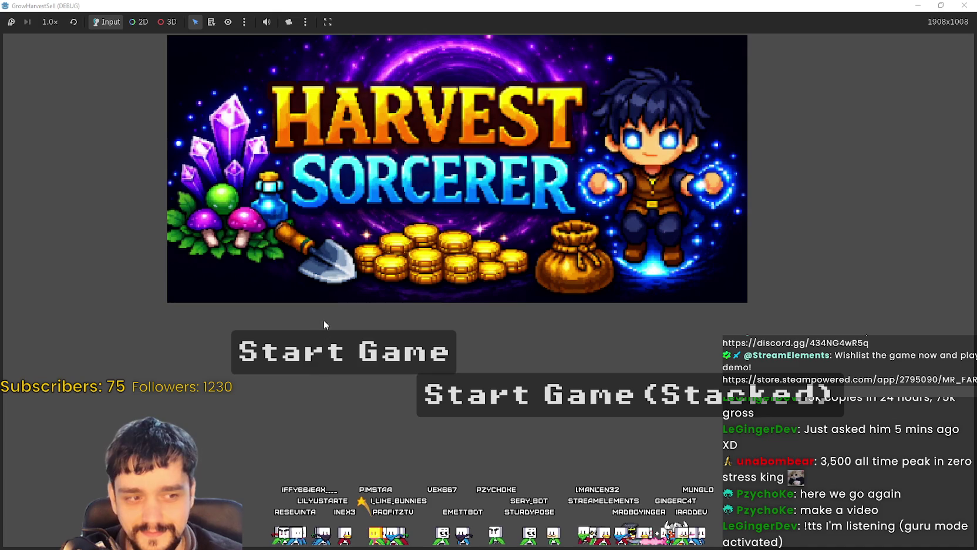
click(317, 357)
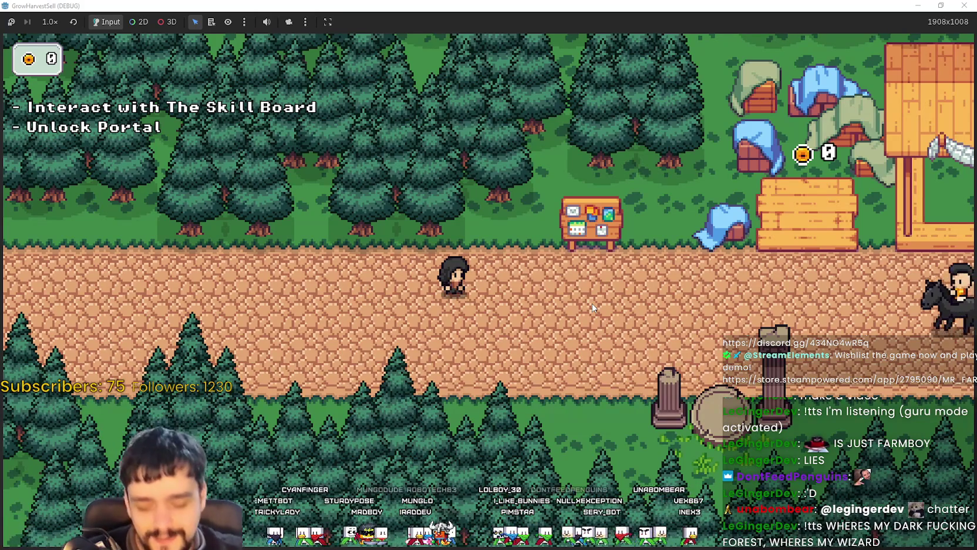
Step: Walk to the skill board and unlock the Portal skill
key(d)
key(w)
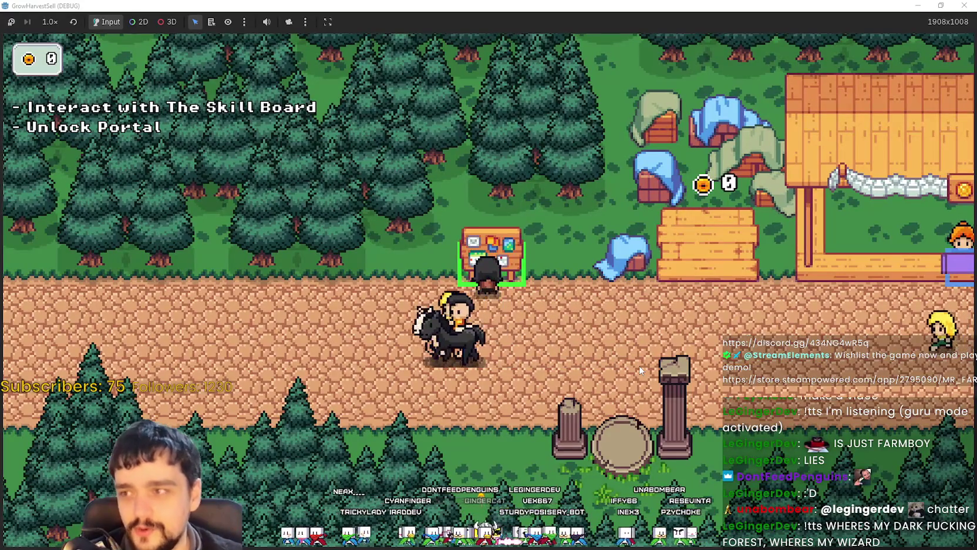
key(s)
key(d)
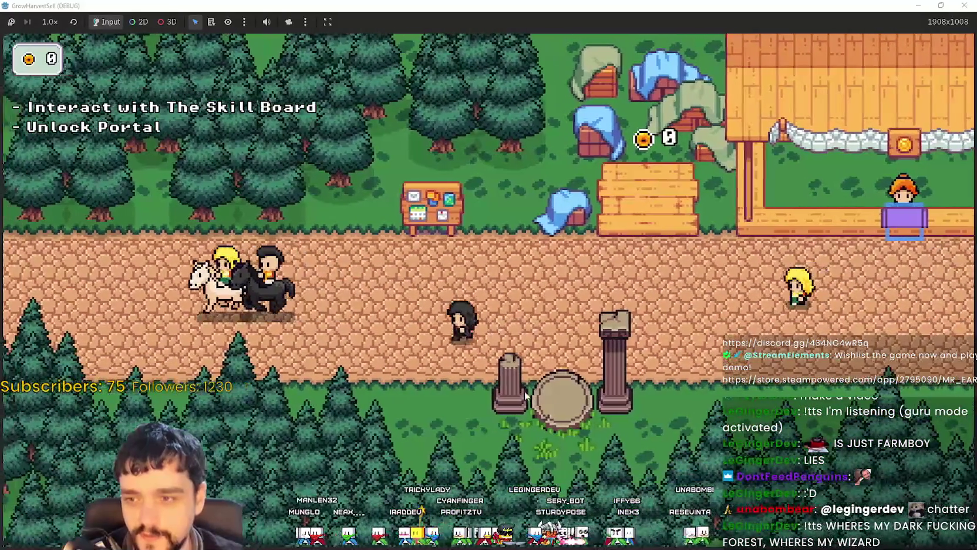
key(w)
key(e)
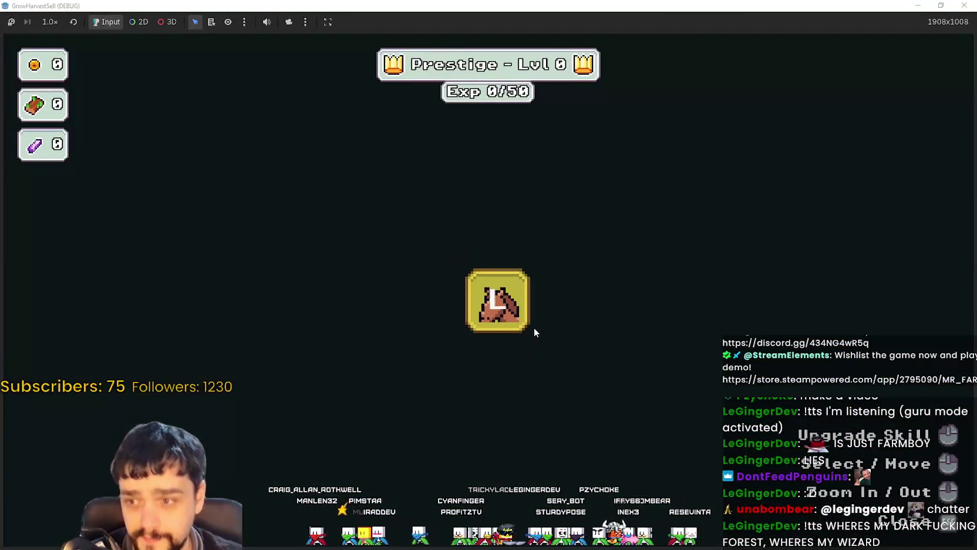
click(498, 301)
Step: Step onto the portal and open its Select a Stage screen
key(s)
key(w)
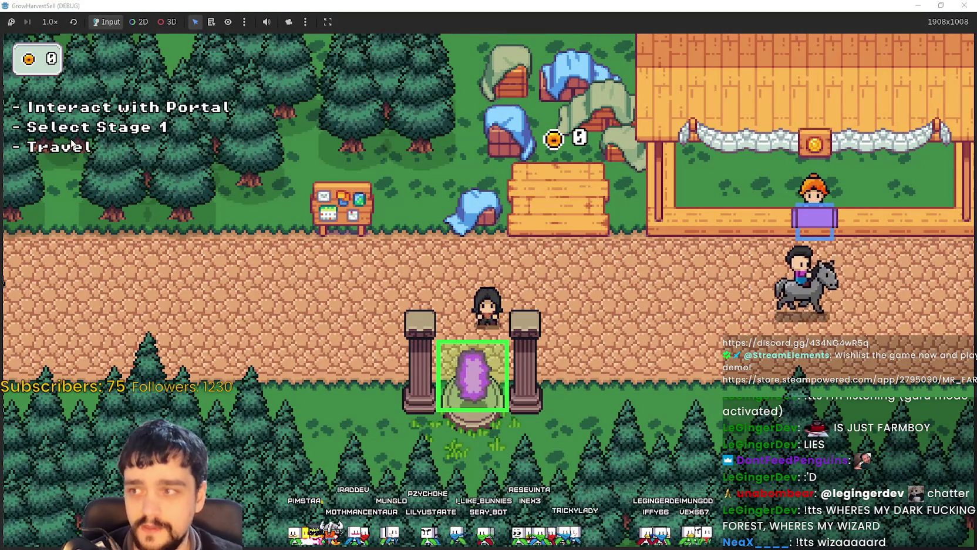
key(e)
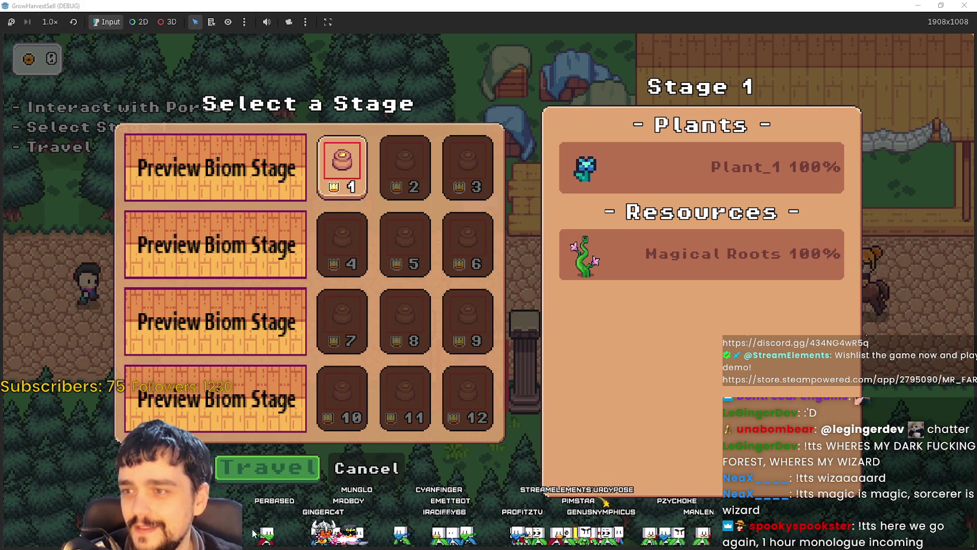
Step: Travel to the Stage 1 forest and pick up the blue flower
click(284, 470)
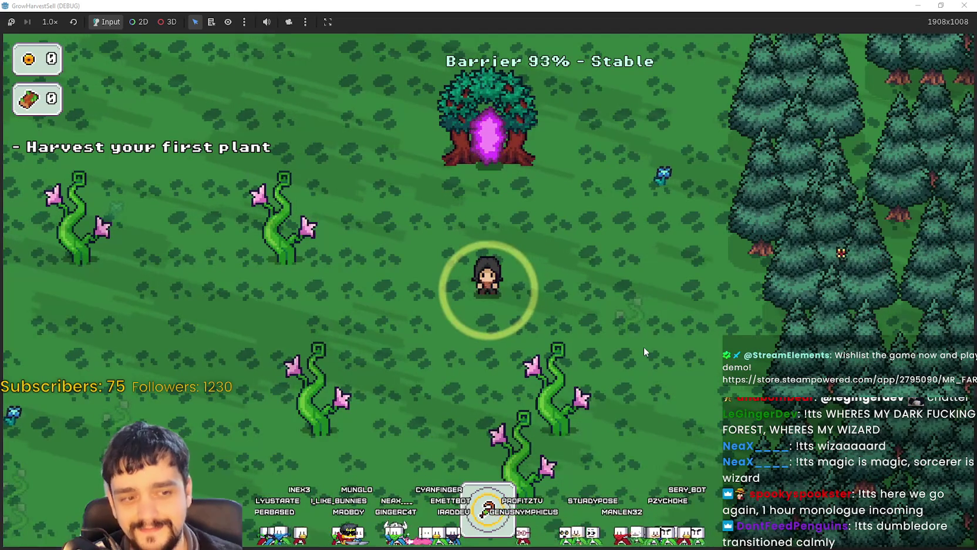
key(a)
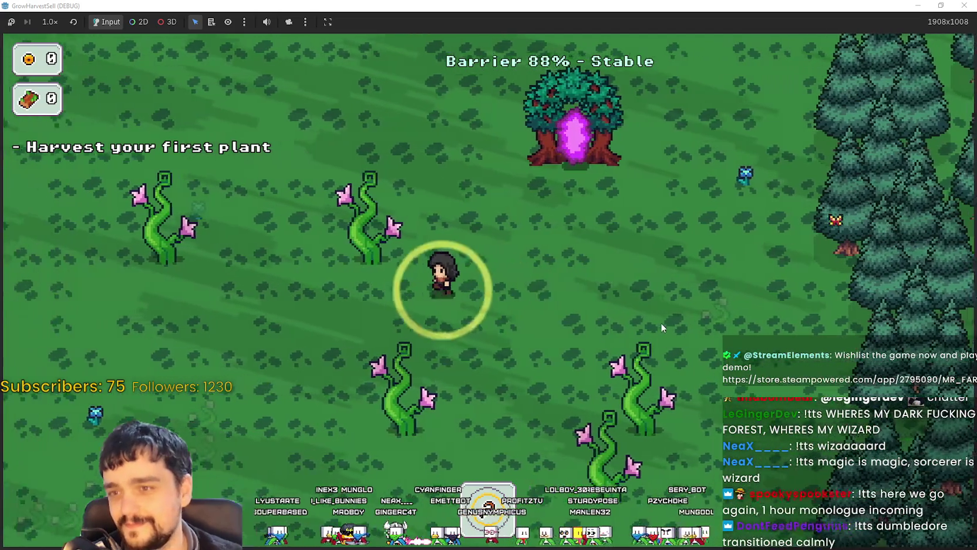
key(s)
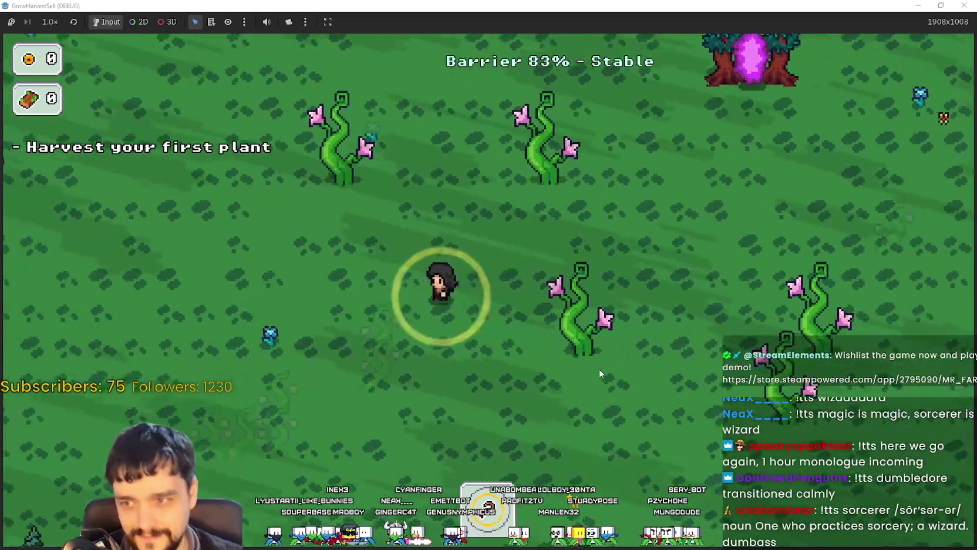
key(s)
key(a)
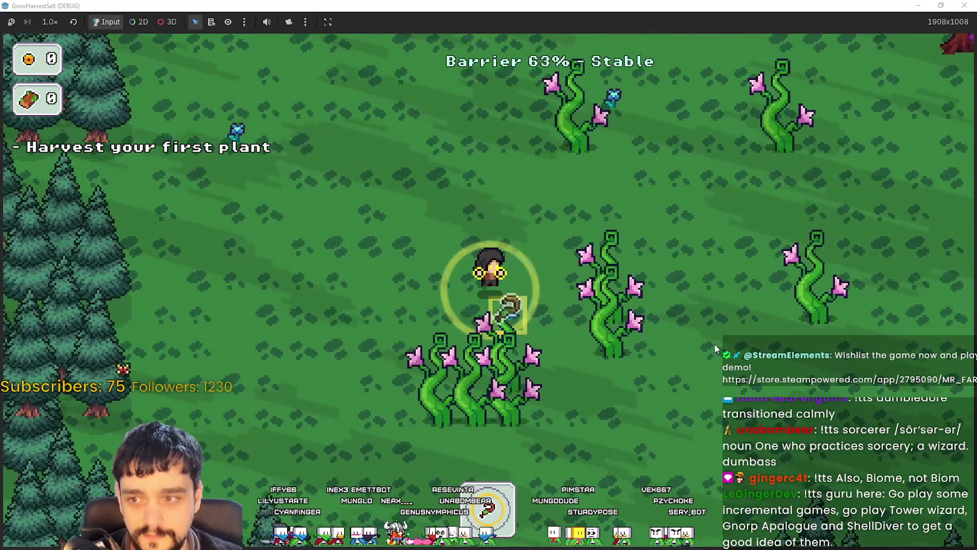
key(e)
Step: Walk past the mushroom enemy into the portal tree before the barrier falls
key(a)
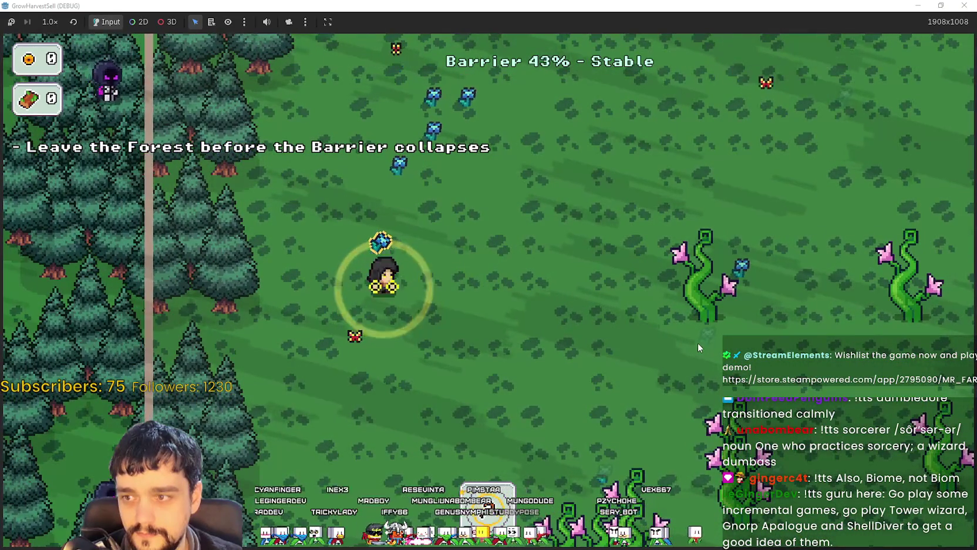
key(w)
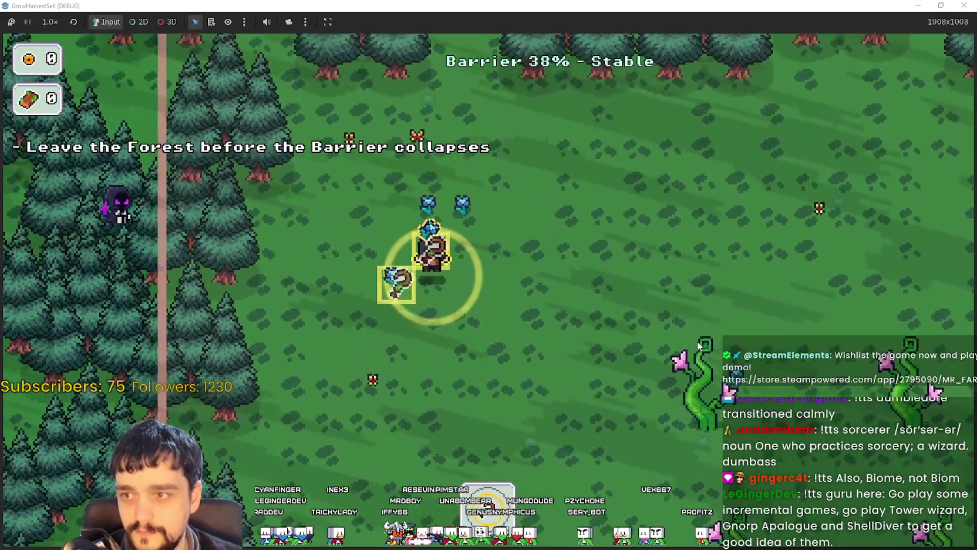
key(w)
key(a)
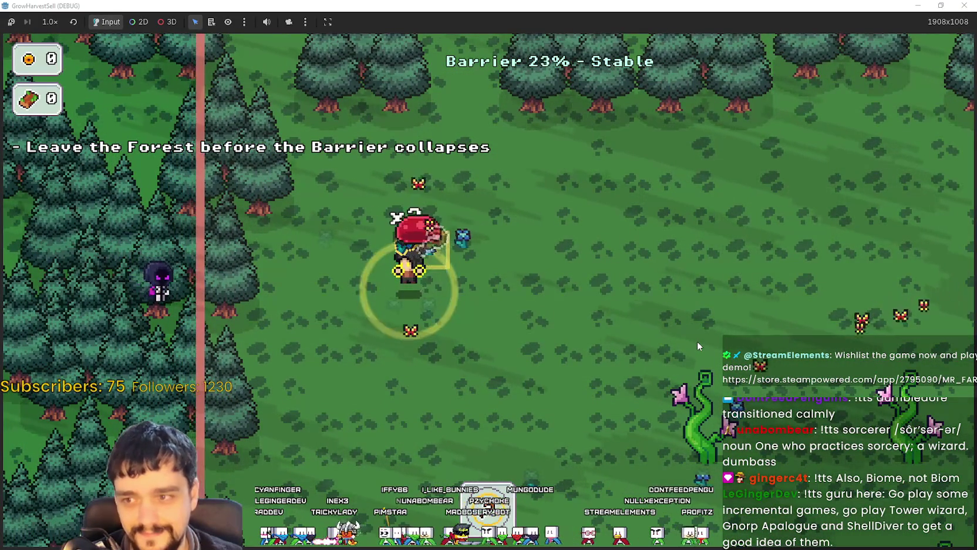
key(d)
key(d)
key(s)
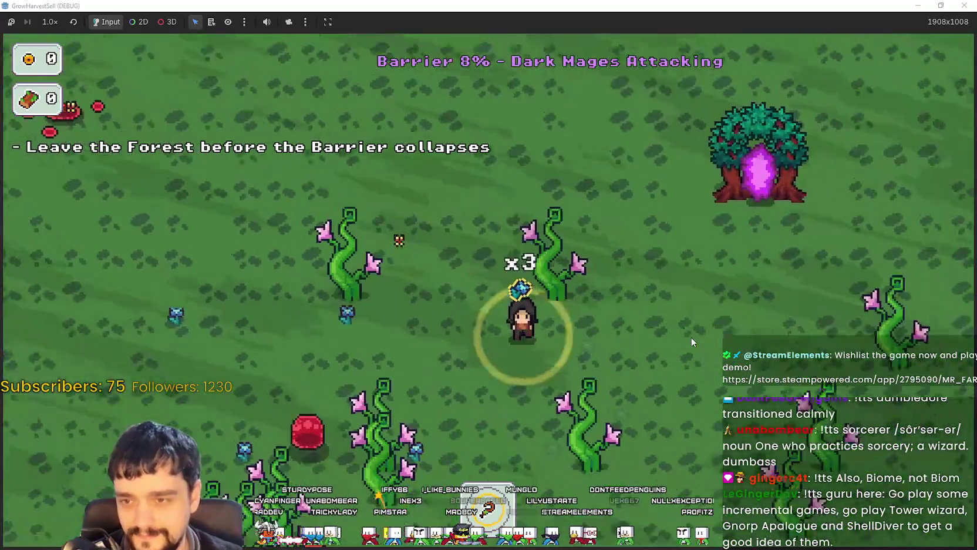
key(d)
key(s)
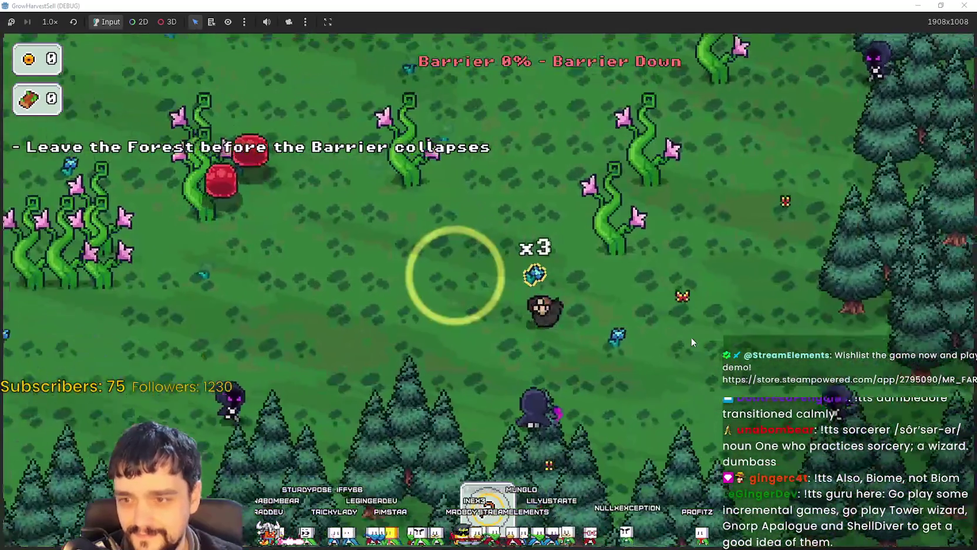
key(w)
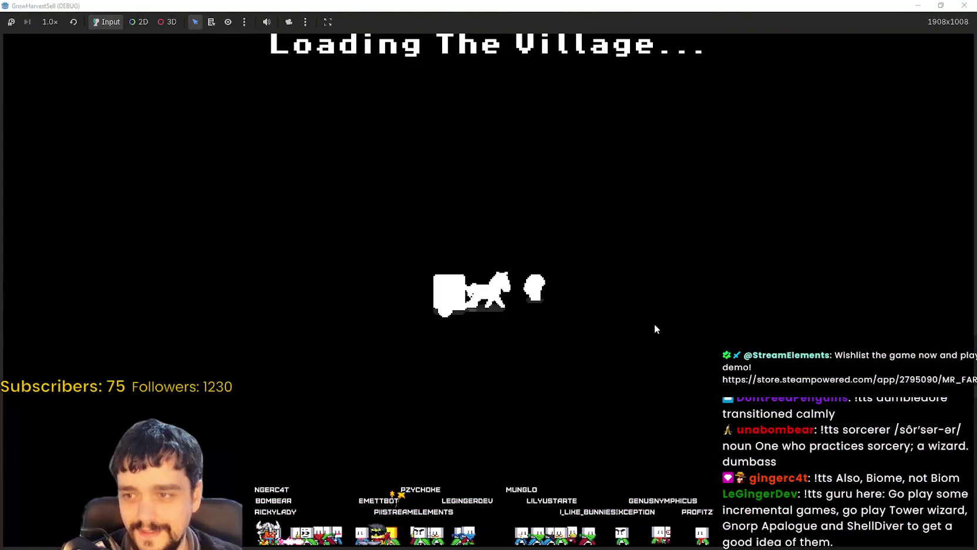
Step: Sell the plants at the market stall, then collect the 30 gold at the gold stall
key(d)
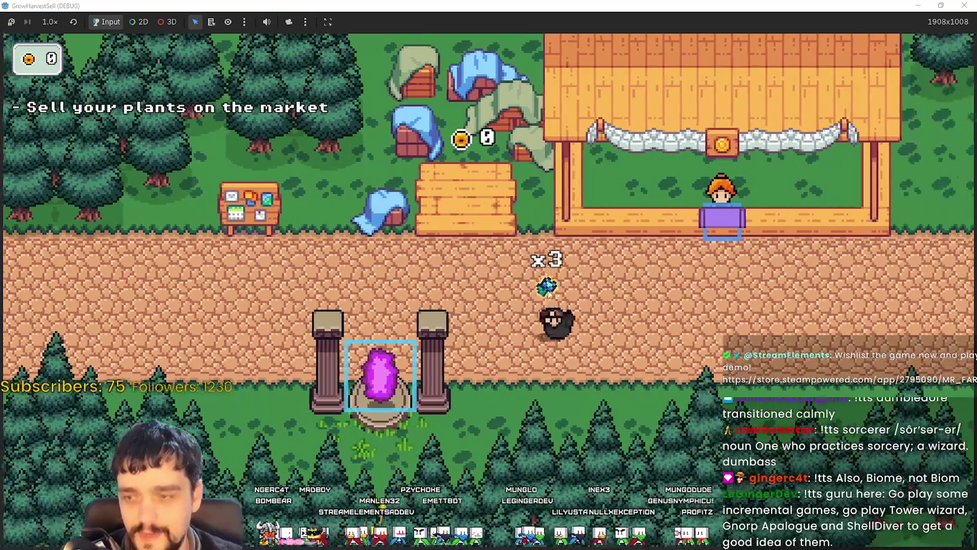
key(w)
key(s)
key(a)
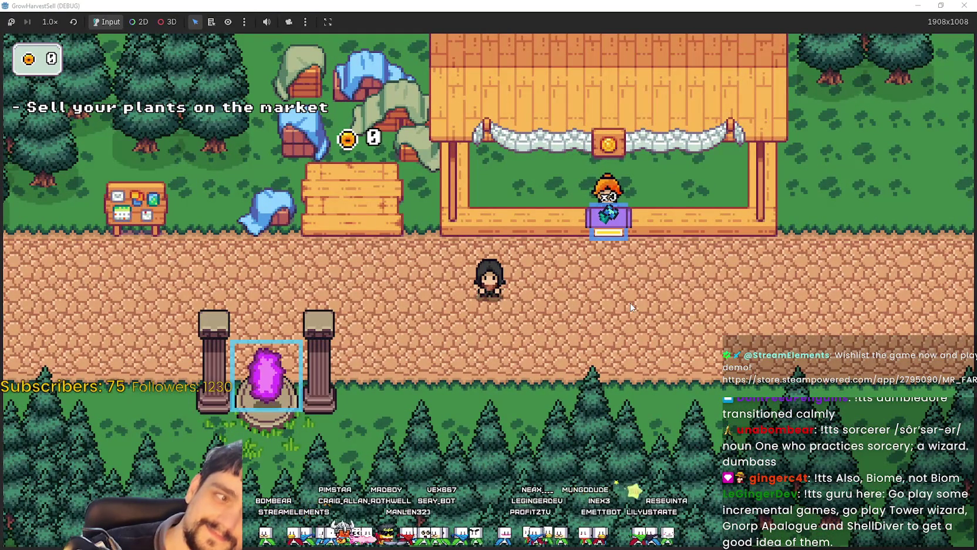
key(a)
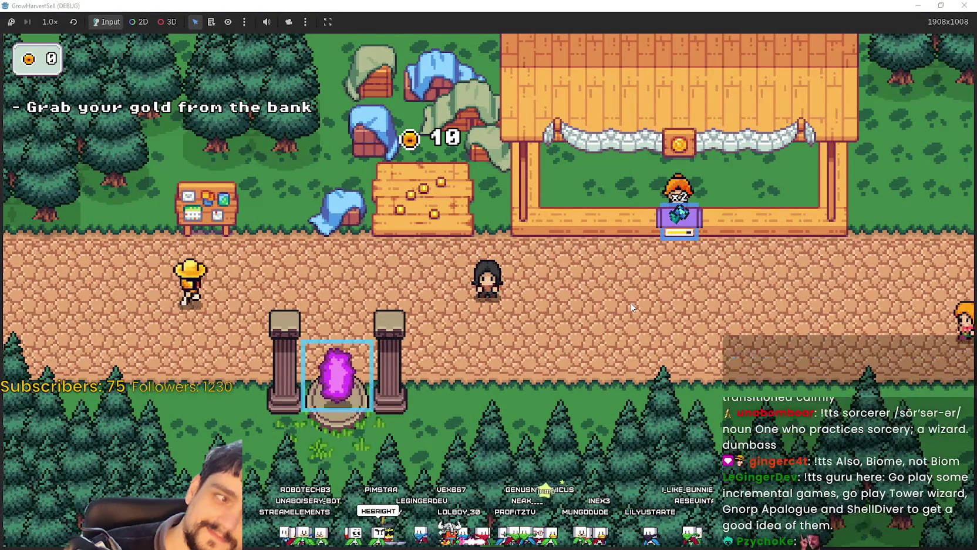
key(a)
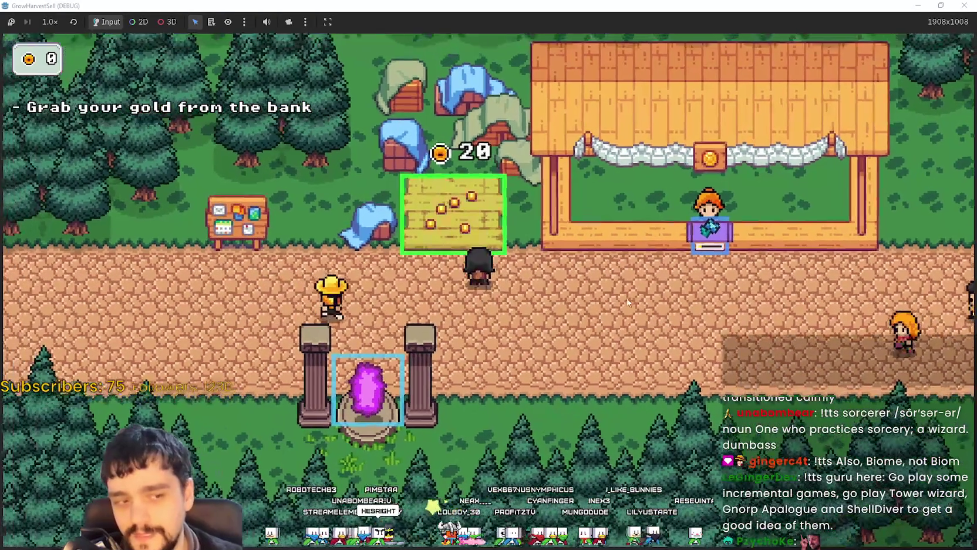
key(d)
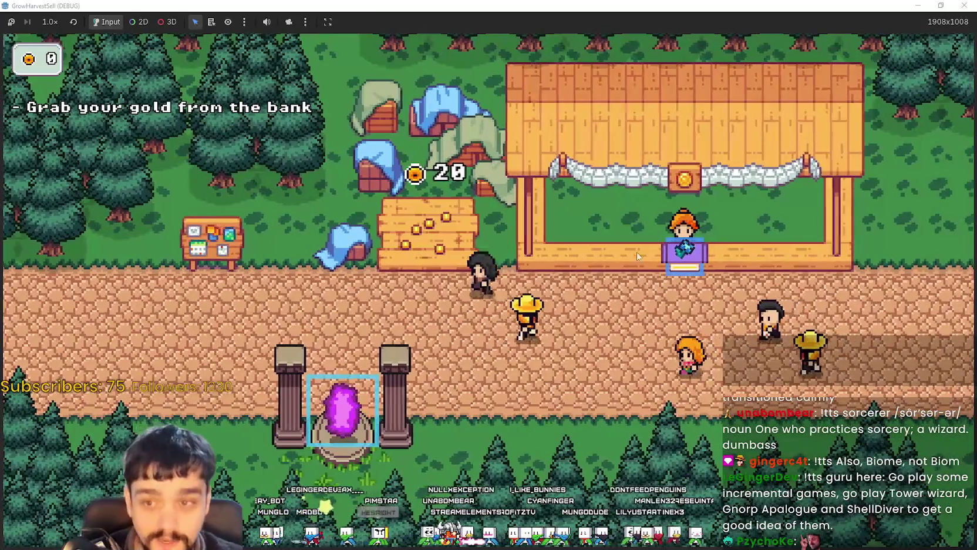
key(a)
key(w)
key(e)
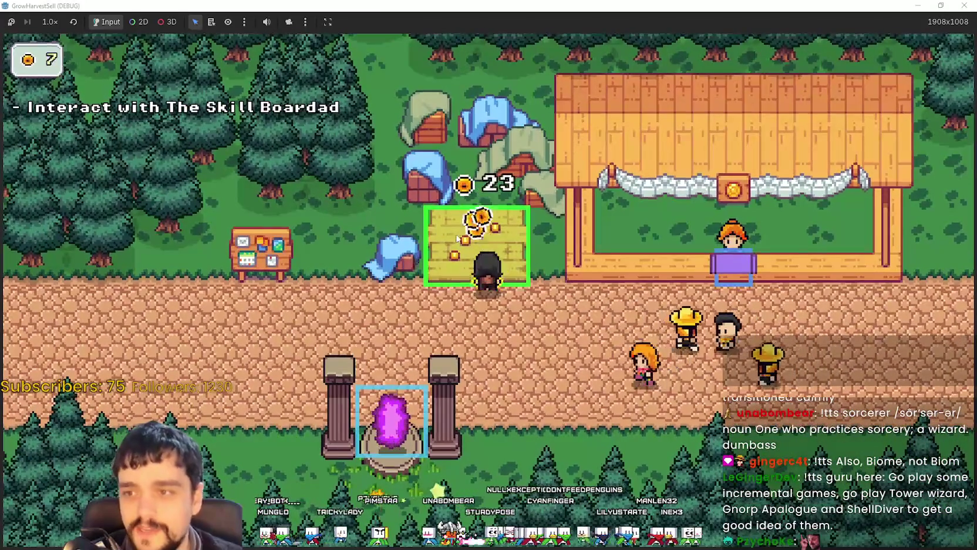
key(s)
Step: Open the Skill Board and buy the Resource Domain skill
key(a)
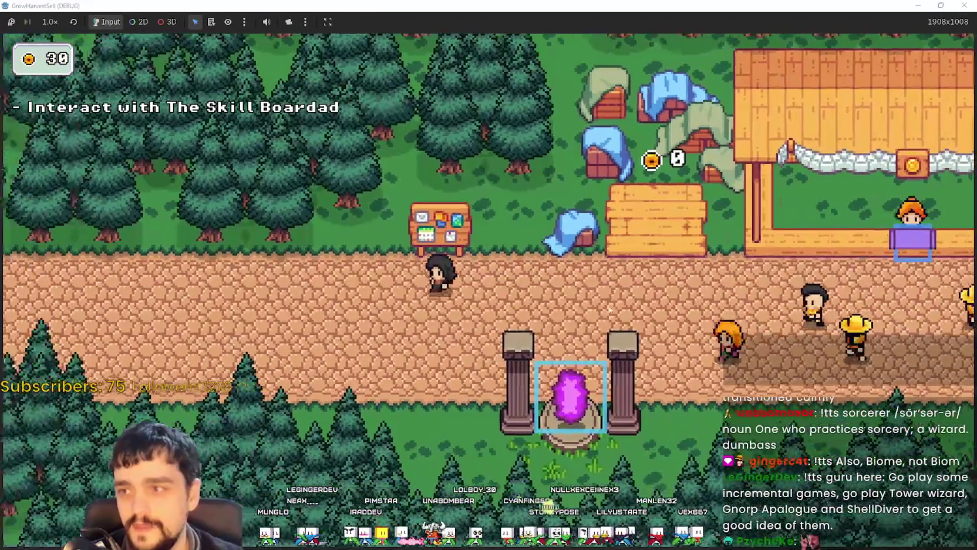
key(e)
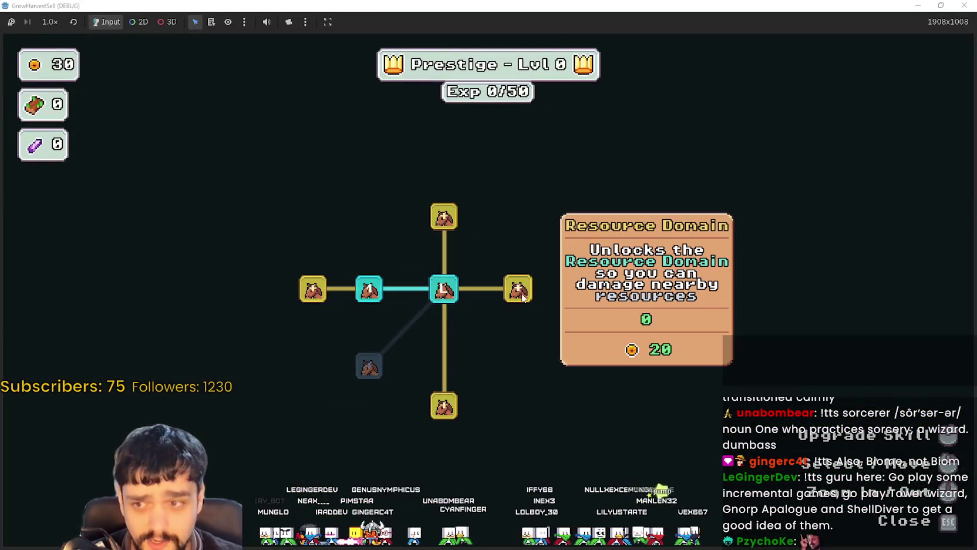
click(519, 295)
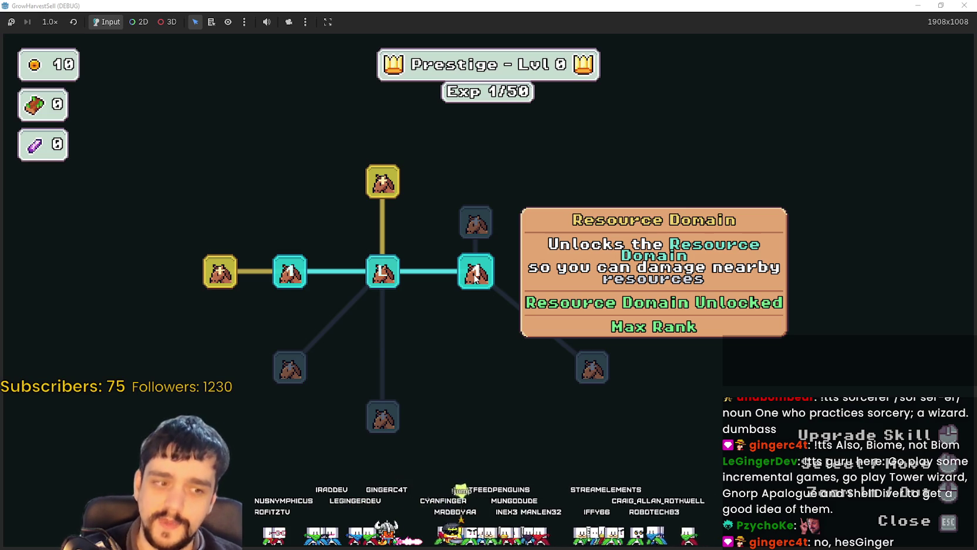
Step: Pan the skill tree, buy Magical Bags with the remaining gold, and close the tree
mouse_move(217, 275)
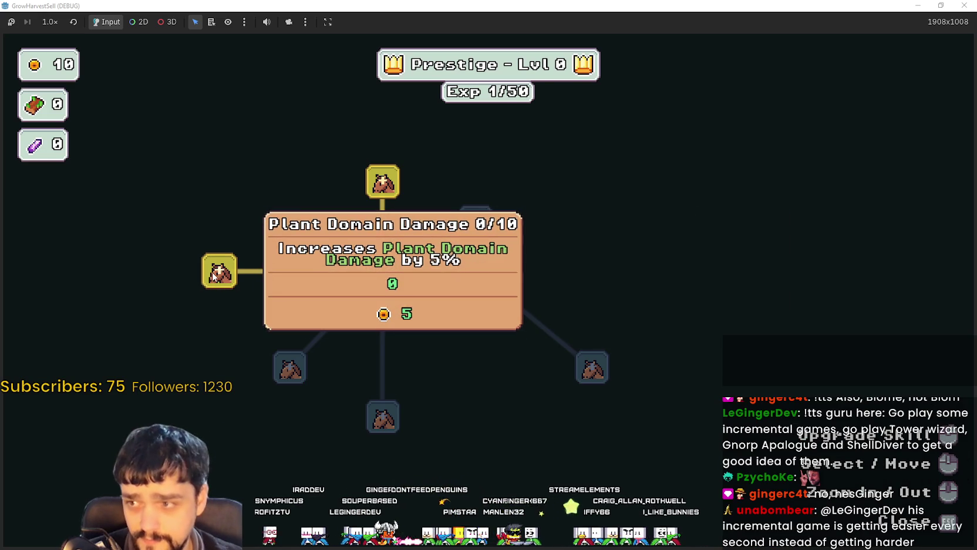
mouse_move(476, 271)
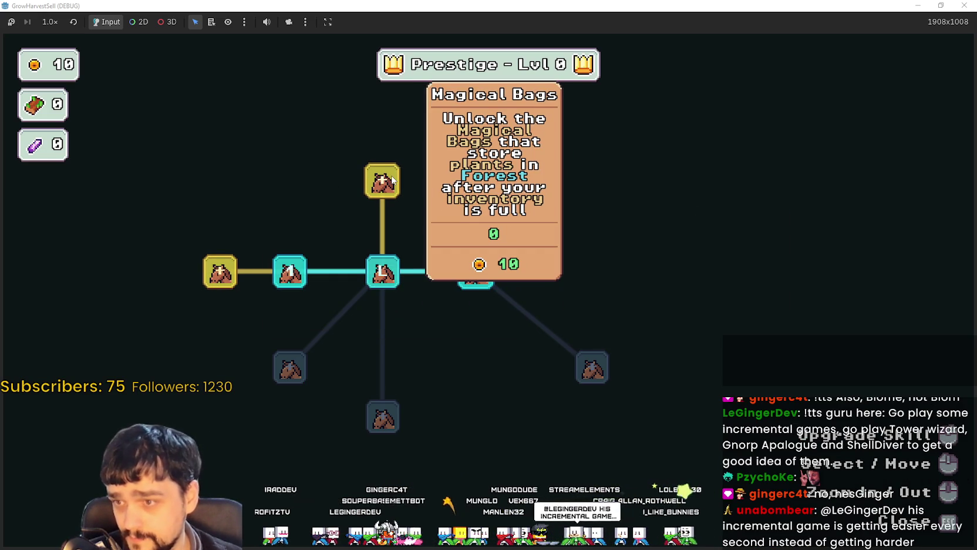
mouse_move(393, 181)
mouse_down()
mouse_move(435, 170)
mouse_move(461, 206)
mouse_up()
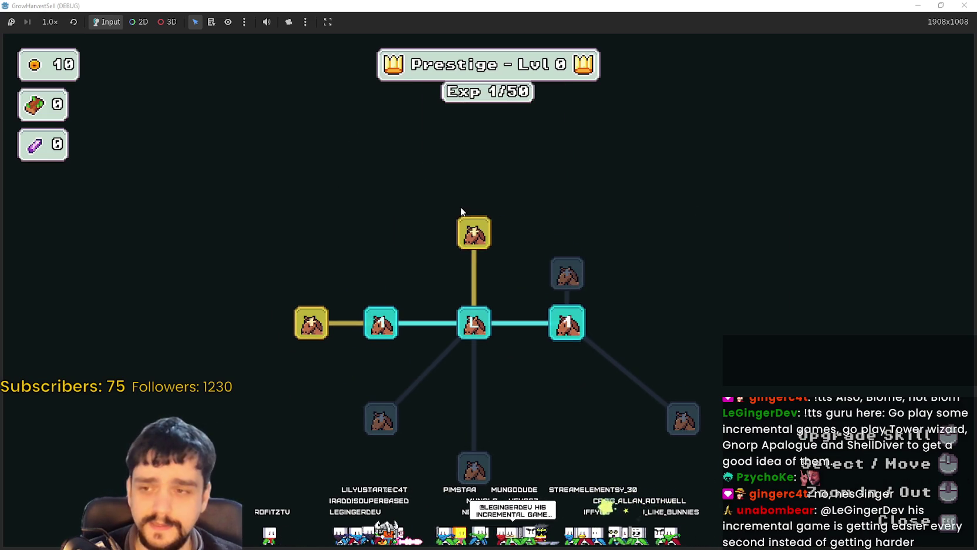
click(472, 229)
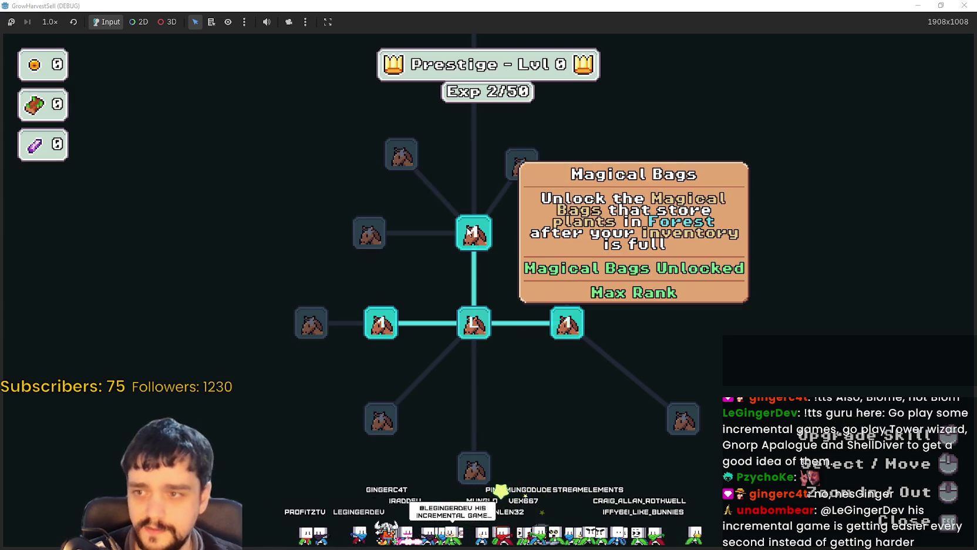
key(Escape)
Step: Walk to the portal and travel to forest Stage 1
key(d)
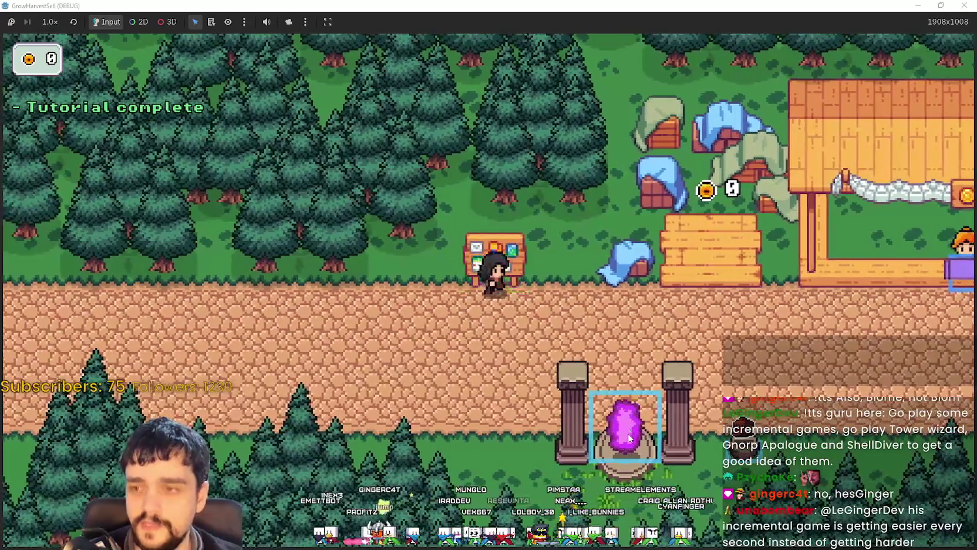
key(s)
key(a)
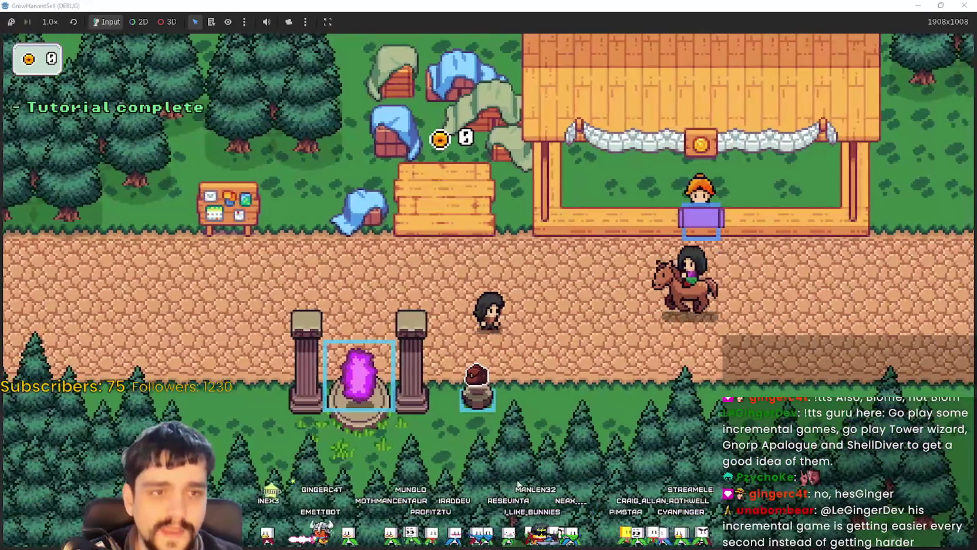
key(e)
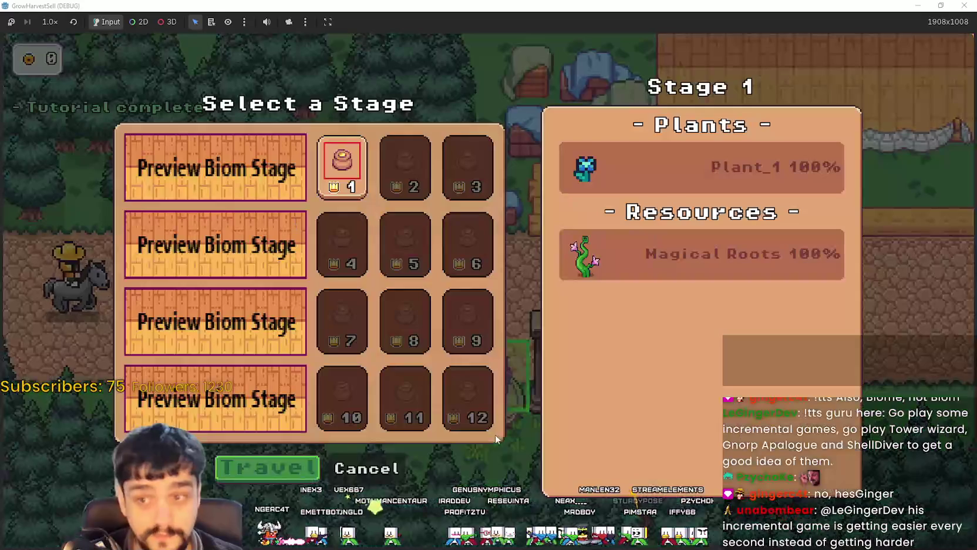
click(267, 470)
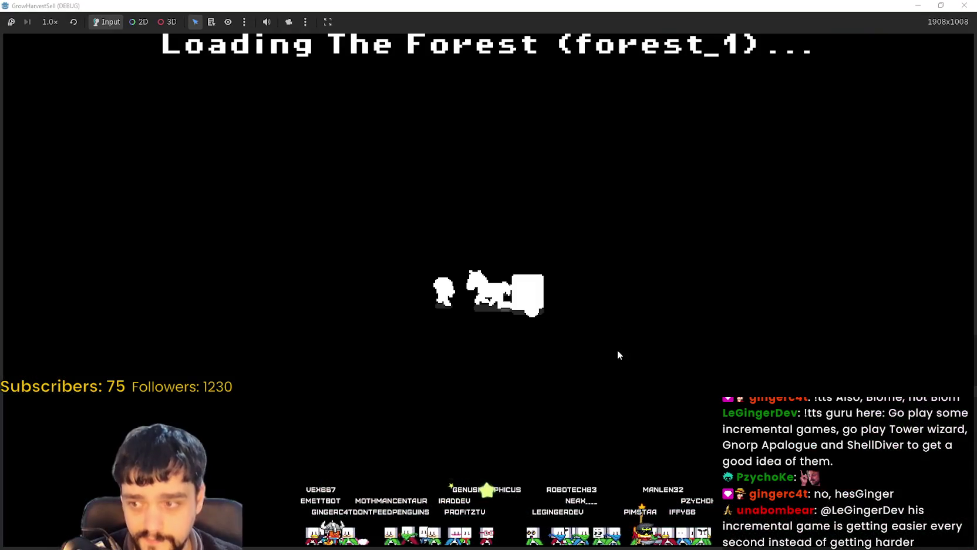
Step: Explore the Stage 1 forest, heading up-right toward the plants
key(w)
key(a)
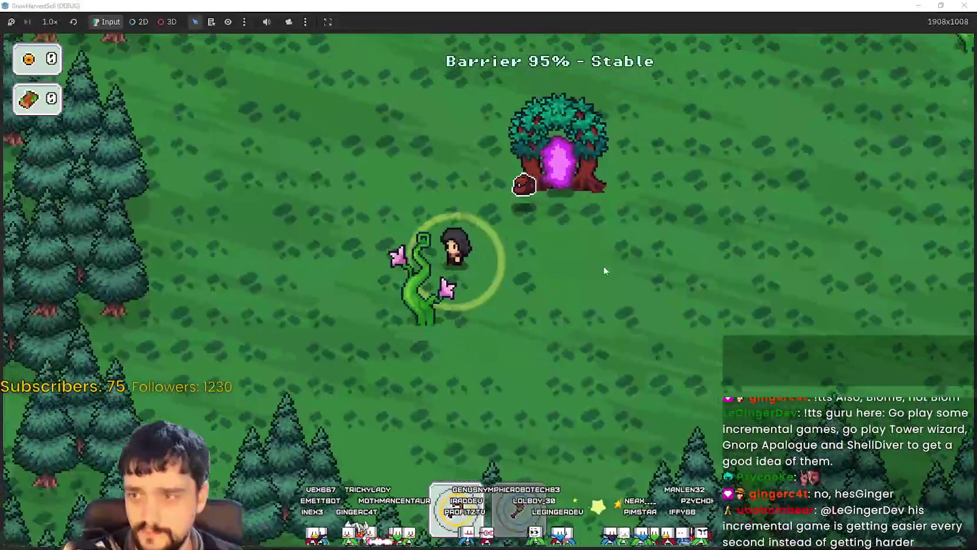
key(w)
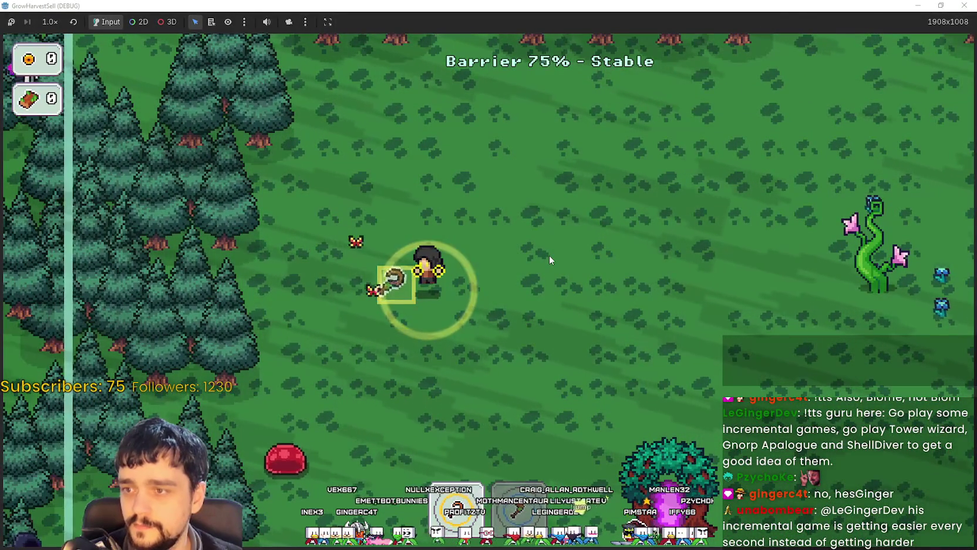
key(d)
key(s)
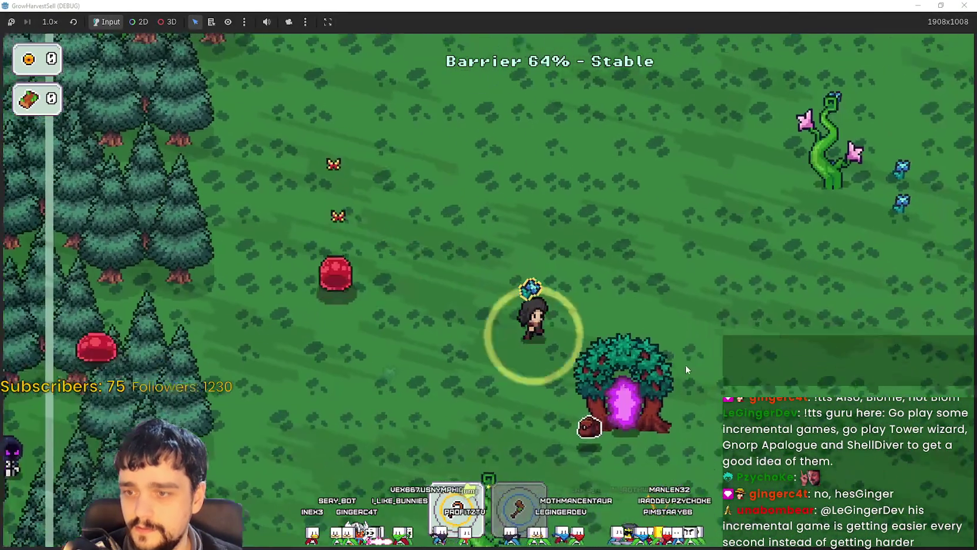
key(d)
key(w)
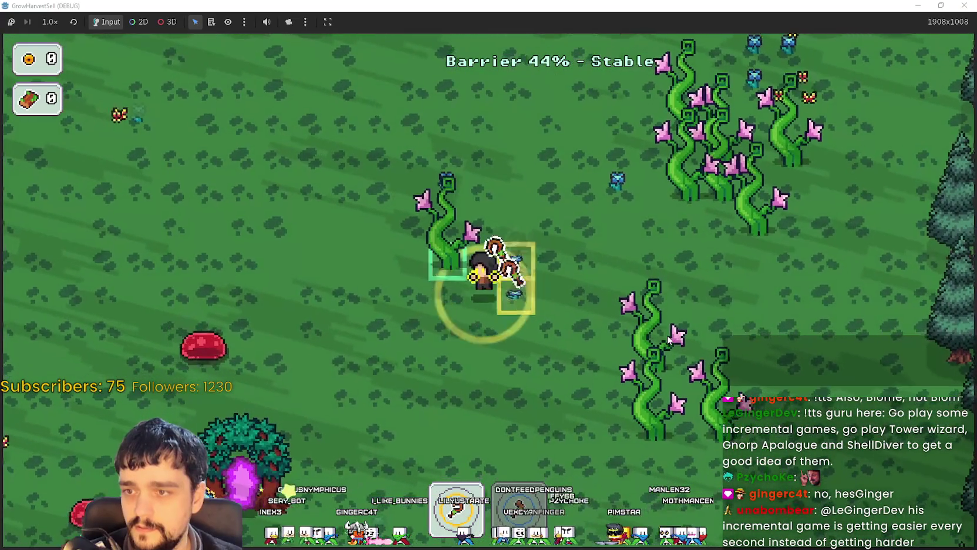
Step: Return through the portal tree to the village before the barrier collapses
key(s)
key(a)
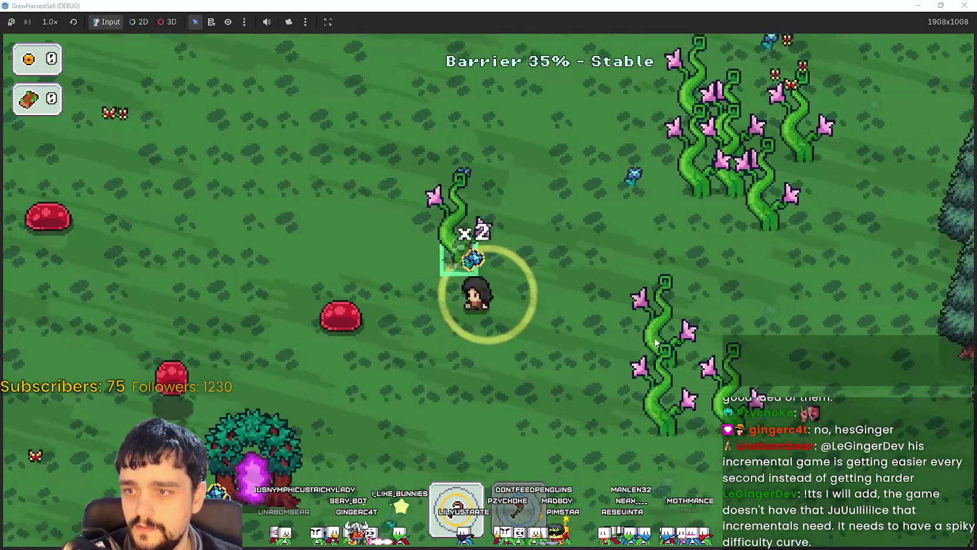
key(d)
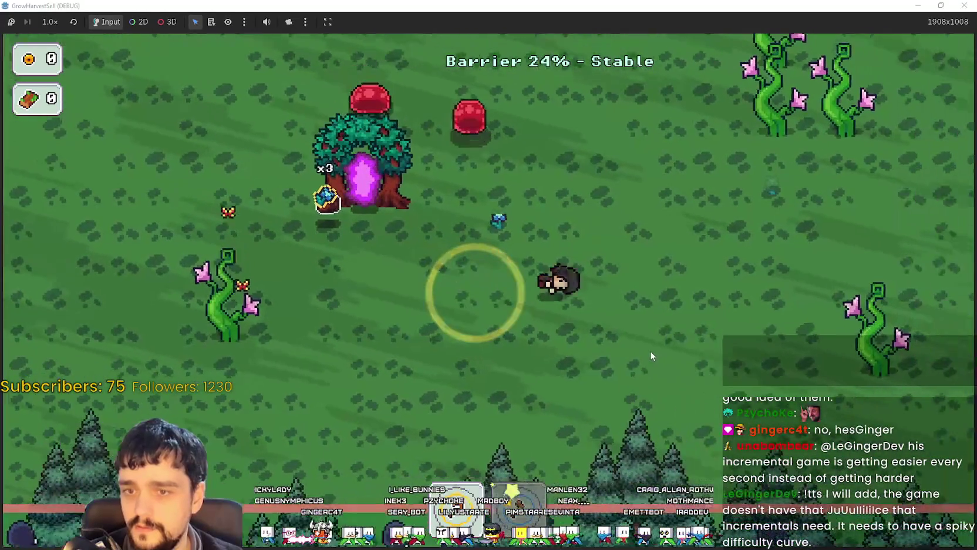
key(a)
key(d)
key(w)
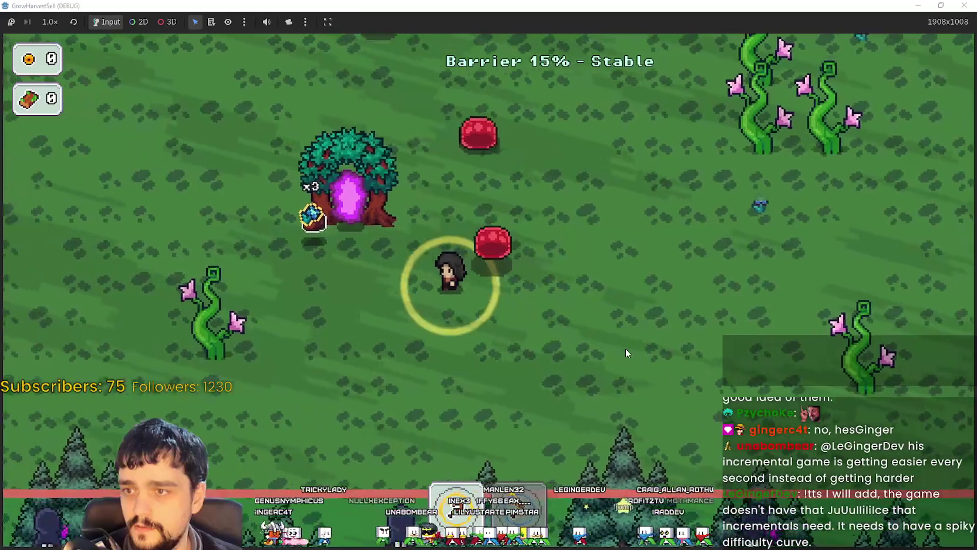
key(a)
key(e)
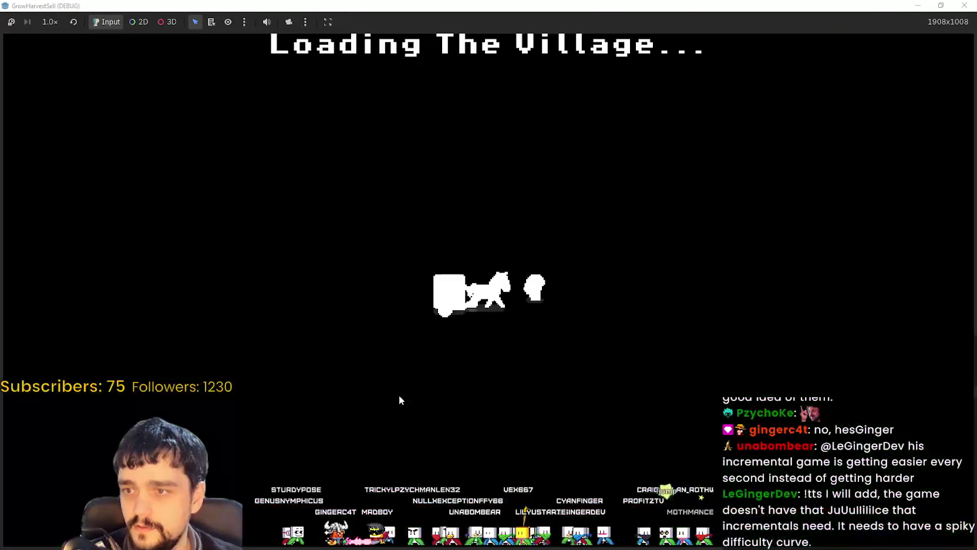
Step: Sell plants at the market stall, then stand on the crop plot until coins reach 30
key(d)
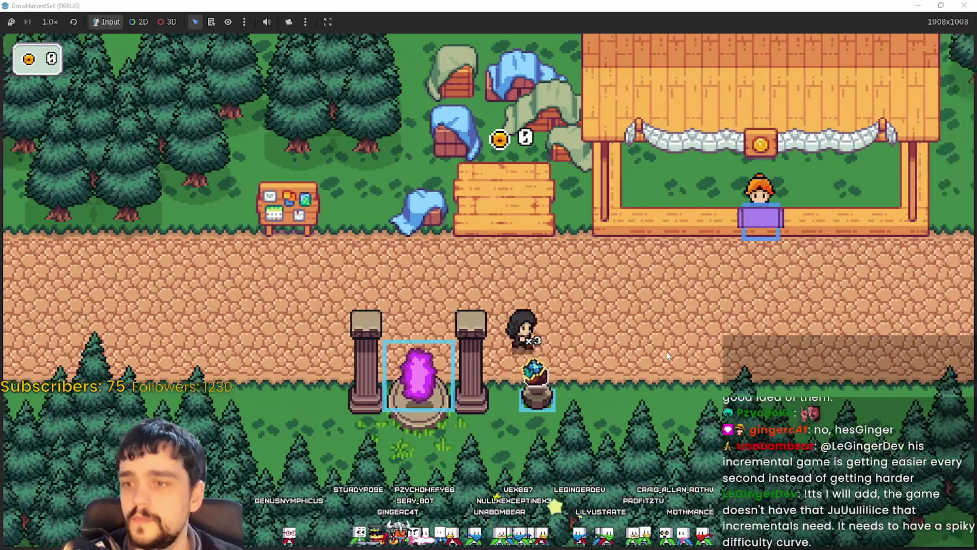
key(s)
key(w)
key(d)
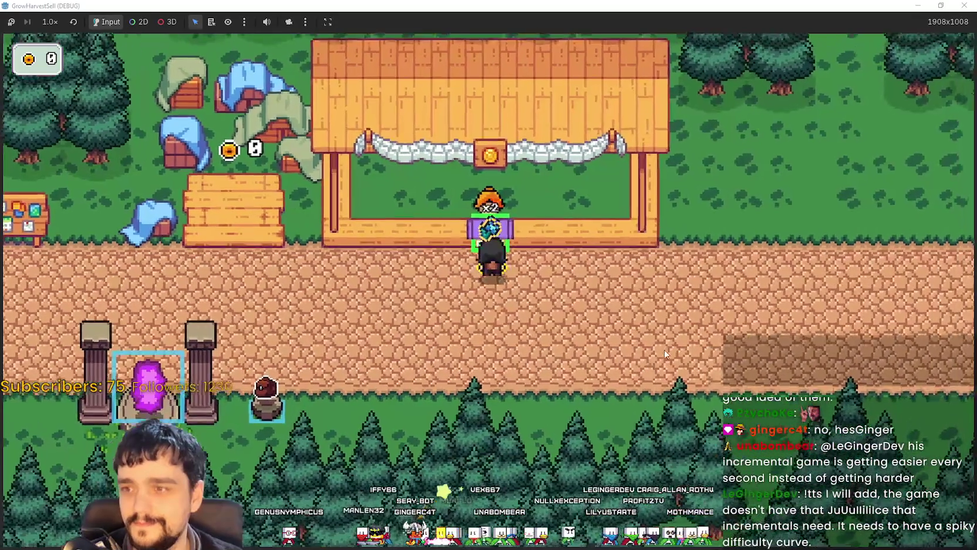
key(a)
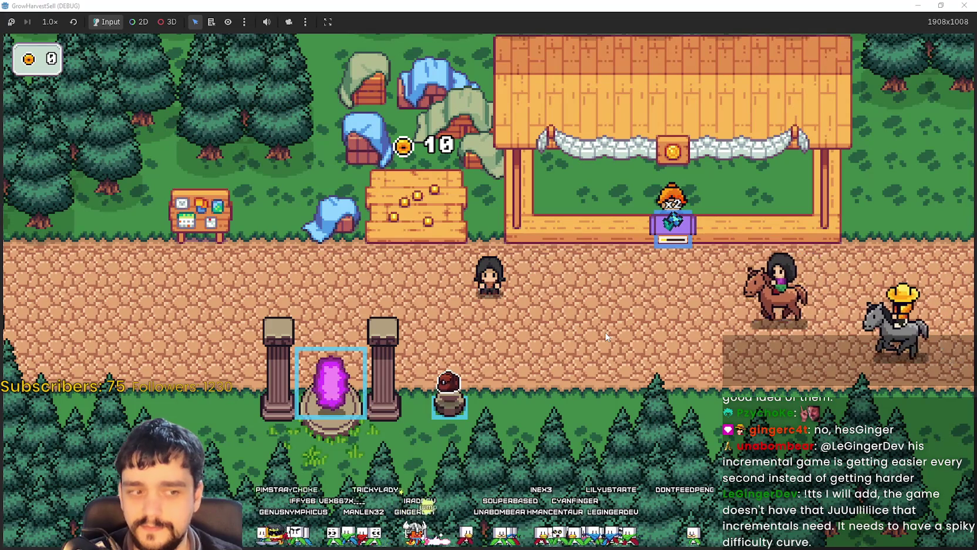
key(a)
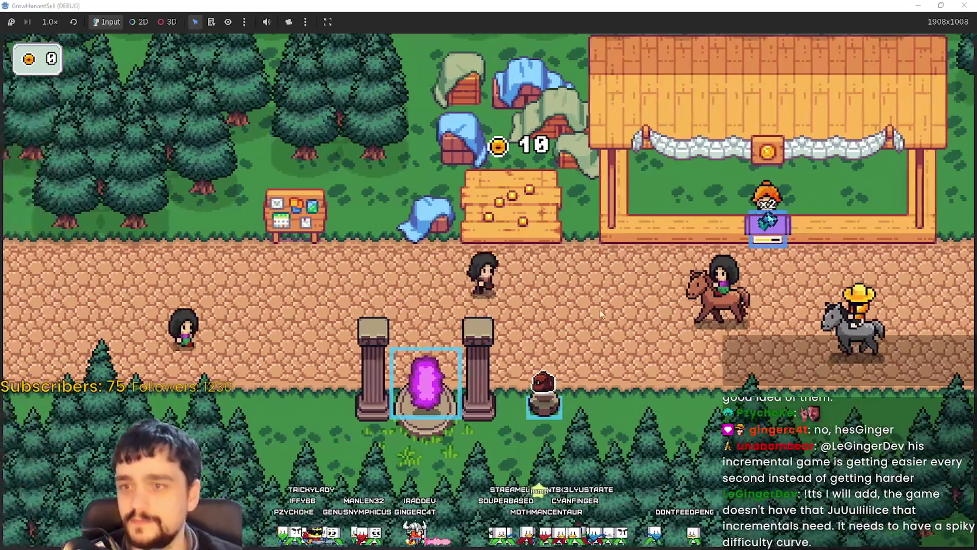
key(w)
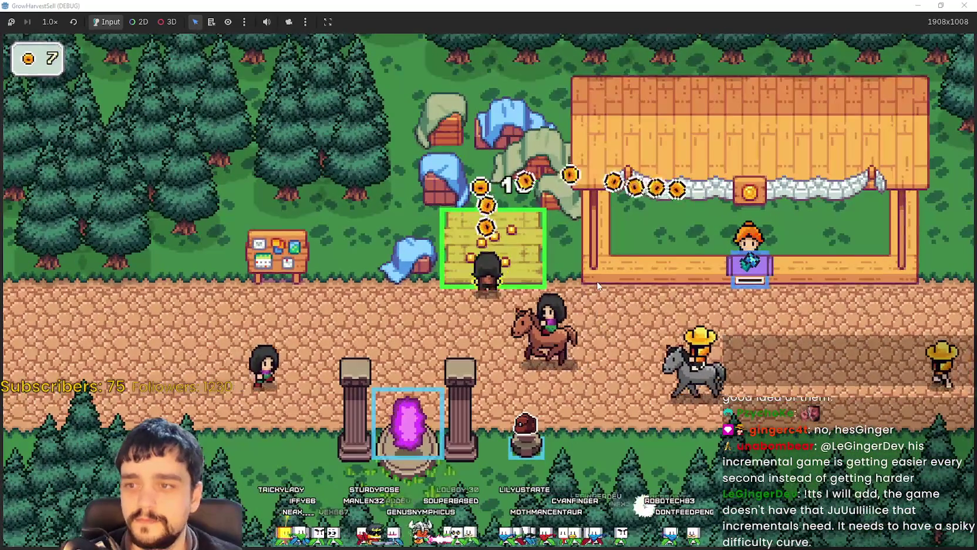
key(s)
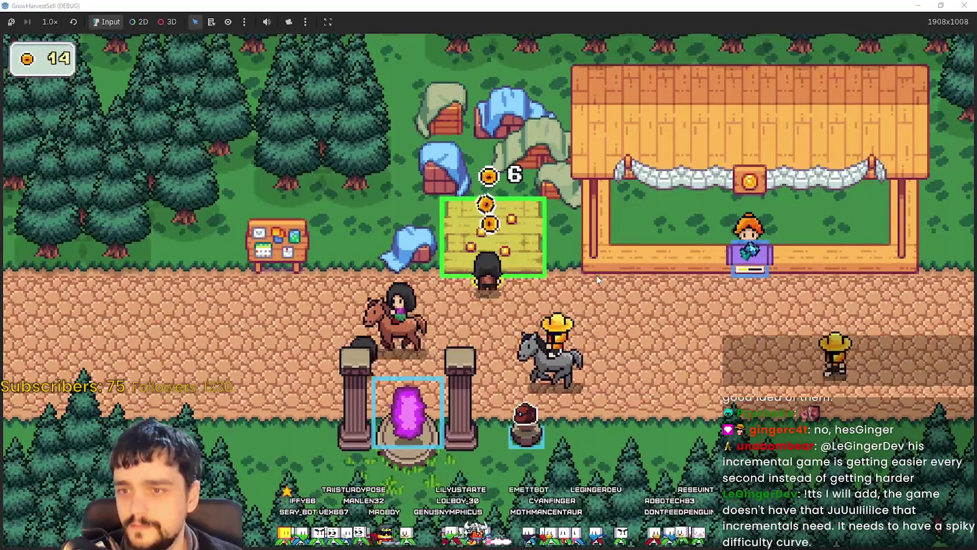
Step: Walk the farmer around and off the crop plot to finish the harvest
key(s)
key(d)
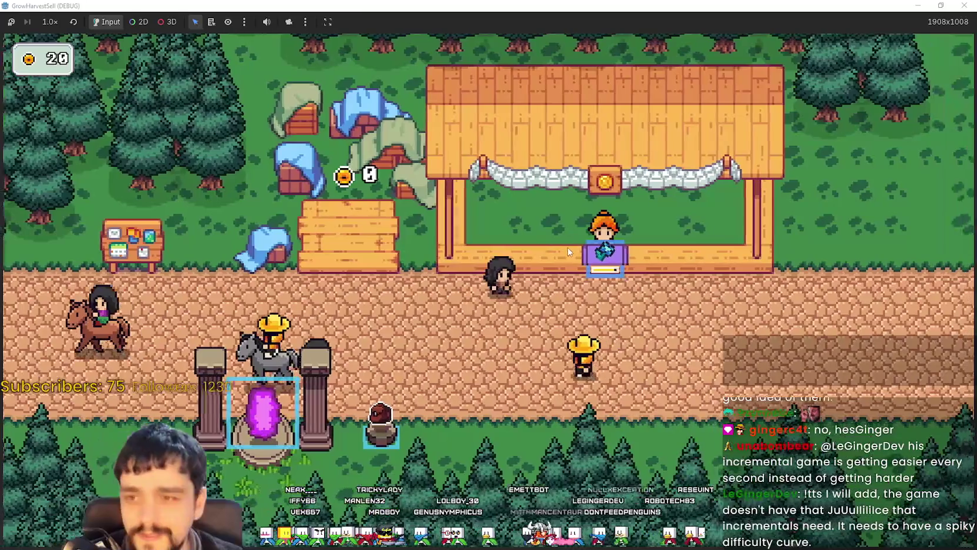
key(a)
key(w)
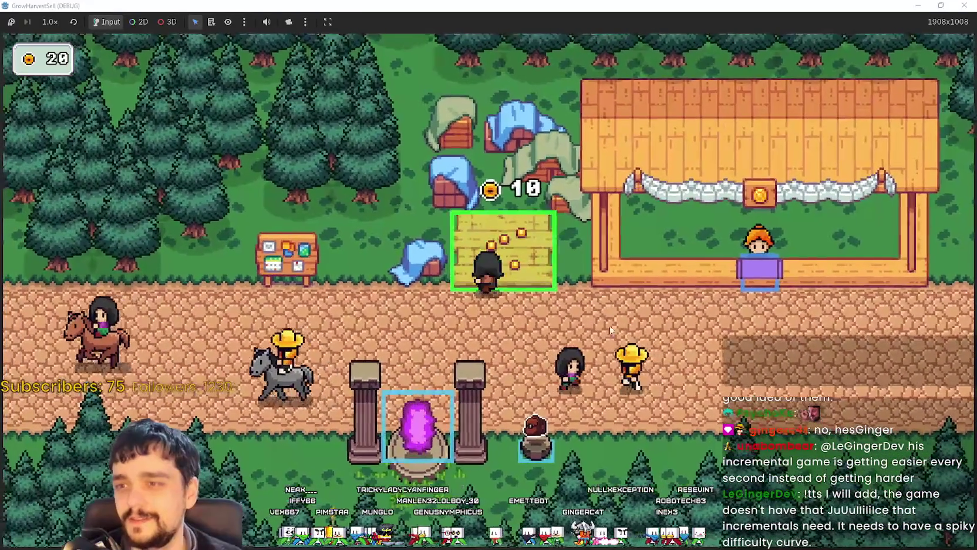
key(a)
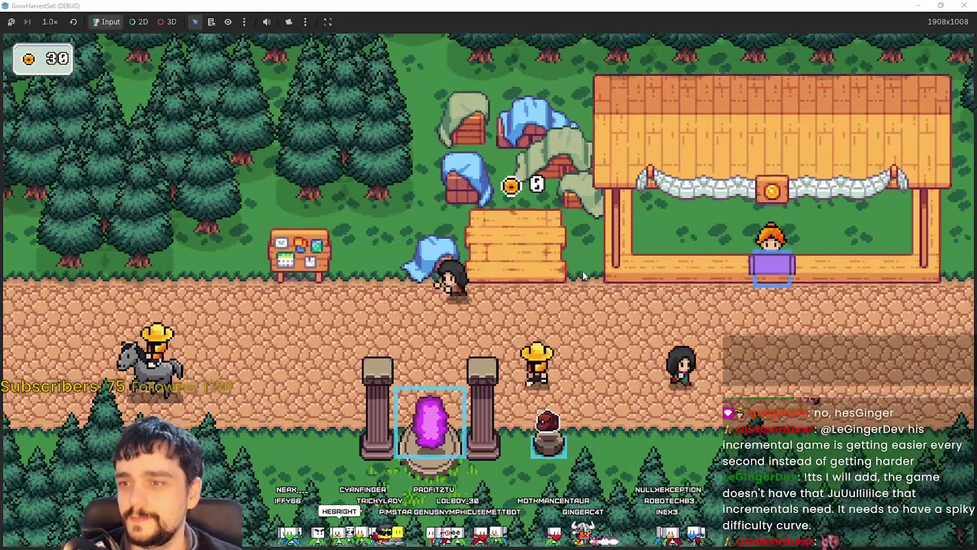
Step: Buy Plant Domain in the Prestige tree and upgrade Plant Domain Damage to 6/10
key(p)
scroll(578, 246, down, 1)
scroll(578, 246, up, 2)
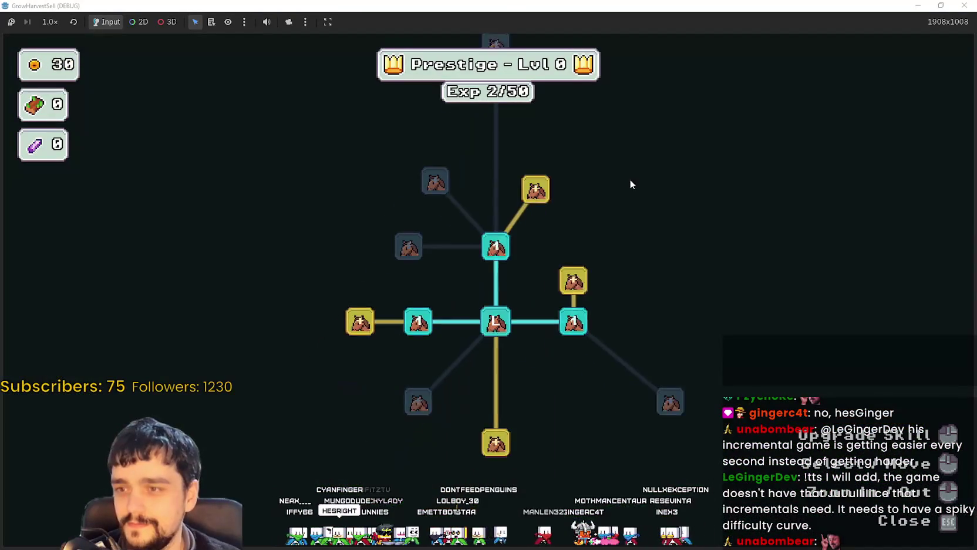
drag(630, 179, 626, 125)
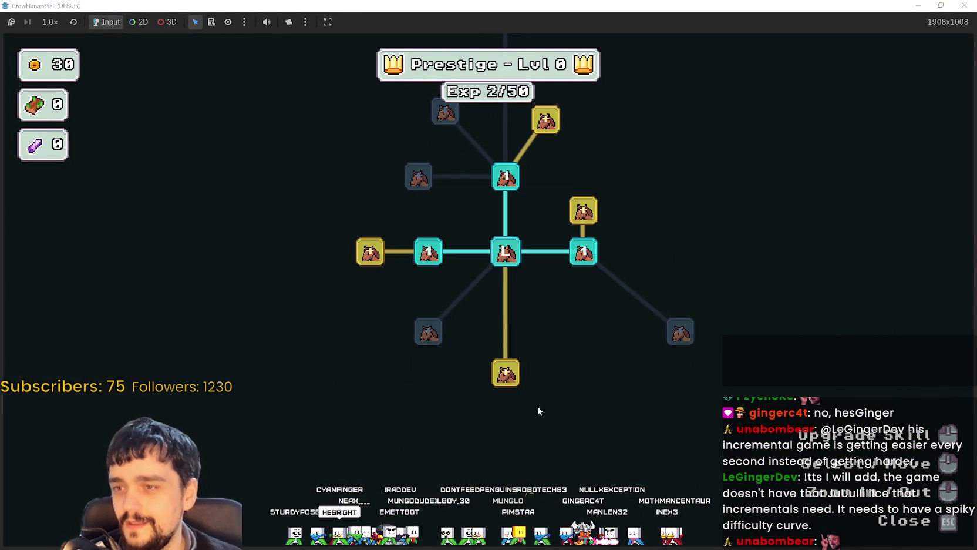
mouse_move(576, 215)
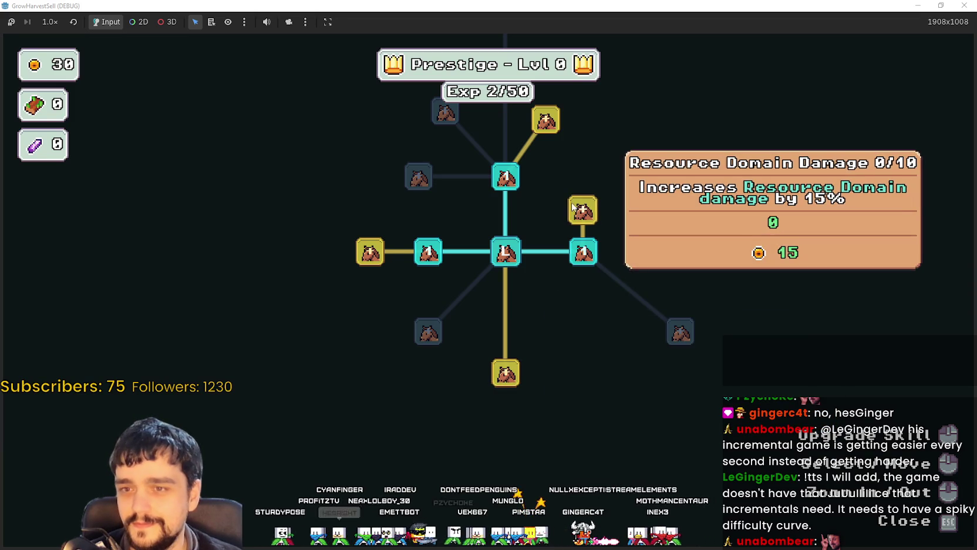
mouse_move(361, 259)
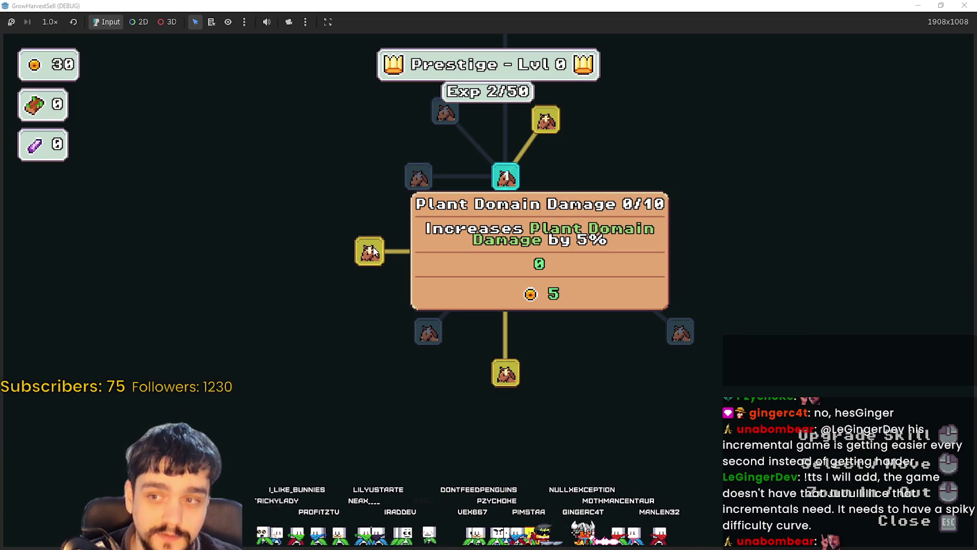
mouse_move(512, 374)
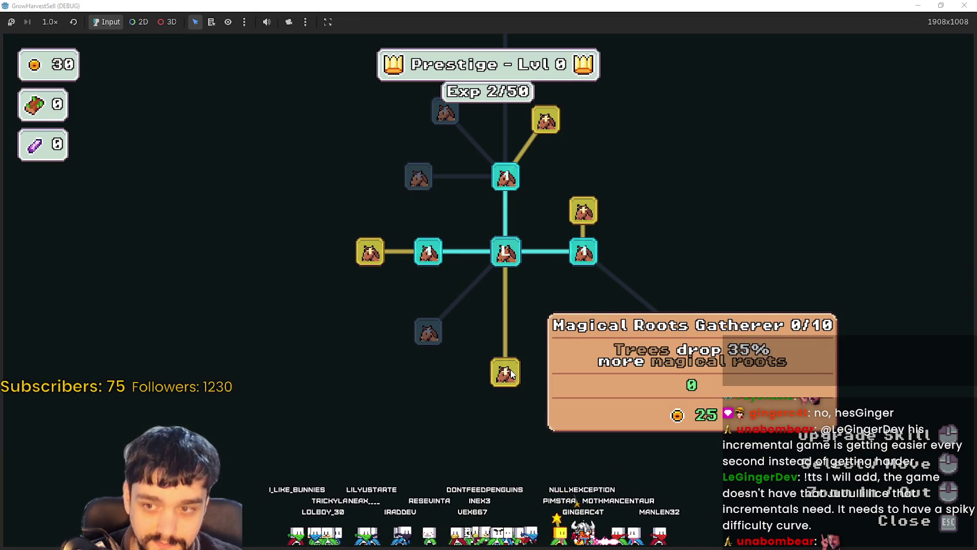
click(370, 252)
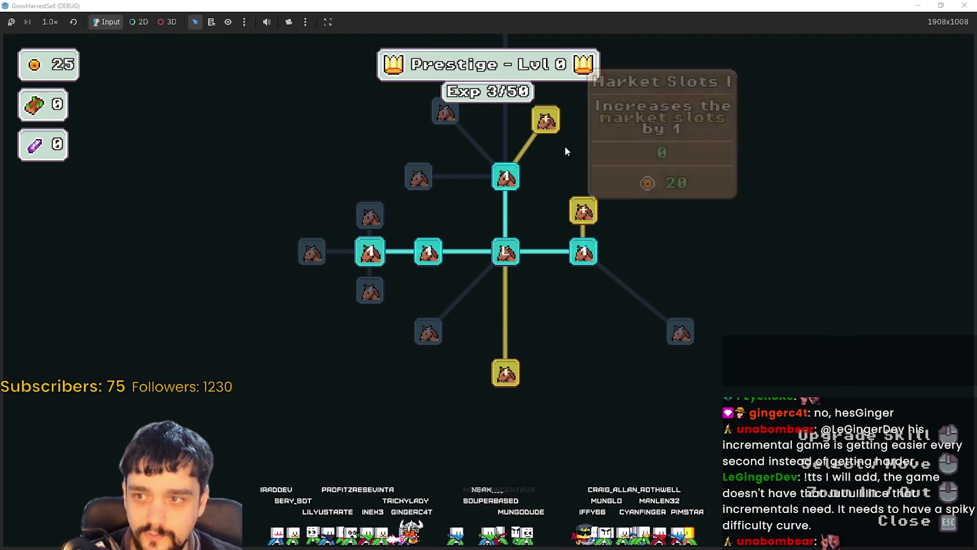
click(369, 253)
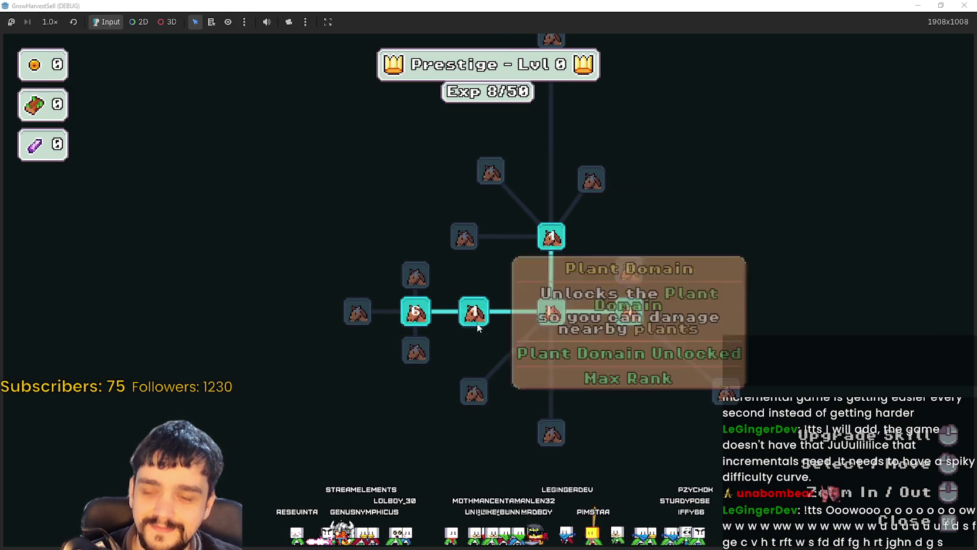
mouse_move(420, 314)
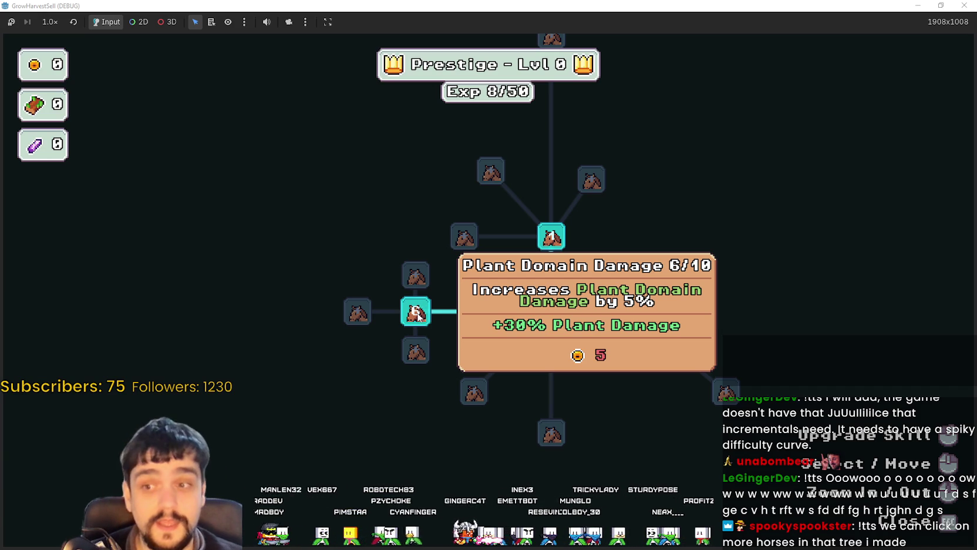
key(Escape)
Step: Walk to the portal and travel to The Forest stage
key(s)
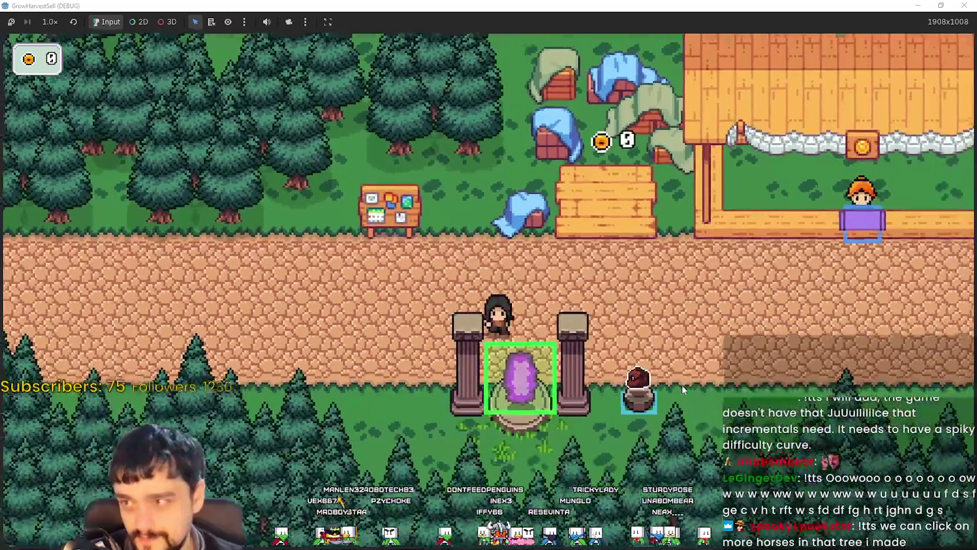
click(256, 465)
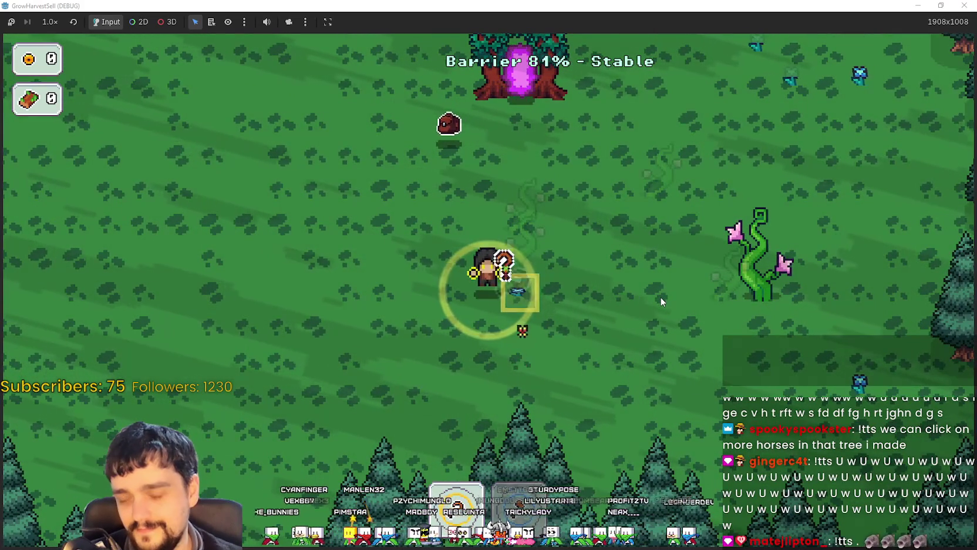
key(d)
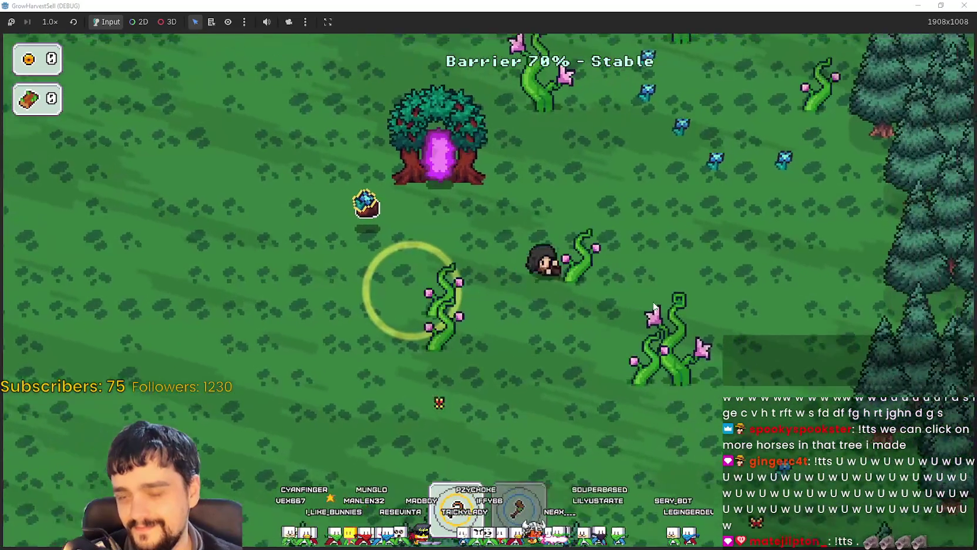
key(w+d)
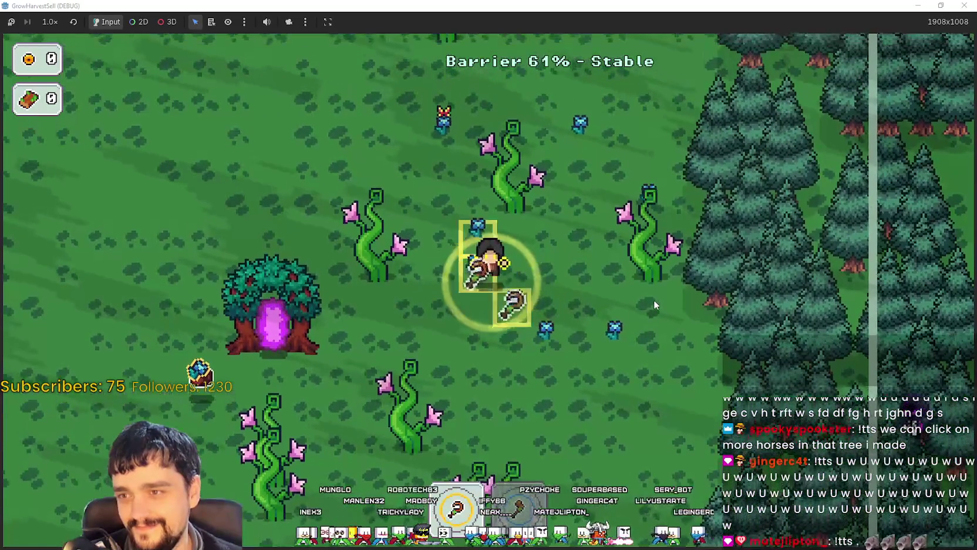
Step: Roam the forest with WASD until the barrier falls to 0%
key(w)
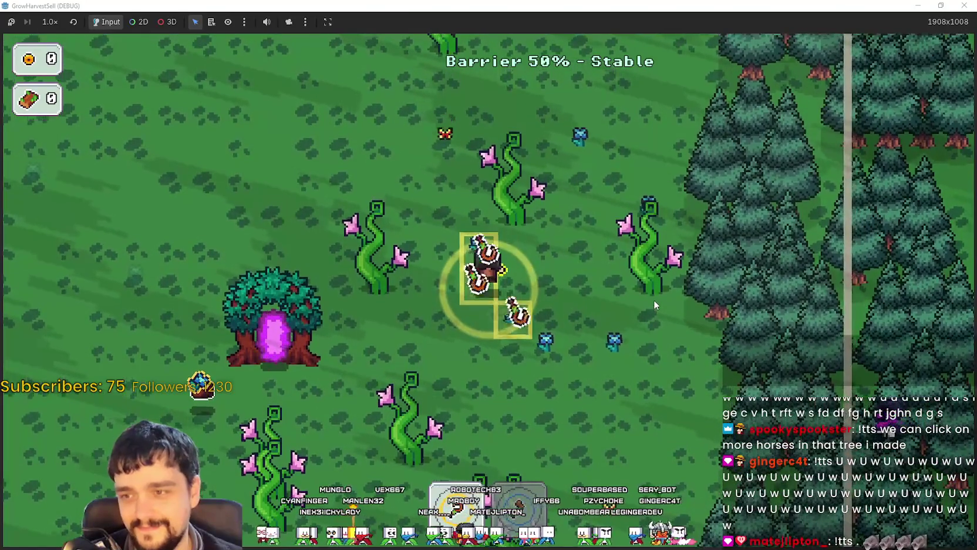
key(a+s)
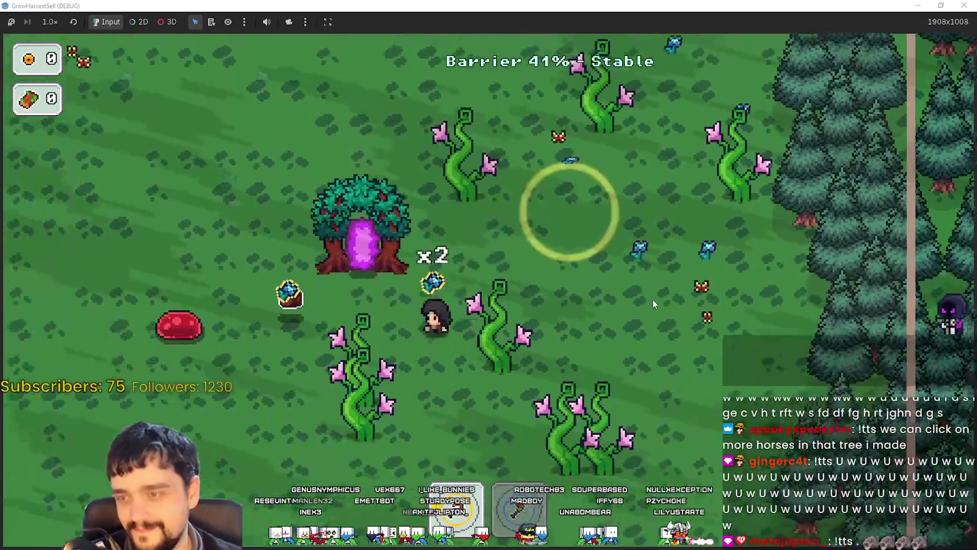
key(d+w)
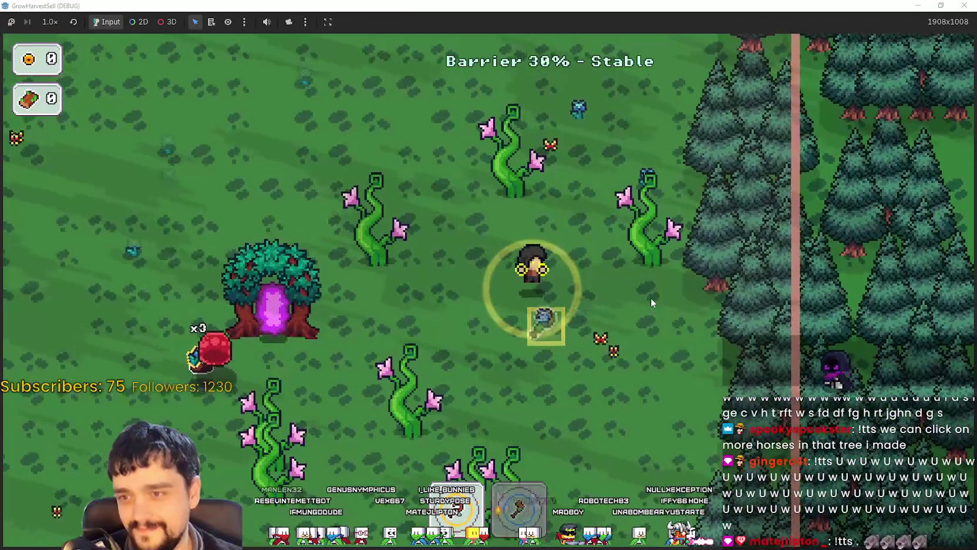
key(s)
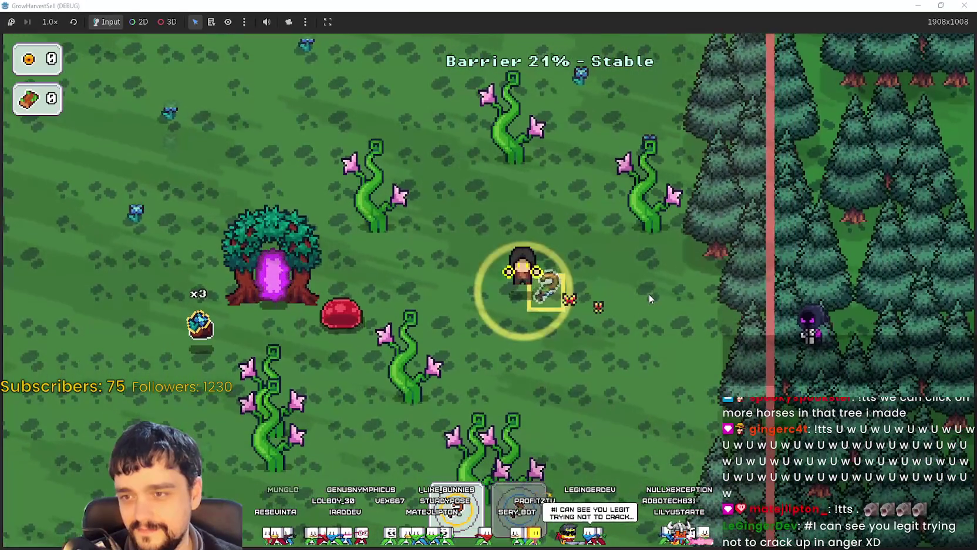
key(a+s)
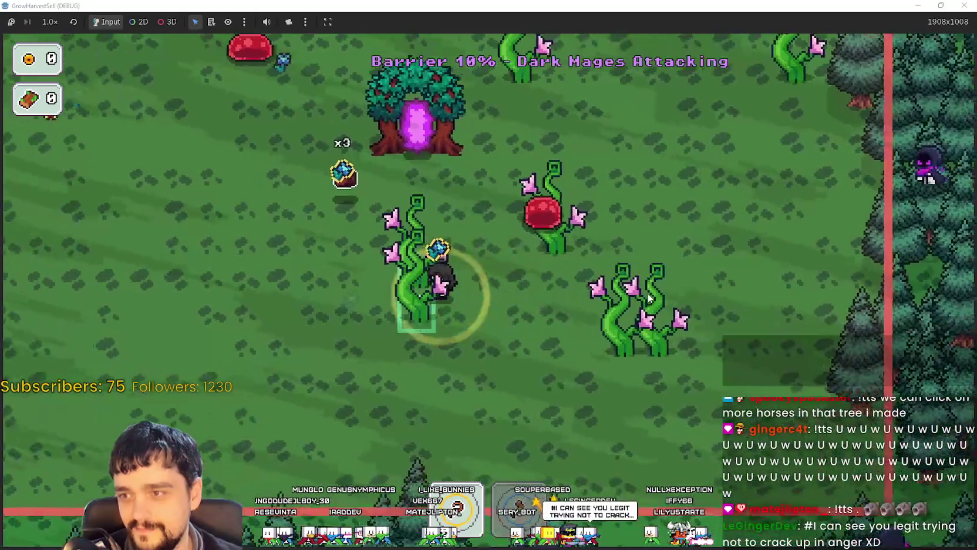
key(w+a)
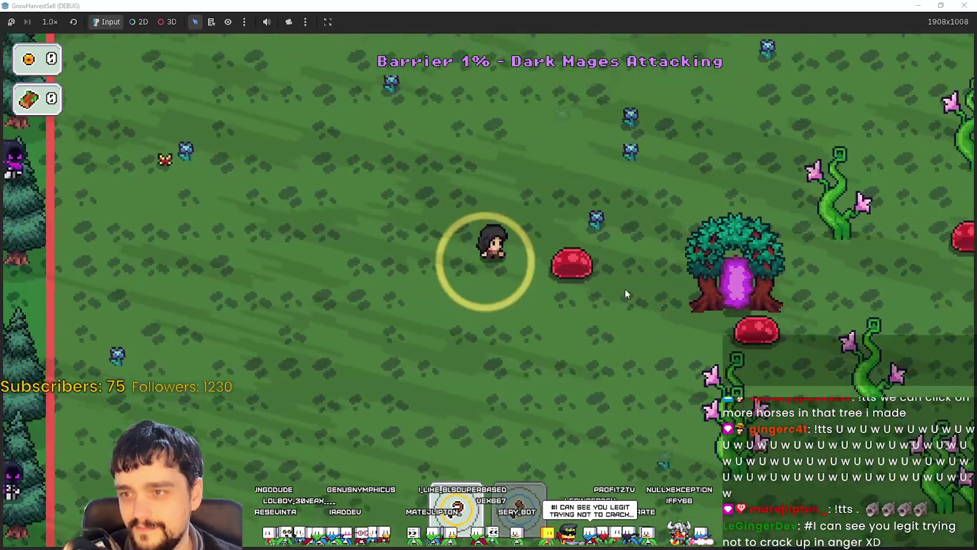
key(a)
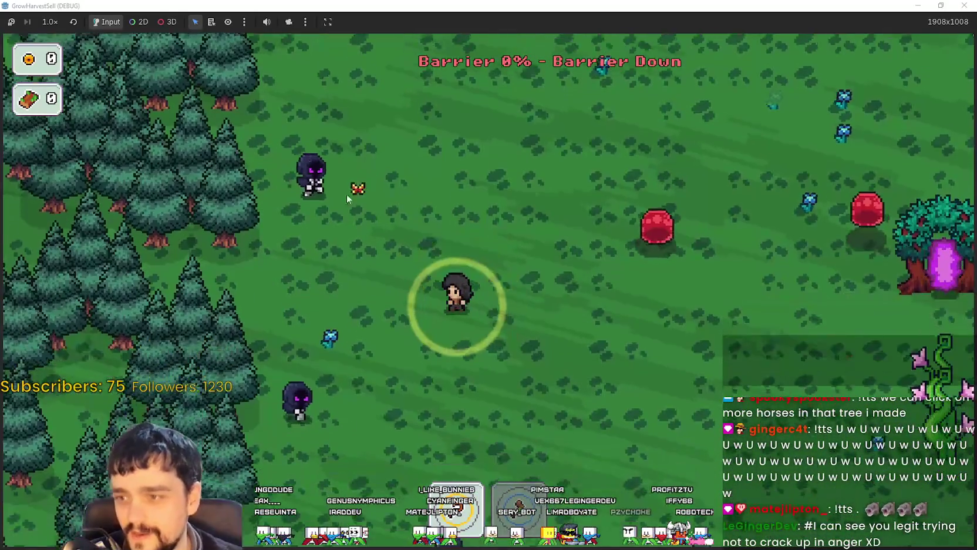
key(s+d)
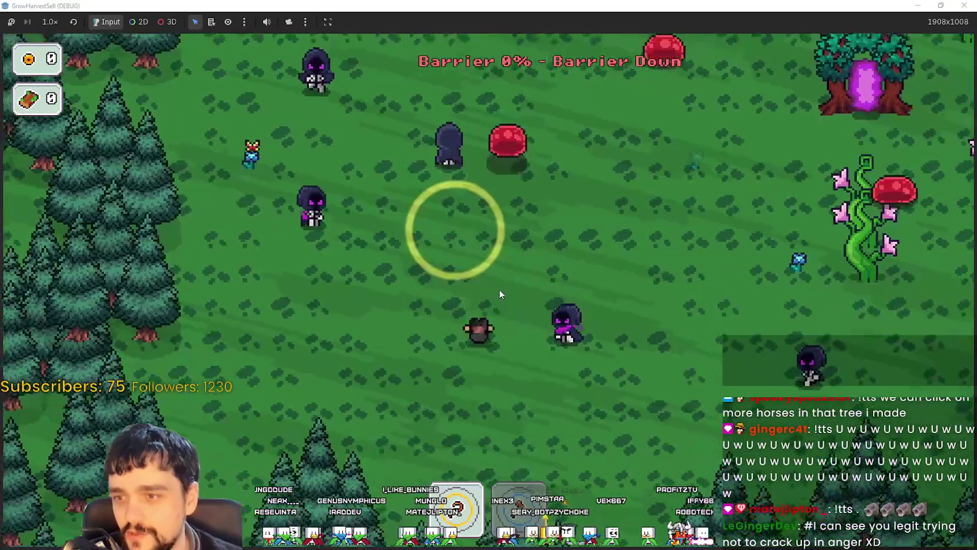
key(s+a)
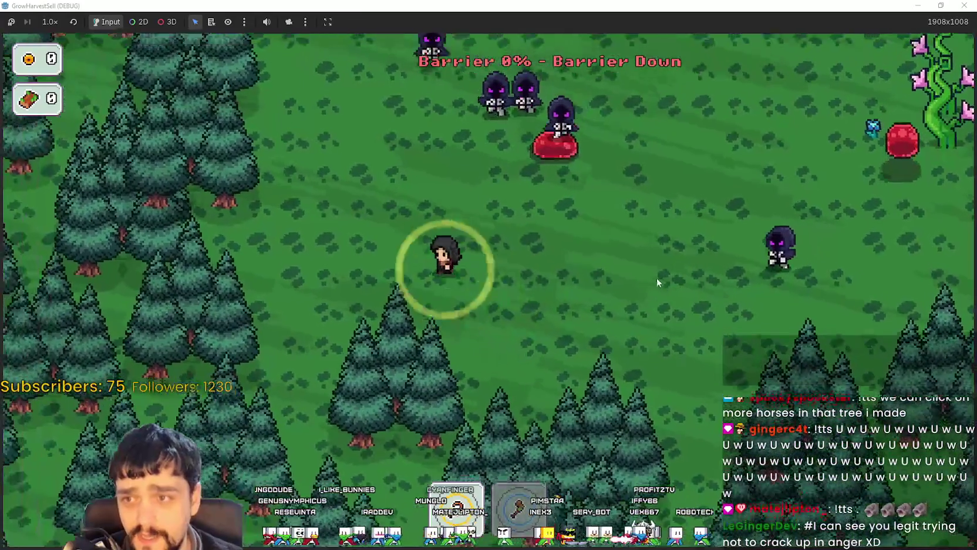
key(w)
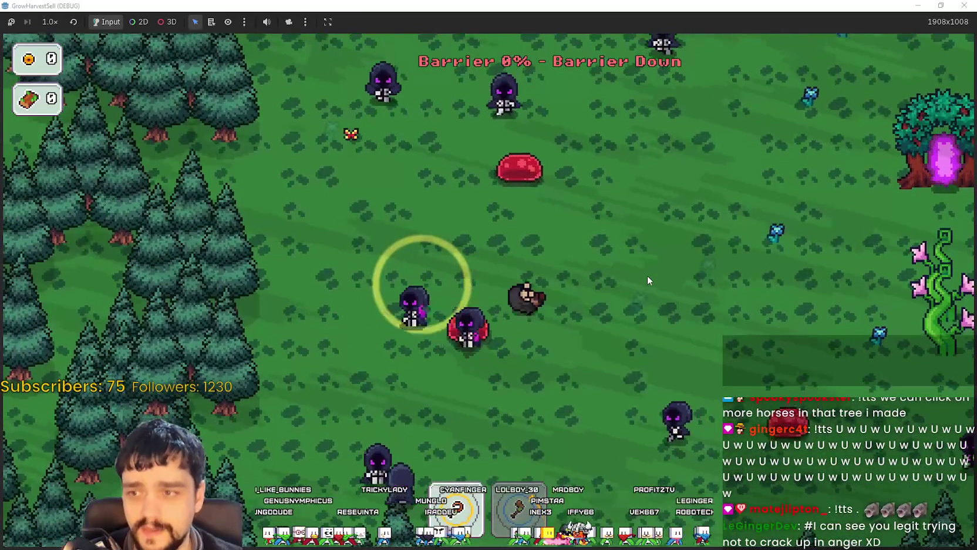
key(s+d)
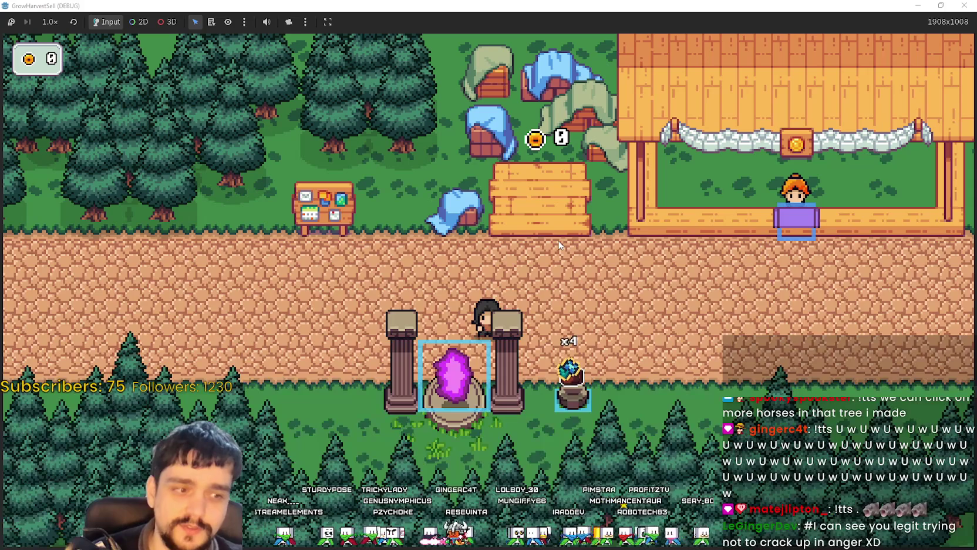
key(d)
key(a)
key(s)
key(d)
key(w)
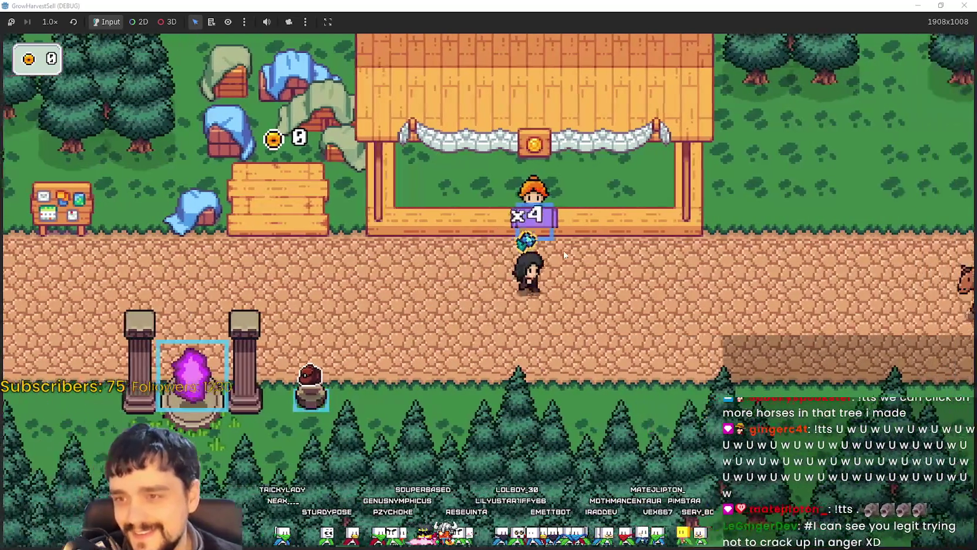
key(s)
key(a)
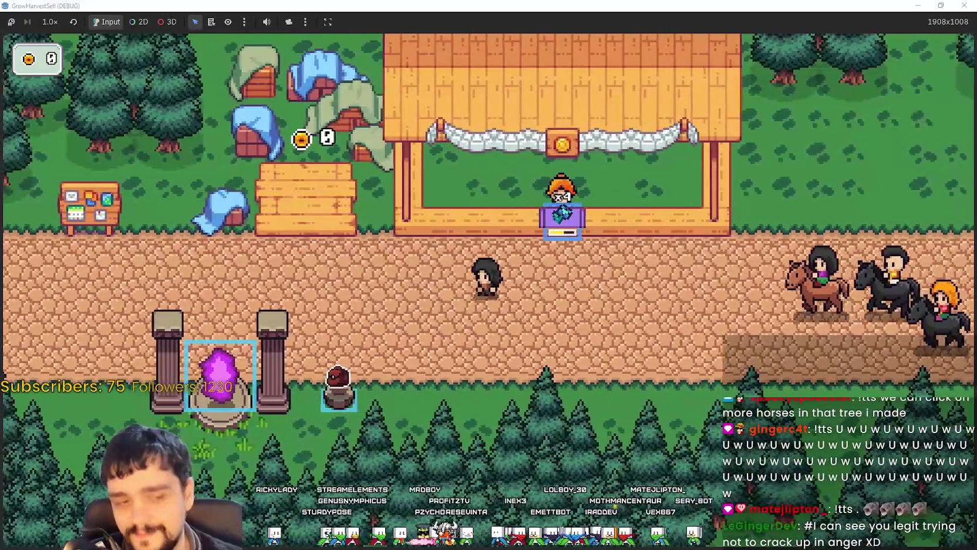
key(s)
key(a)
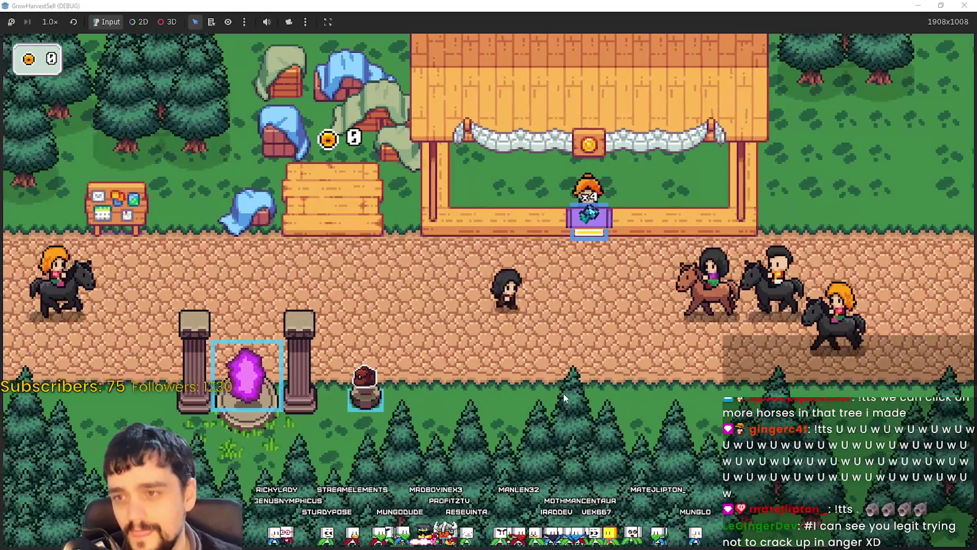
key(a)
key(w)
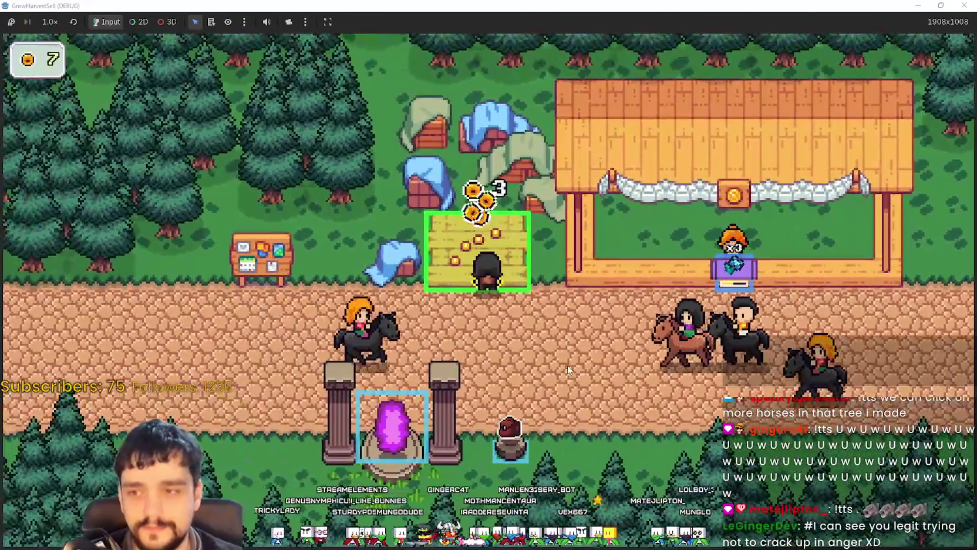
key(s)
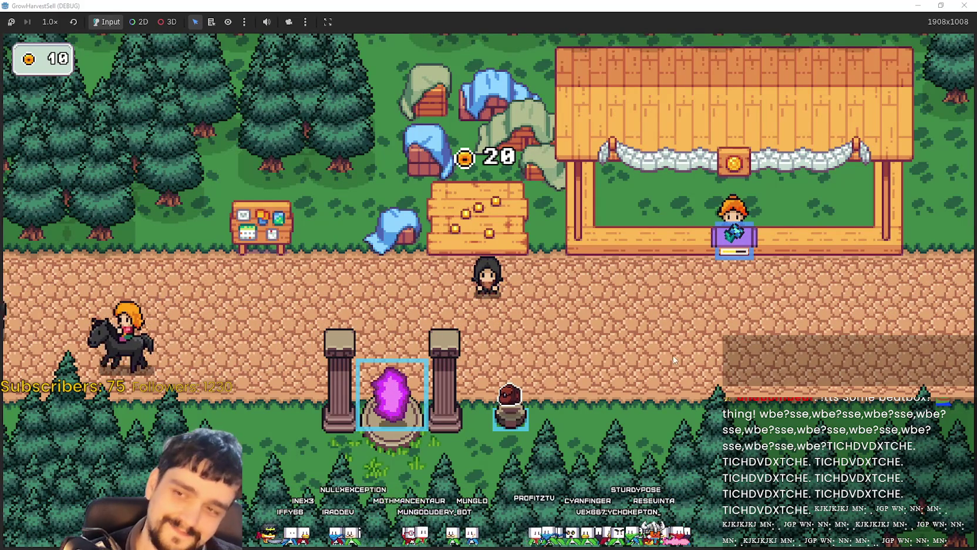
key(a)
key(p)
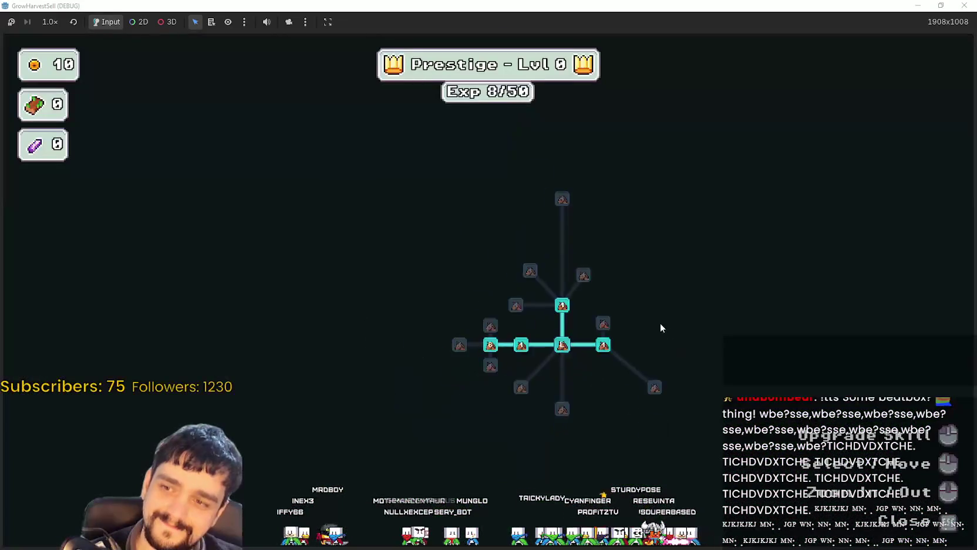
key(p)
key(d)
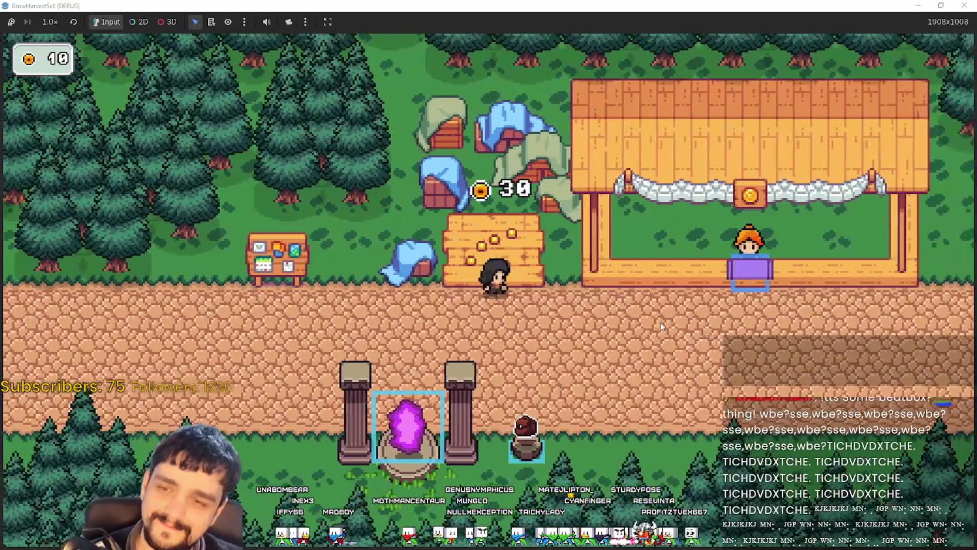
double_click(660, 6)
Step: Move the game window aside and show the running game's Remote scene tree
drag(460, 29, 713, 78)
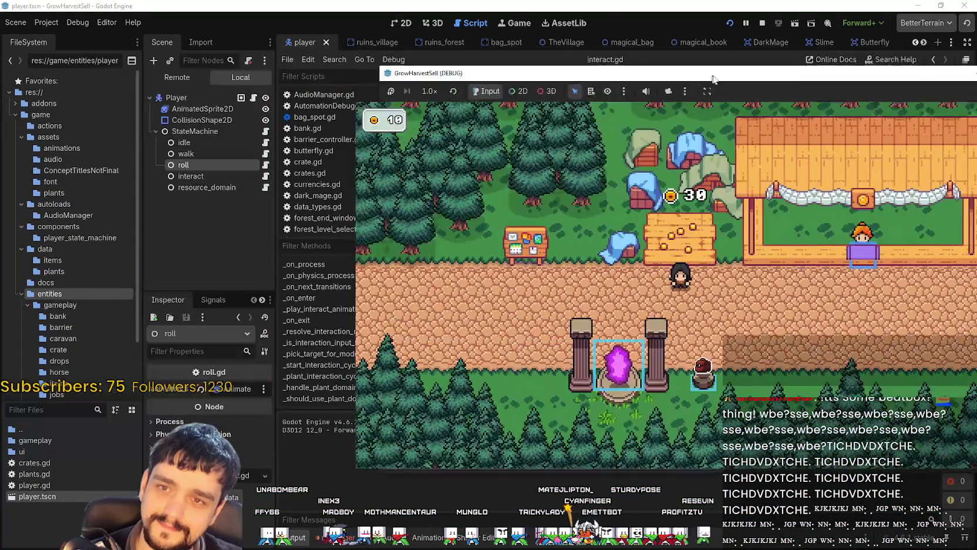
click(526, 15)
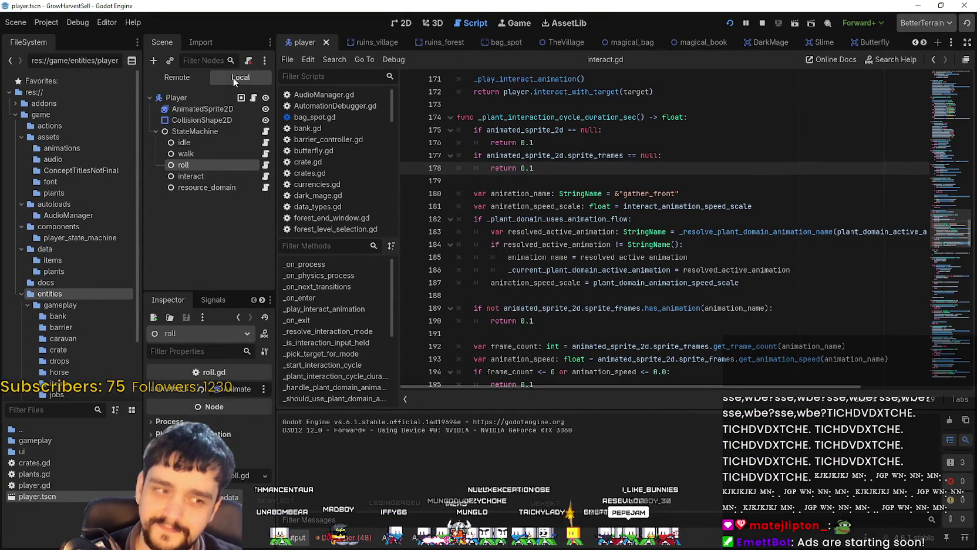
click(194, 79)
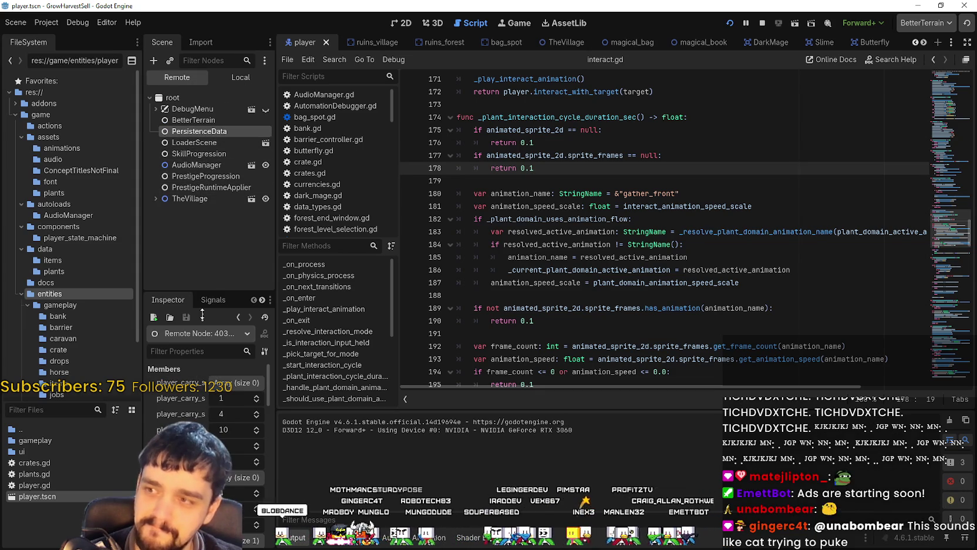
Step: Set player gold to 34434 and magical roots to 43434, then maximize the game
click(234, 429)
text(3443)
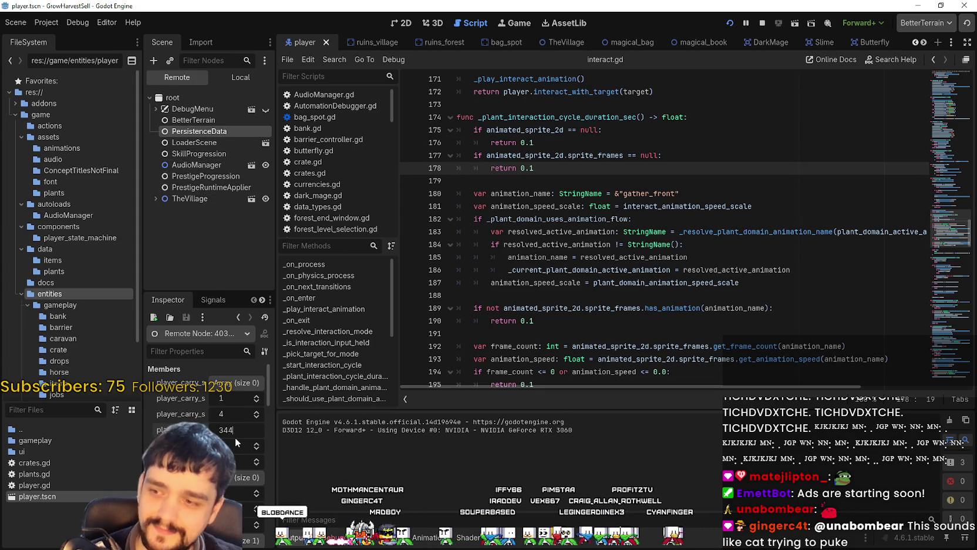
click(229, 429)
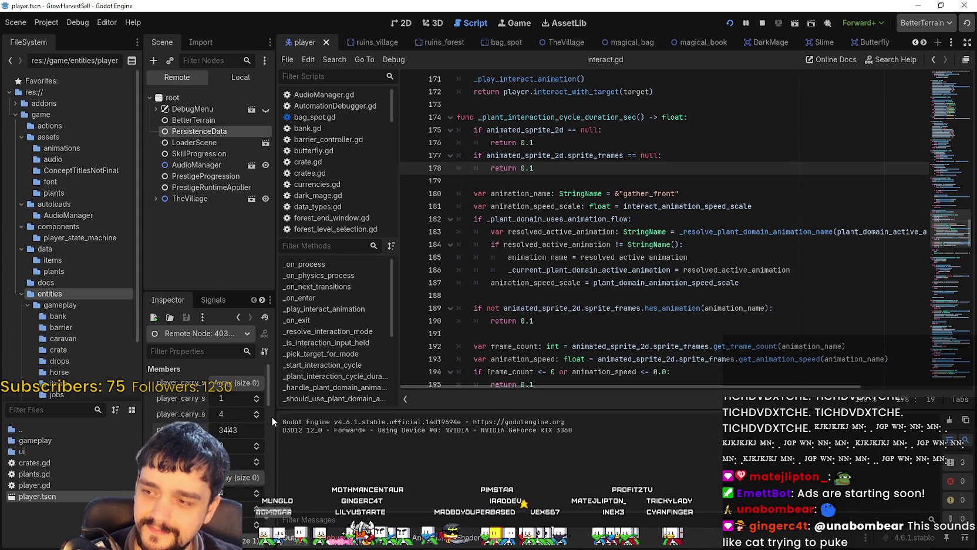
drag(275, 421, 398, 419)
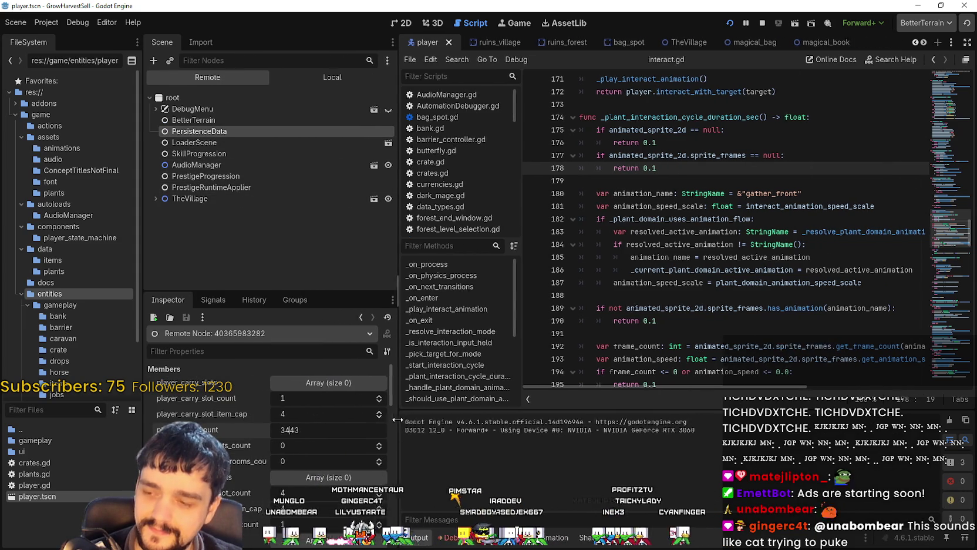
text(4343)
click(329, 431)
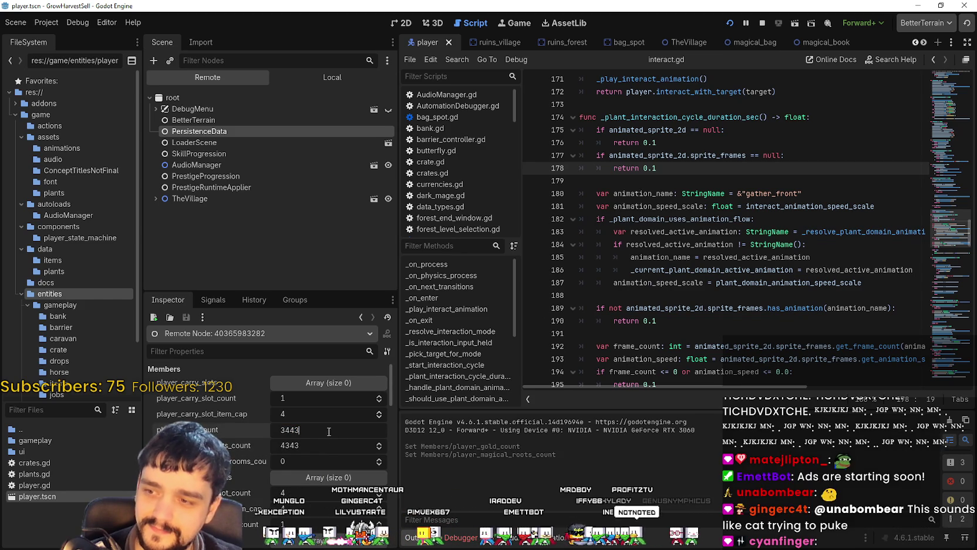
text(4)
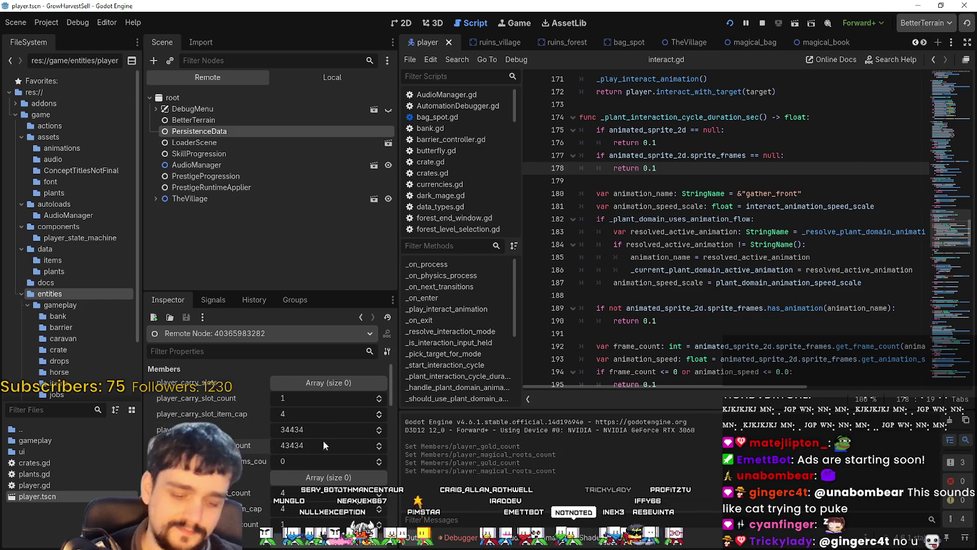
click(243, 146)
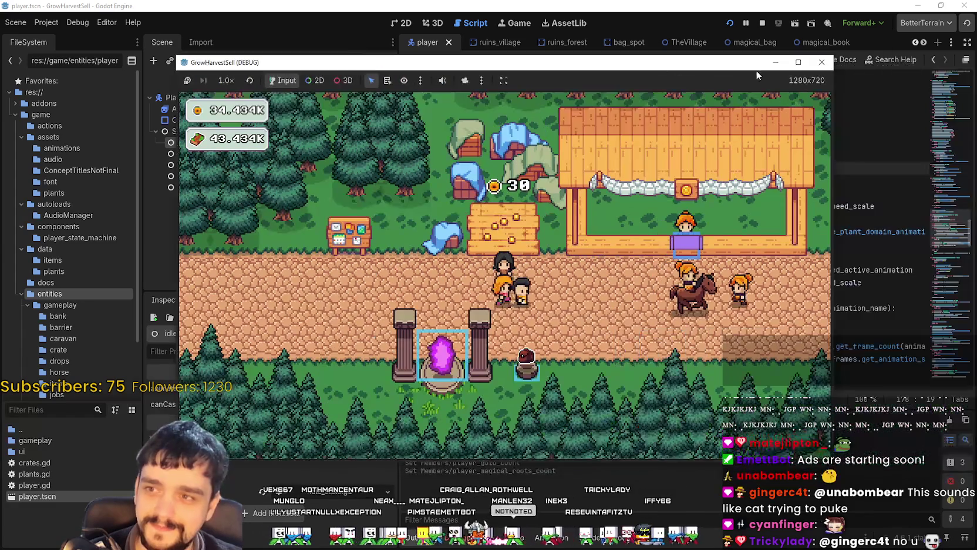
click(798, 62)
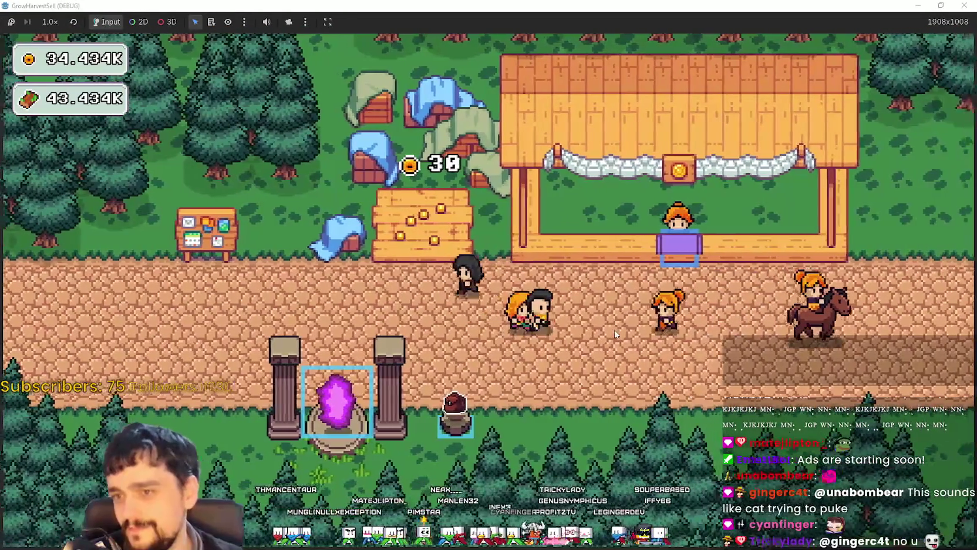
Step: Open the Prestige skill tree and pan around to the upgrade nodes
key(p)
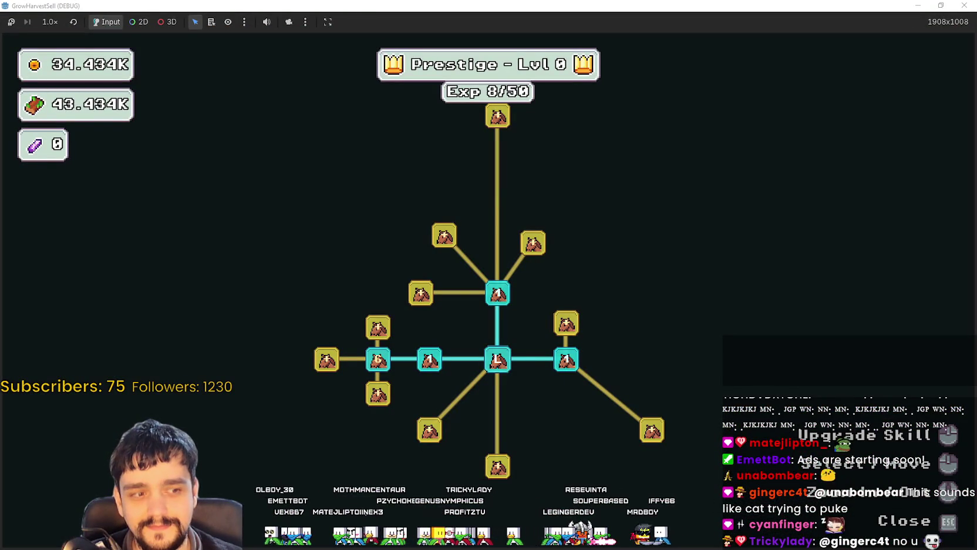
scroll(603, 427, down, 2)
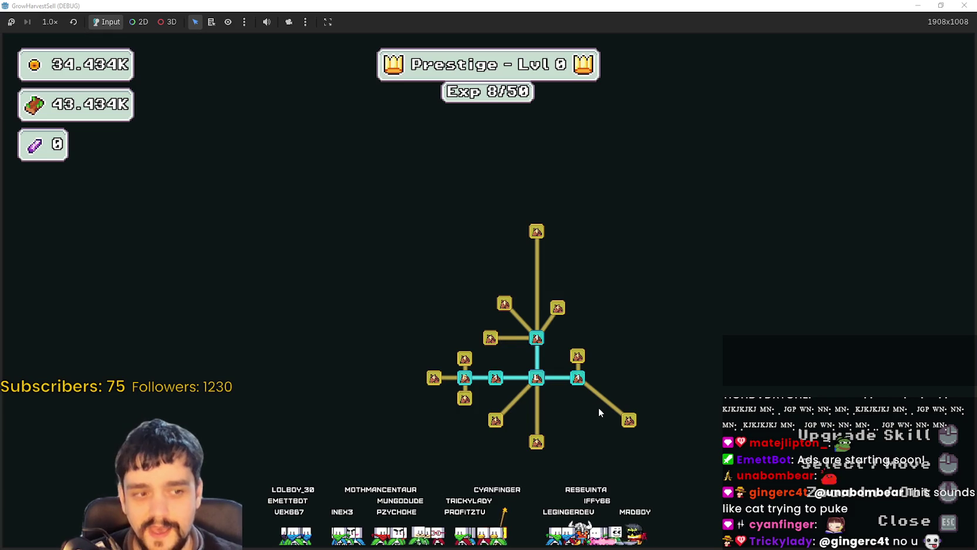
scroll(594, 408, up, 2)
scroll(567, 399, up, 2)
mouse_move(550, 403)
mouse_down()
mouse_move(617, 394)
mouse_move(577, 384)
mouse_up()
key(Escape)
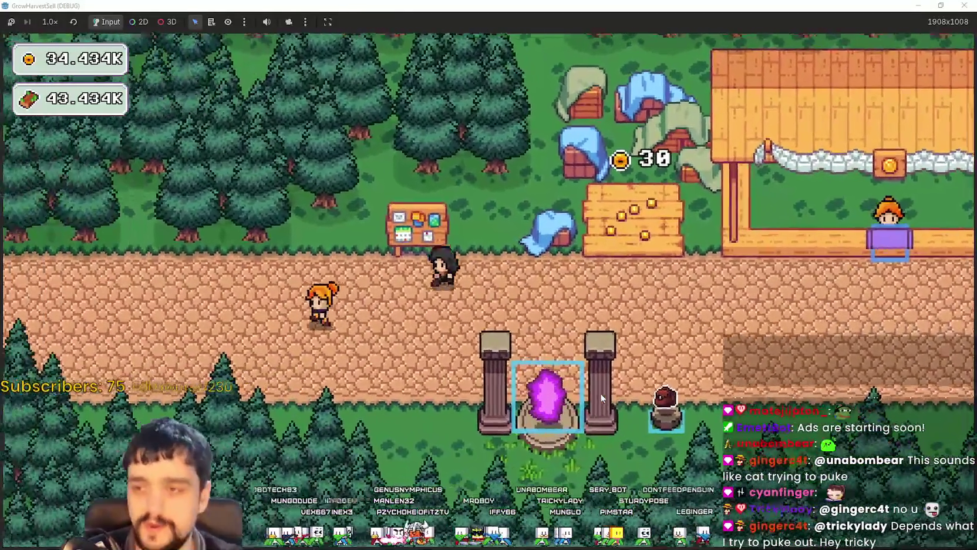
click(600, 393)
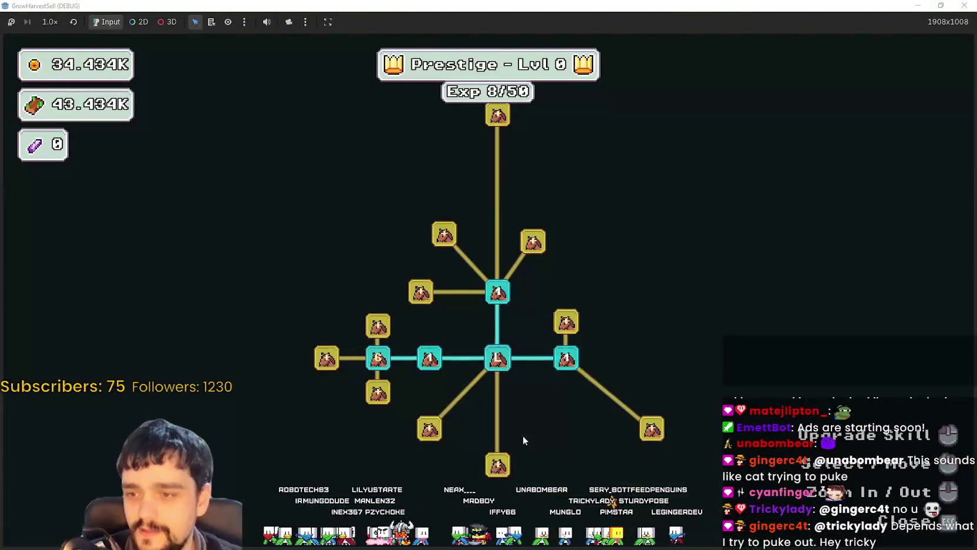
drag(523, 435, 510, 365)
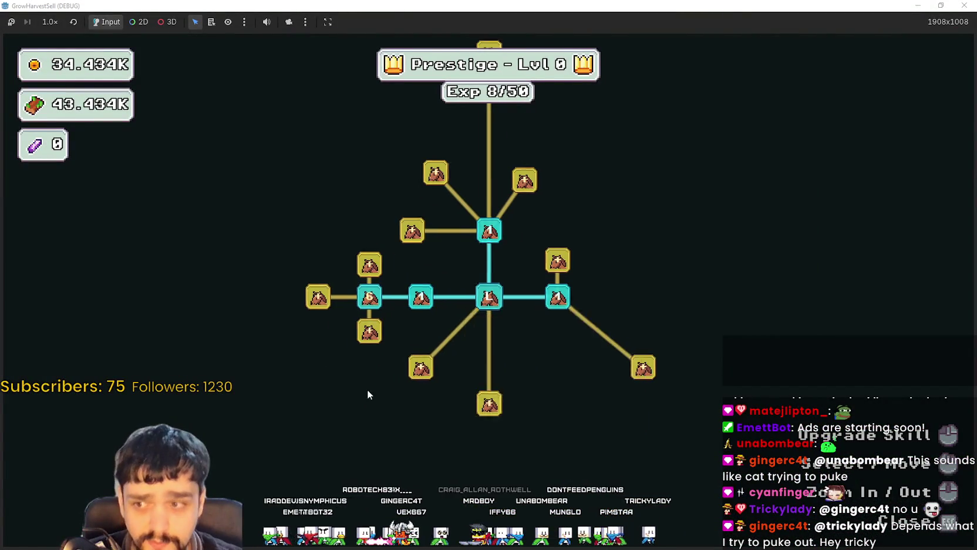
drag(367, 389, 423, 415)
Step: Buy Double Sickle and Domain Expansion, and max out Plant Domain Damage I and II
click(419, 350)
click(419, 287)
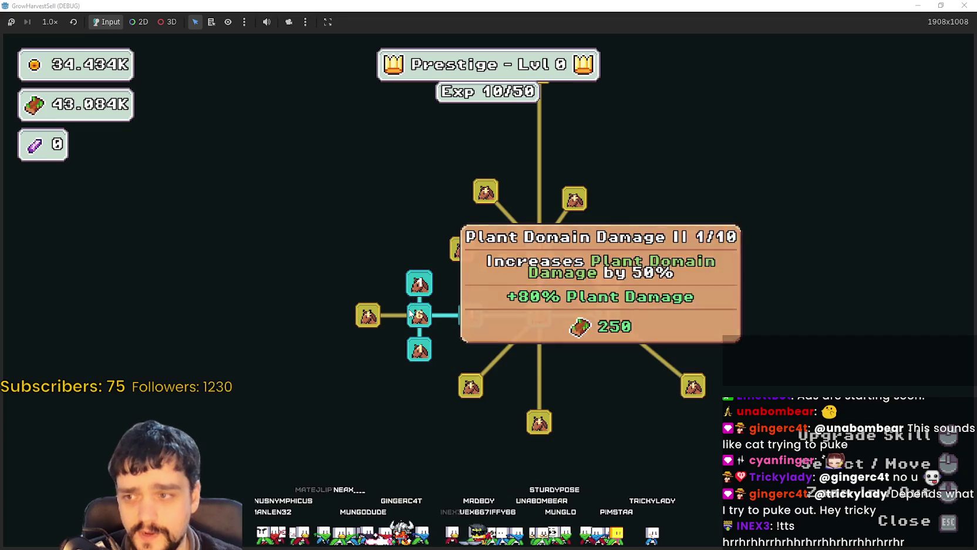
click(420, 288)
click(419, 287)
click(364, 311)
click(426, 287)
click(427, 289)
click(427, 291)
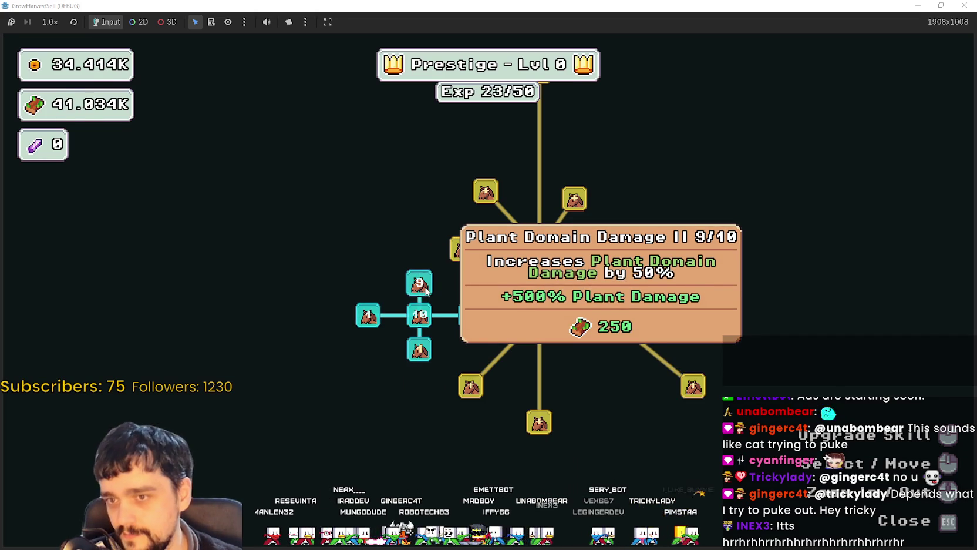
click(426, 289)
Step: Buy Resource Domain Energy, two ranks of Barrier Energy, and the lower branch nodes
click(693, 386)
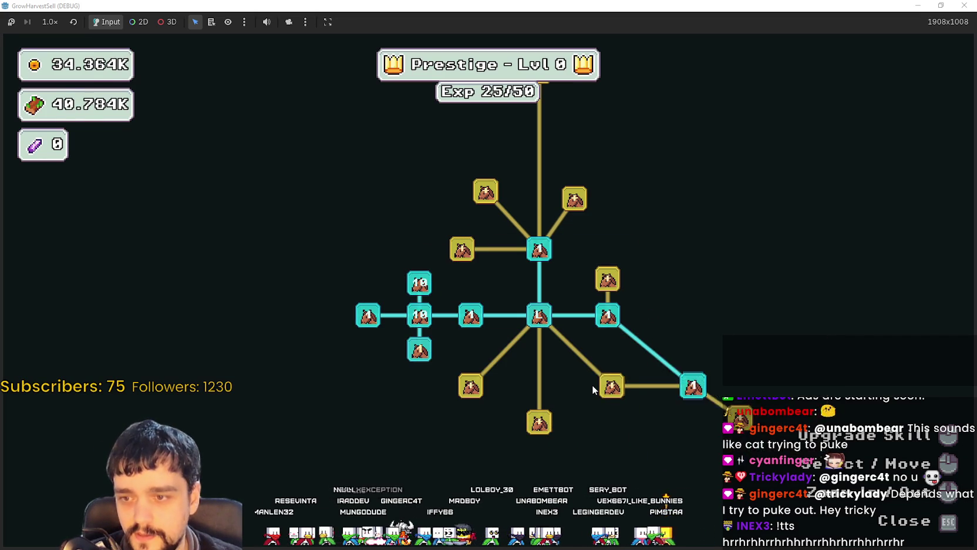
click(611, 386)
click(668, 433)
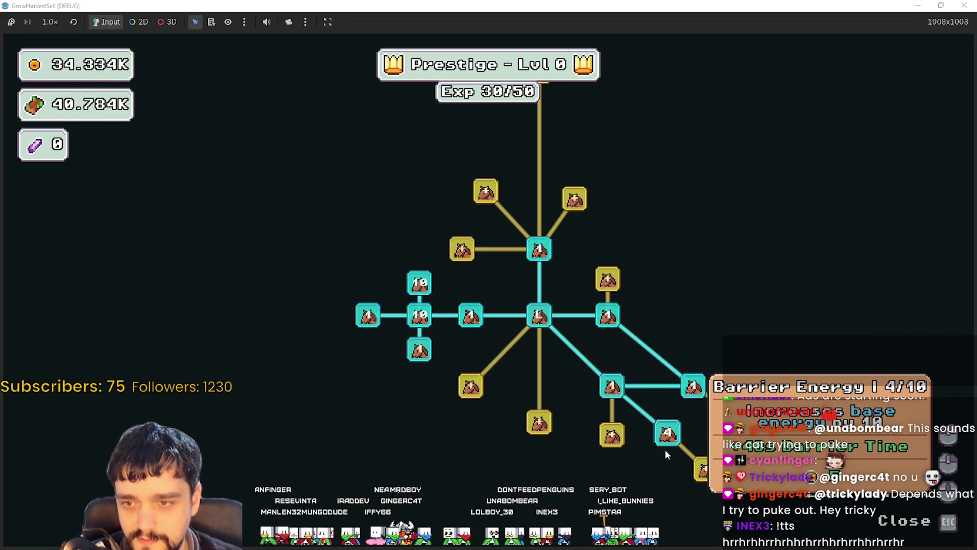
click(674, 440)
drag(609, 440, 637, 382)
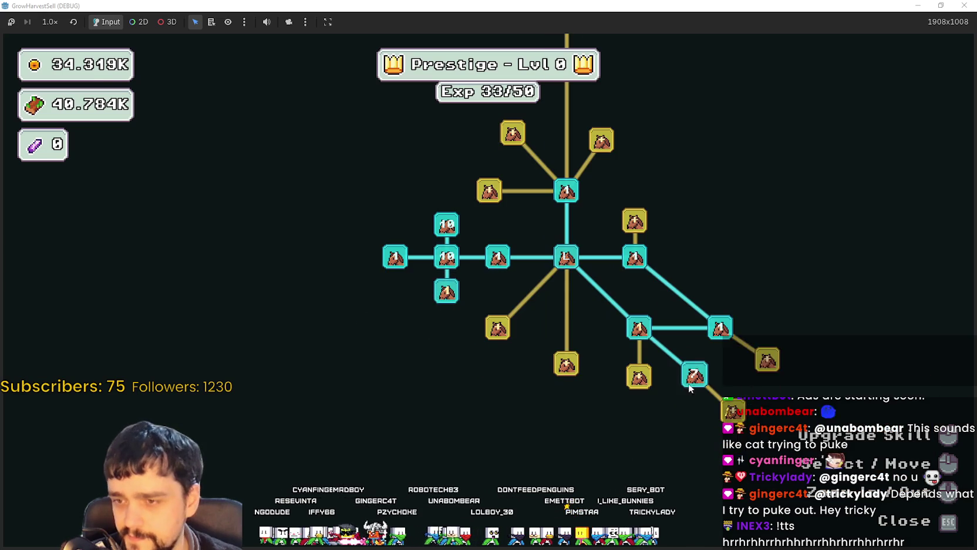
mouse_move(578, 364)
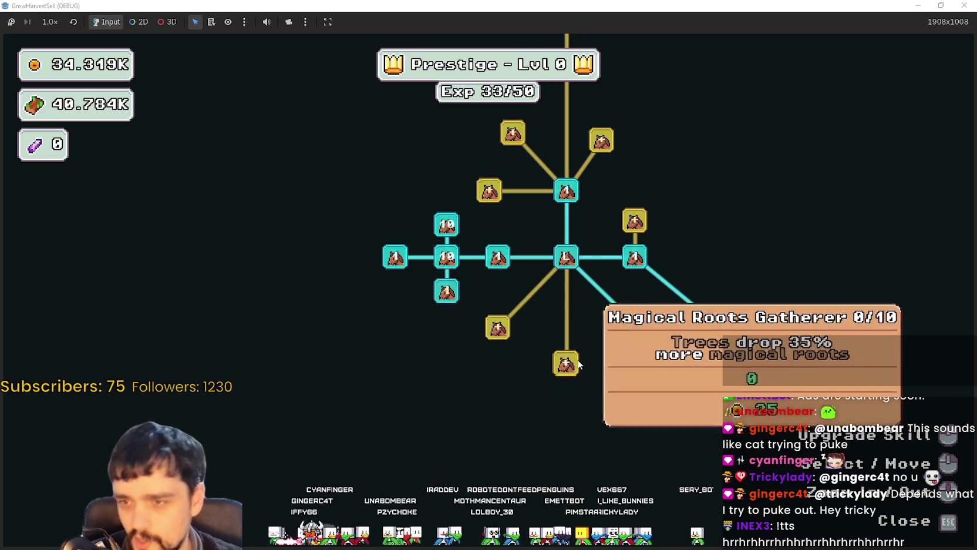
click(528, 417)
click(566, 432)
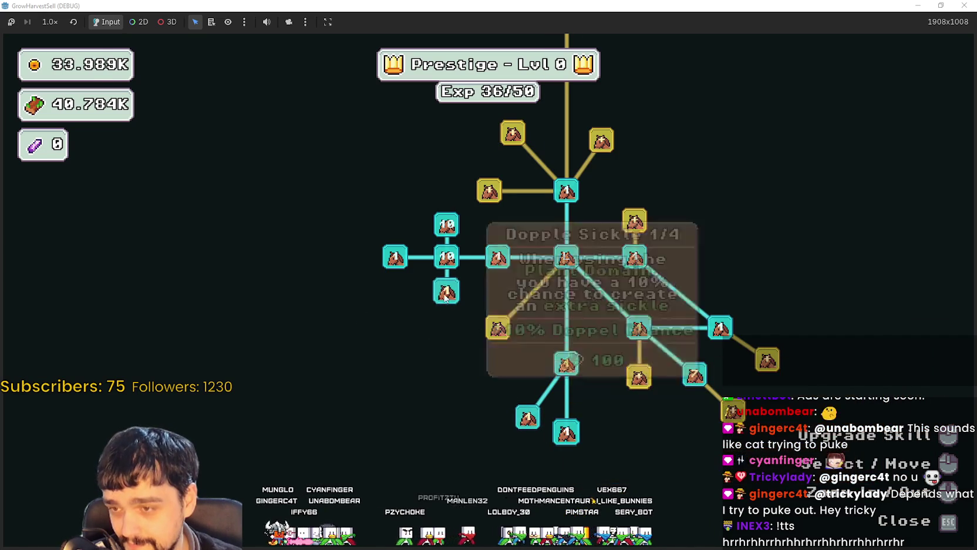
Step: Raise Plants Value to level 2 and max out Forest 1-3 Spawn Rate
click(496, 332)
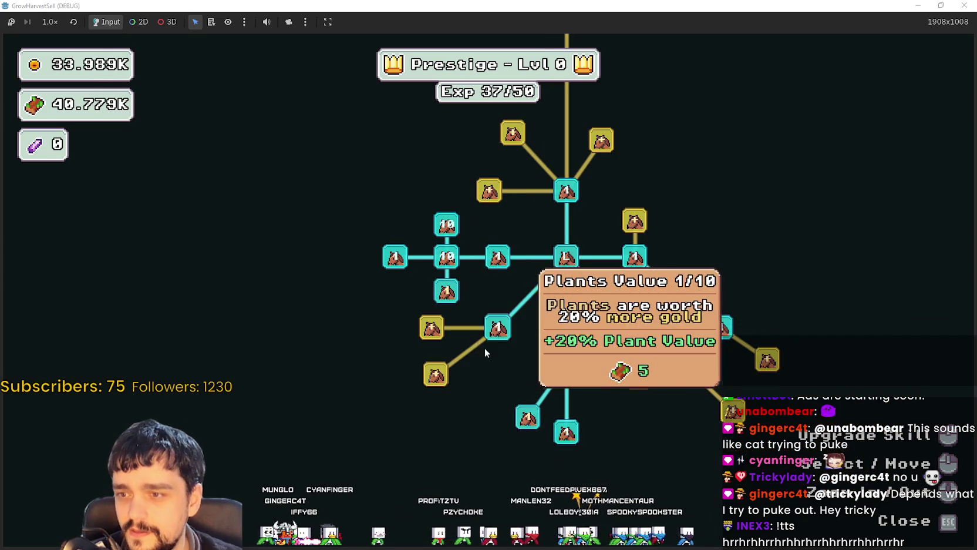
double_click(433, 335)
triple_click(429, 331)
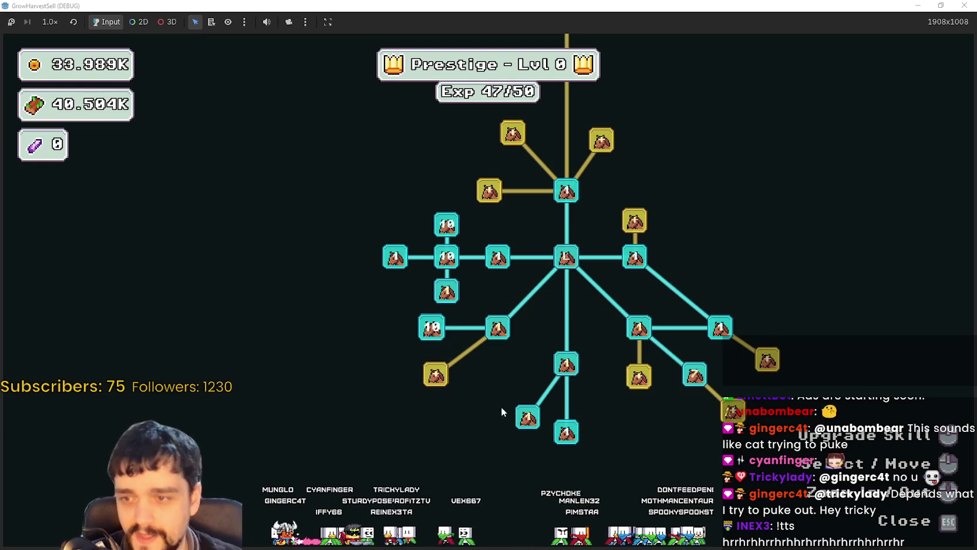
drag(509, 361, 494, 458)
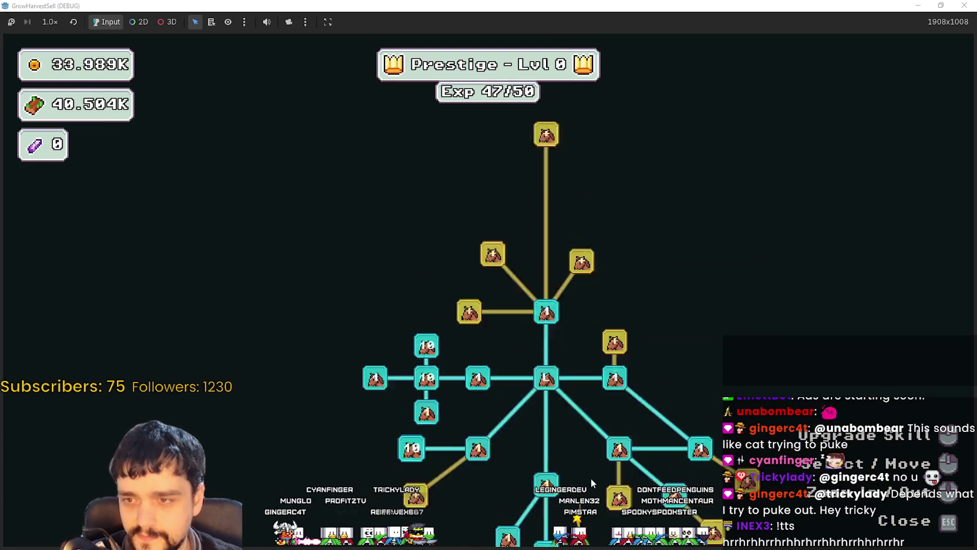
scroll(591, 478, up, 3)
Step: Buy Market Slots I and II, Market Speed I and II, Chest Speed and Expedition Demand
click(589, 324)
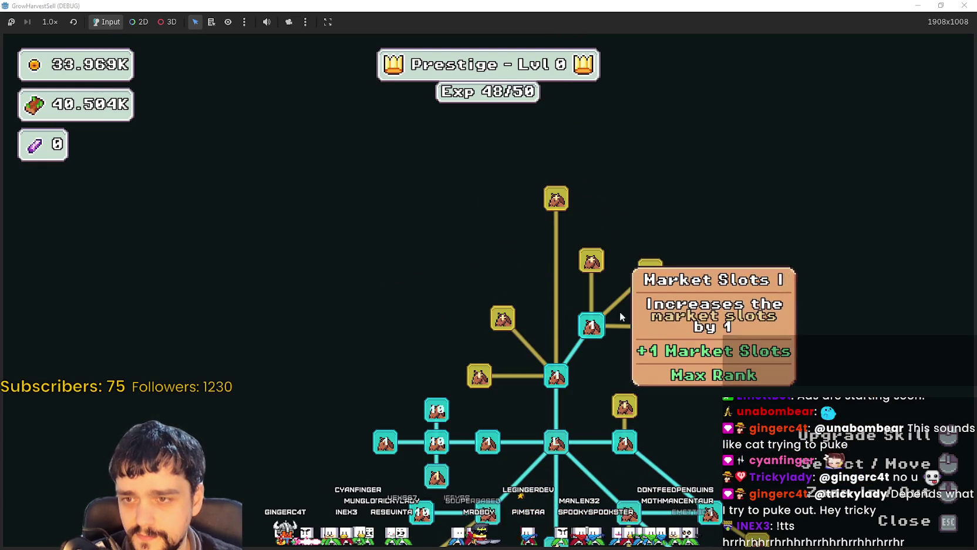
click(650, 271)
click(649, 327)
click(591, 261)
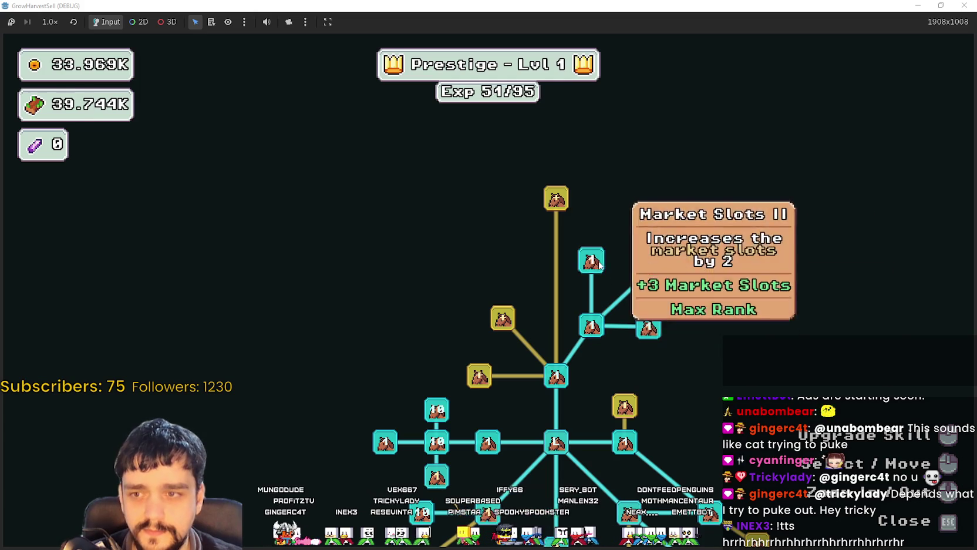
click(699, 269)
click(653, 235)
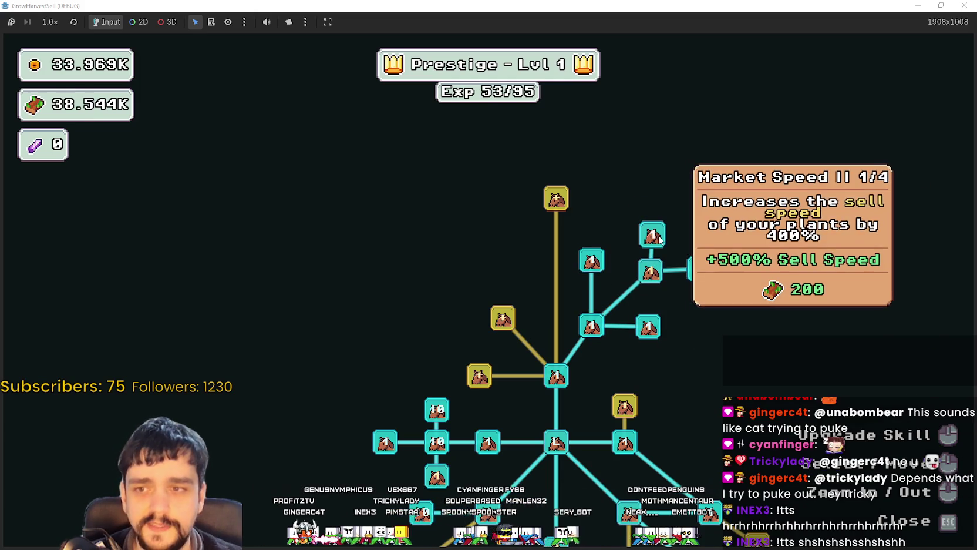
key(Escape)
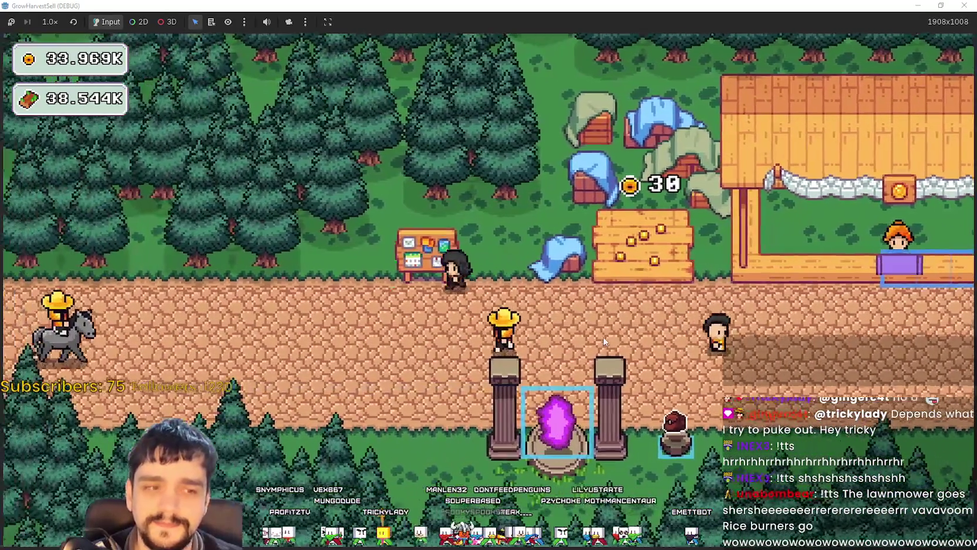
Step: Buy Item Capacity I and II and two ranks of Magical Bags
key(p)
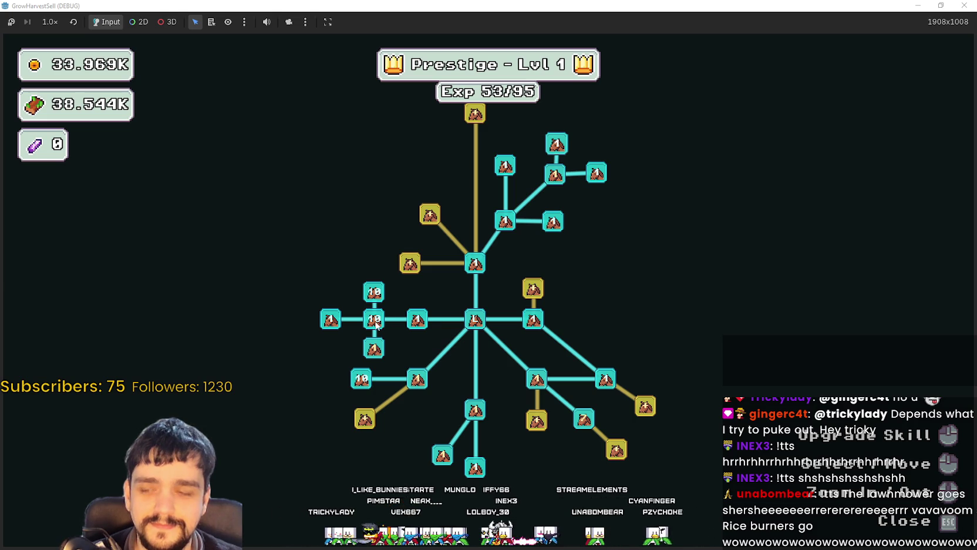
click(414, 266)
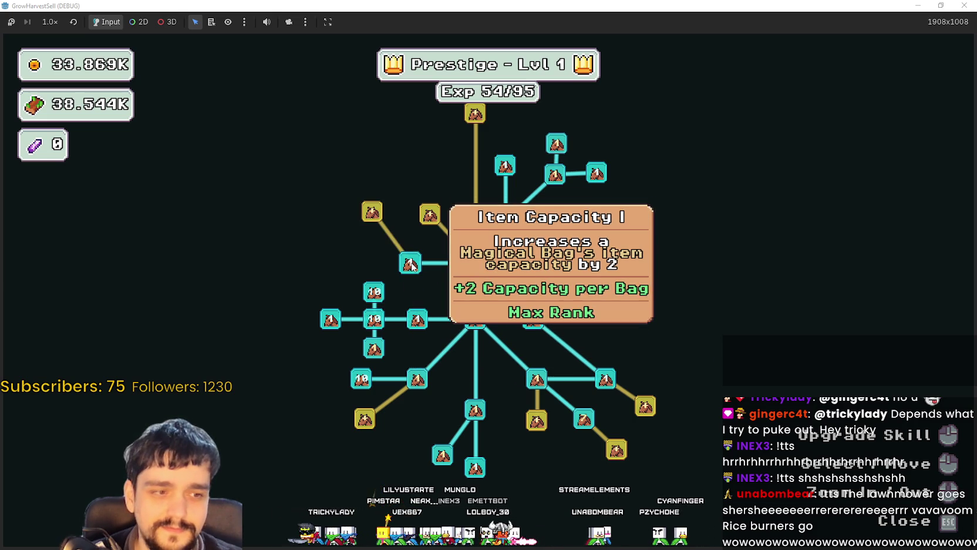
click(372, 211)
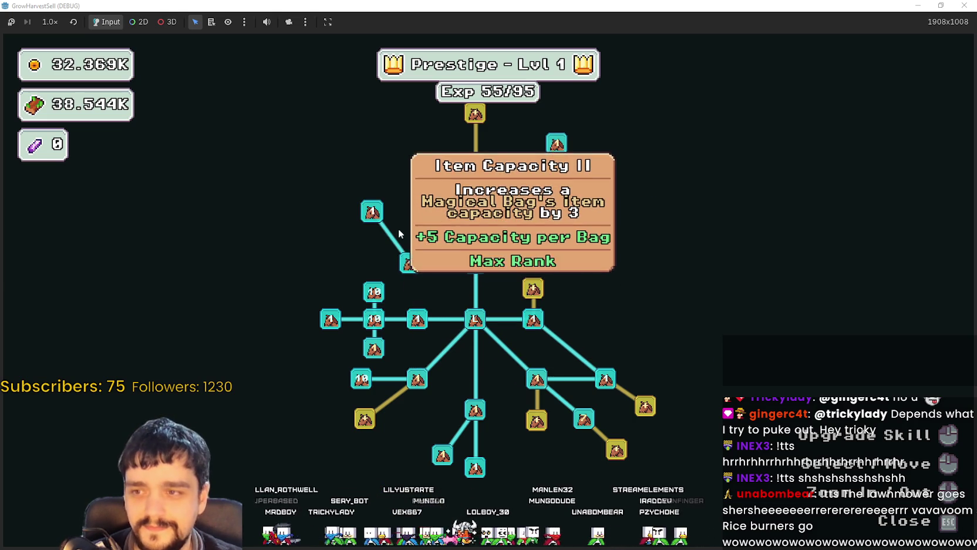
click(436, 218)
click(436, 219)
key(Escape)
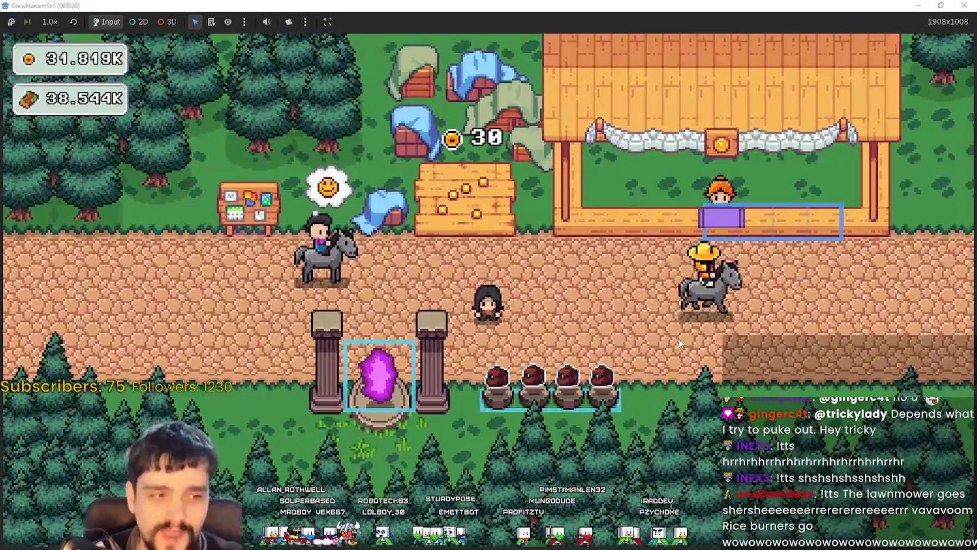
Step: Upgrade Resource Domain Damage II to 5/10 and head for the portal
key(p)
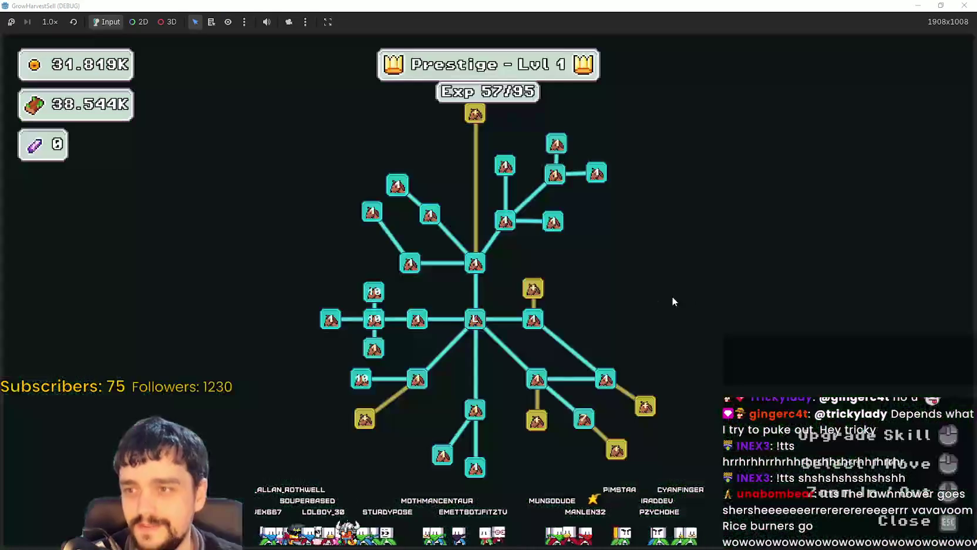
mouse_move(621, 272)
mouse_down()
mouse_move(704, 408)
mouse_move(700, 310)
mouse_up()
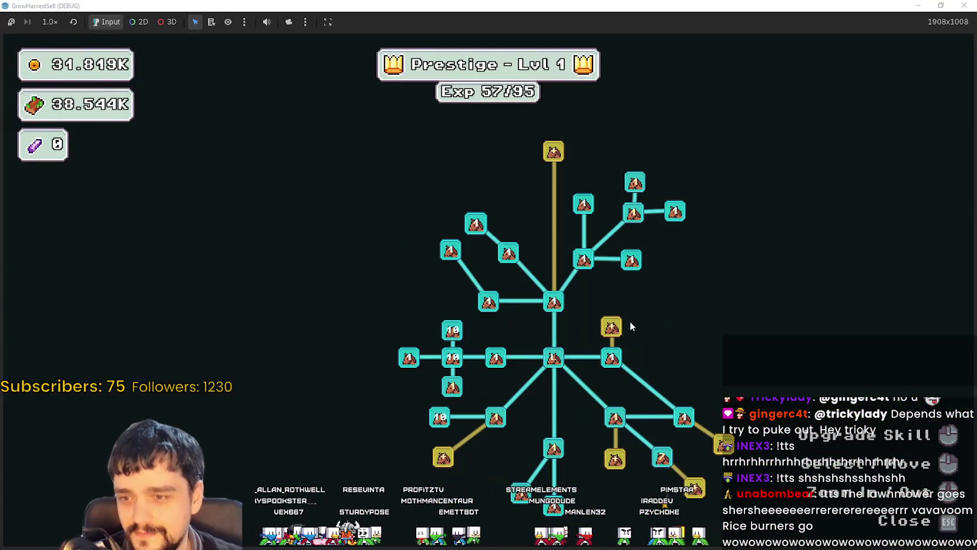
click(677, 311)
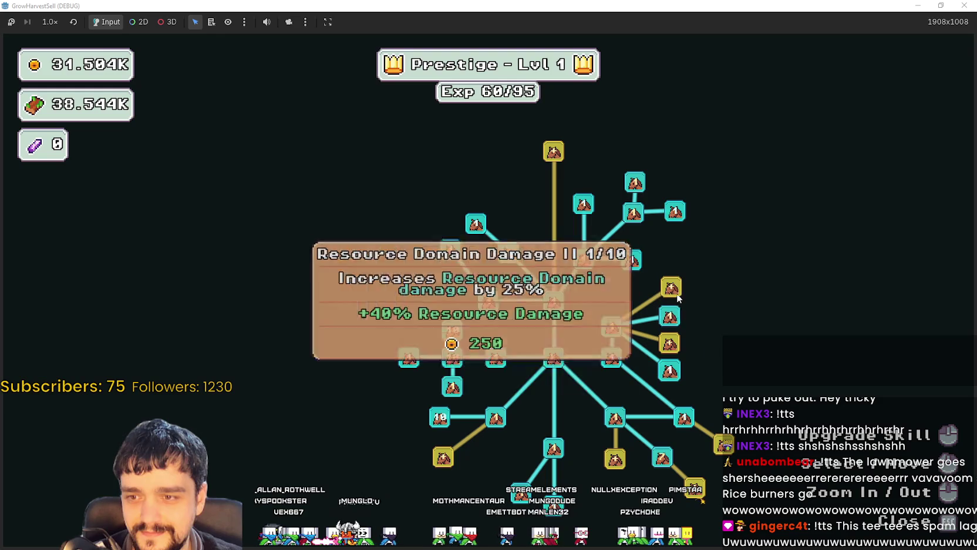
click(674, 318)
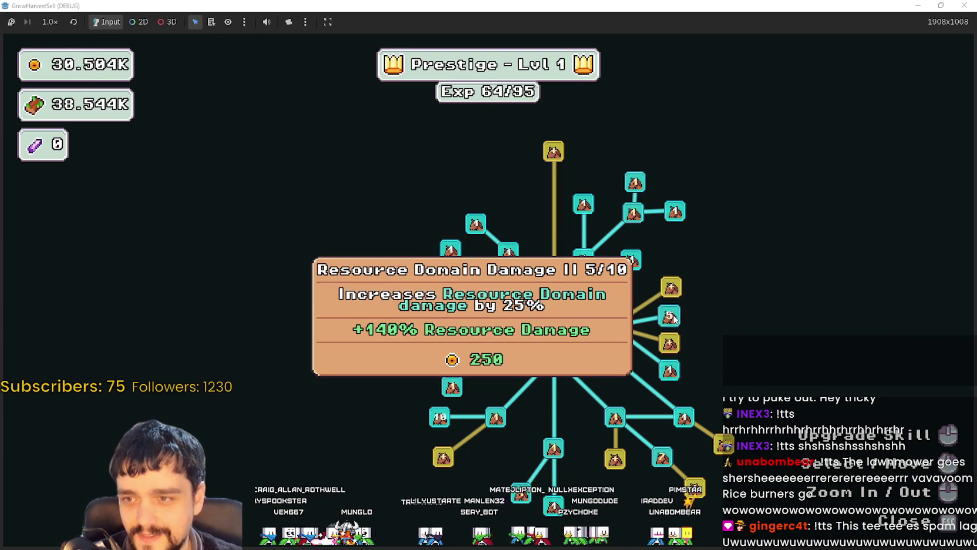
key(Escape)
Step: Enter the portal, pick Stage 2 and travel into the forest
key(e)
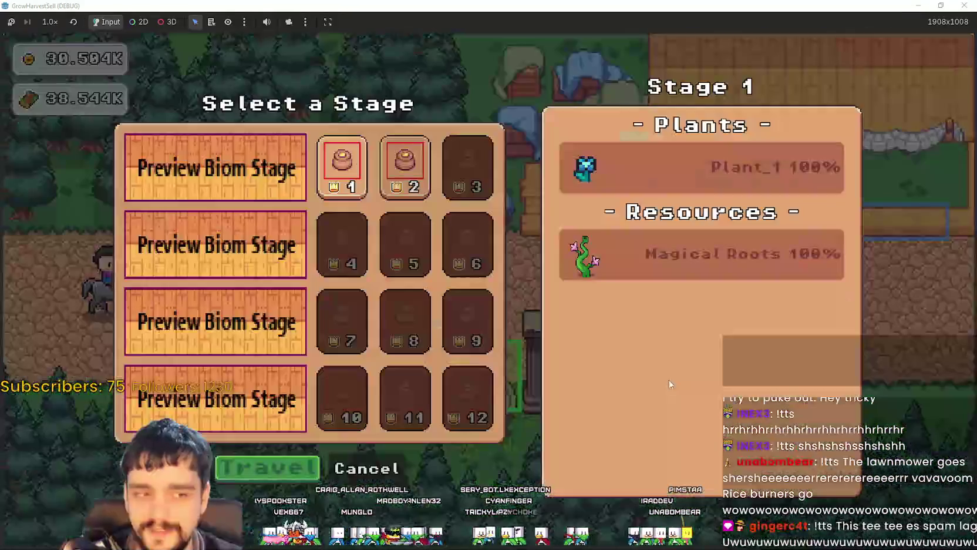
key(Right)
click(286, 468)
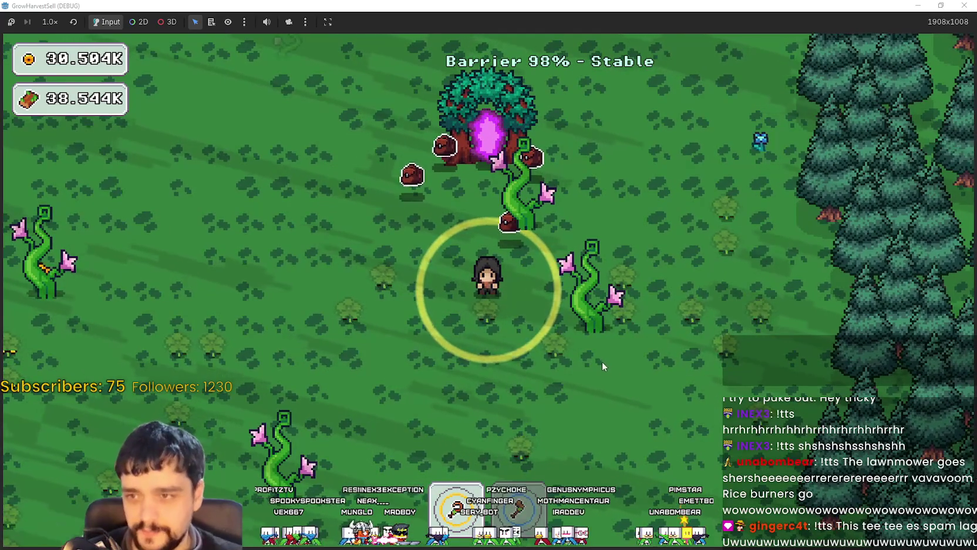
key(s)
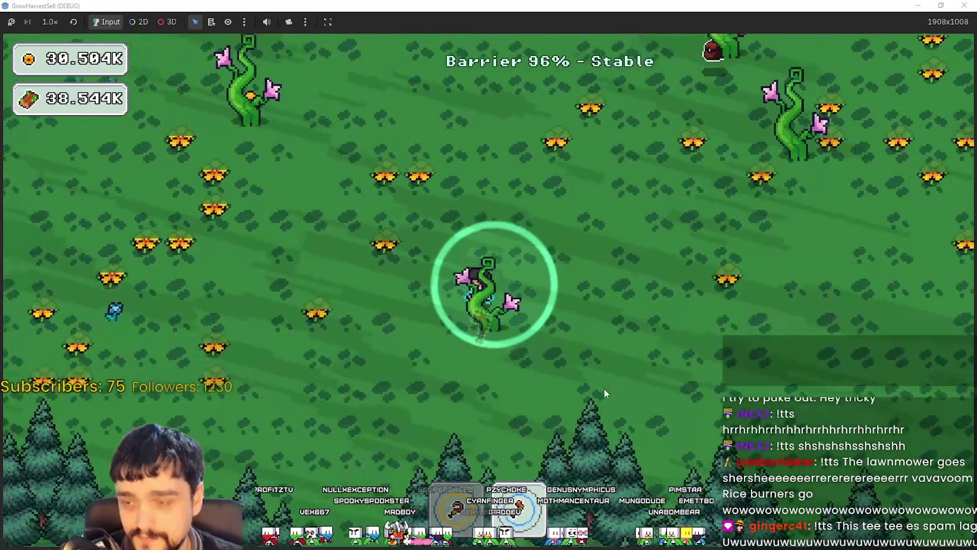
key(a)
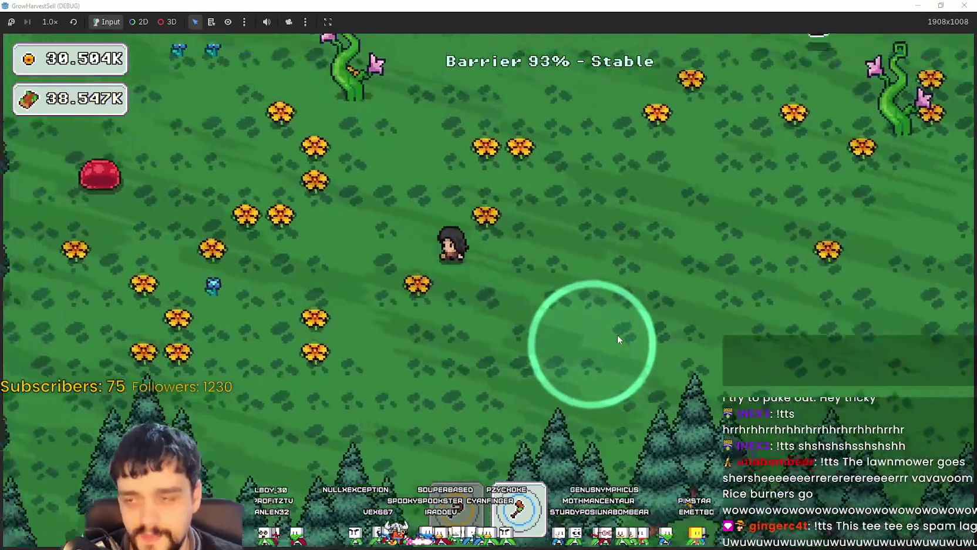
Step: Walk across the Stage 2 forest field and trees harvesting plants
key(w)
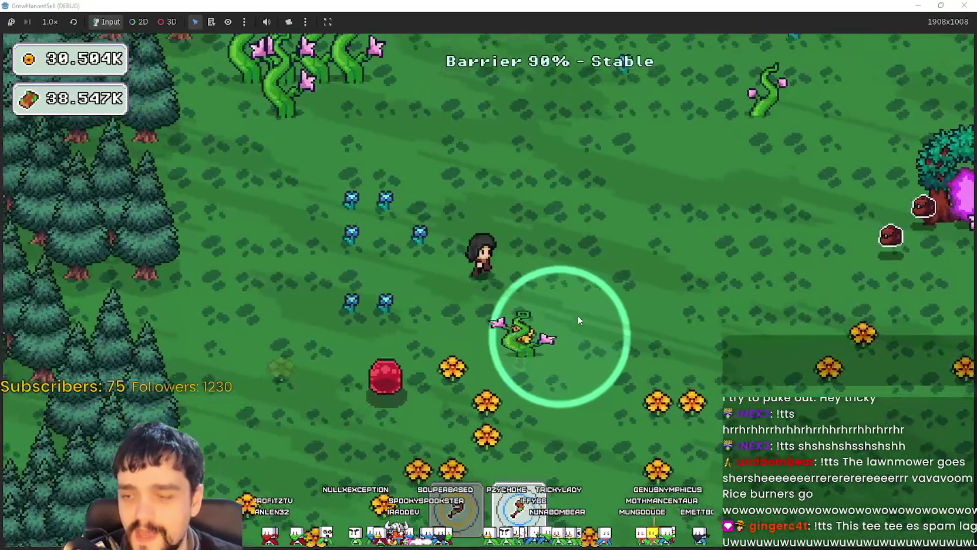
key(w)
key(a)
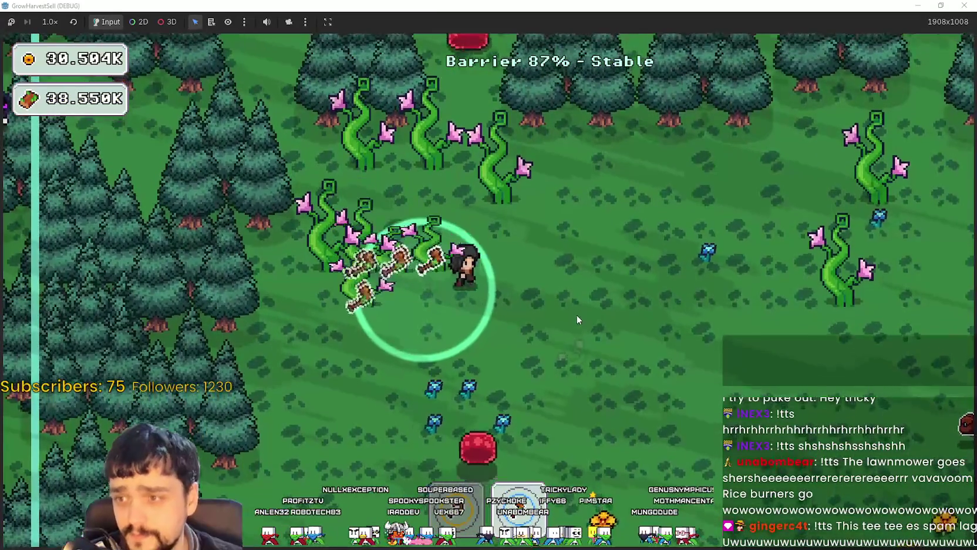
key(w)
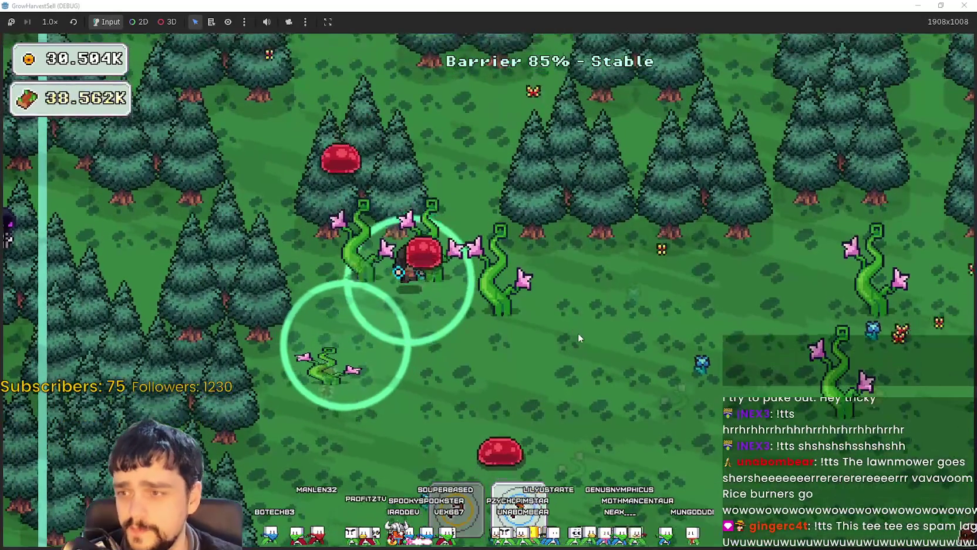
key(d)
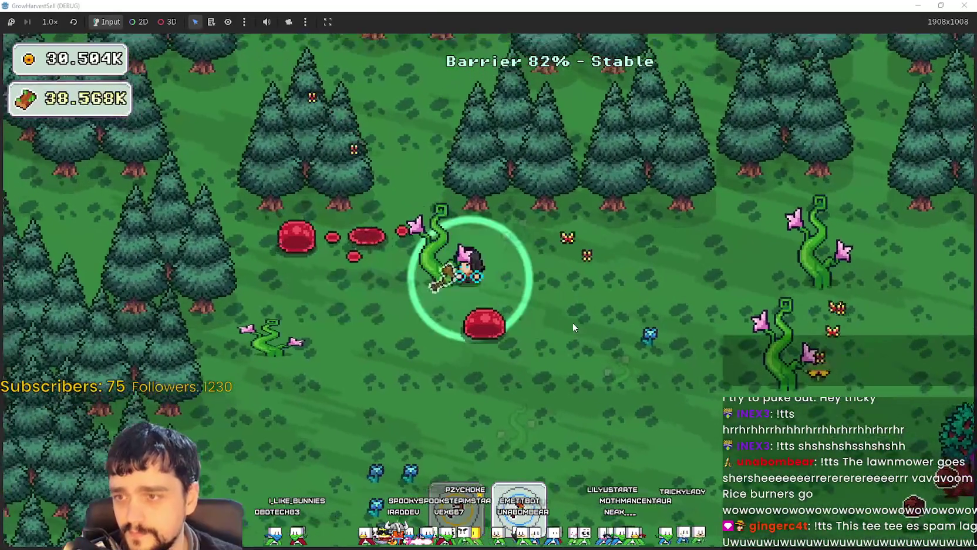
key(s)
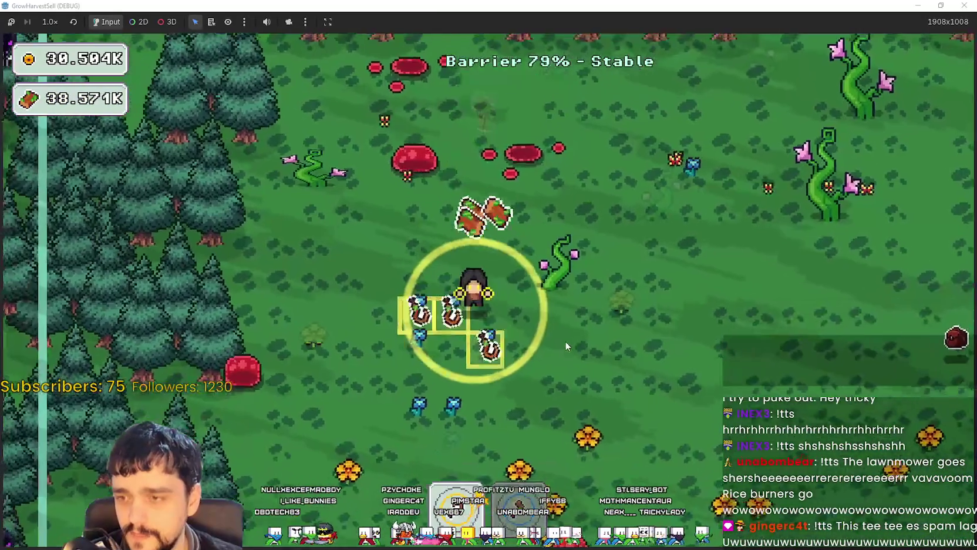
key(s)
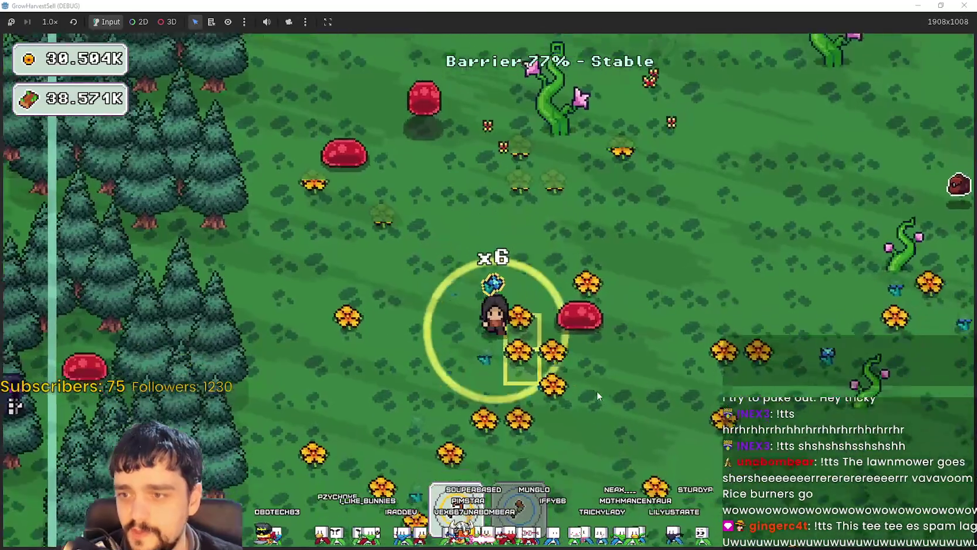
key(d)
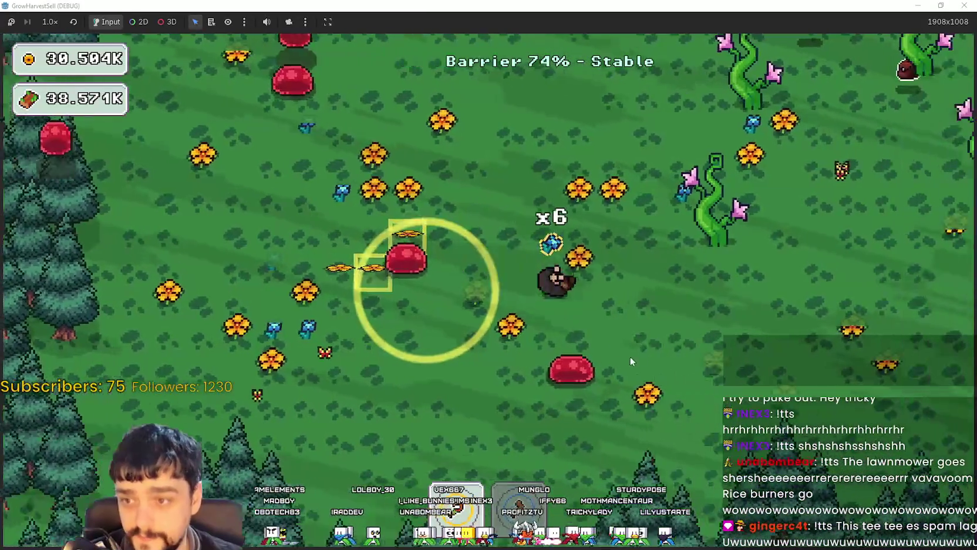
key(d)
key(w)
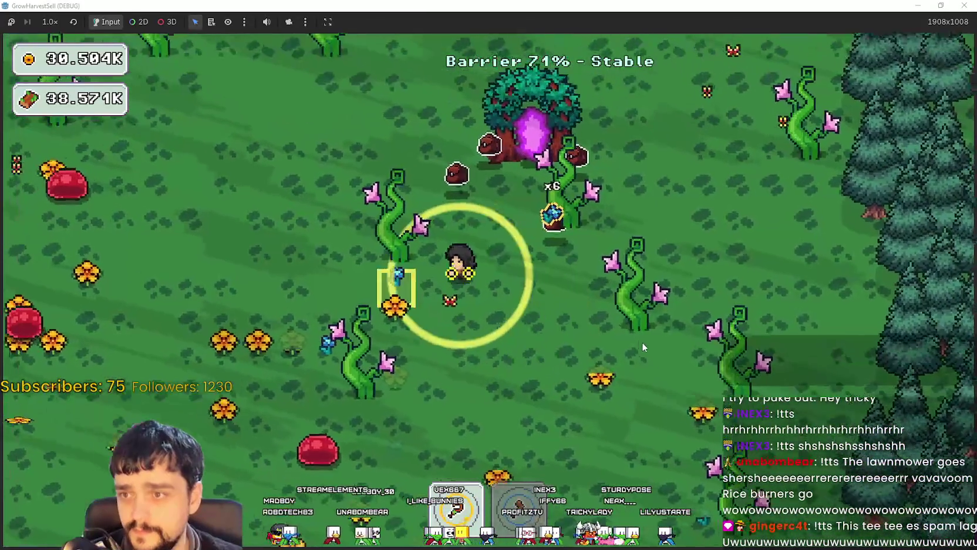
key(a)
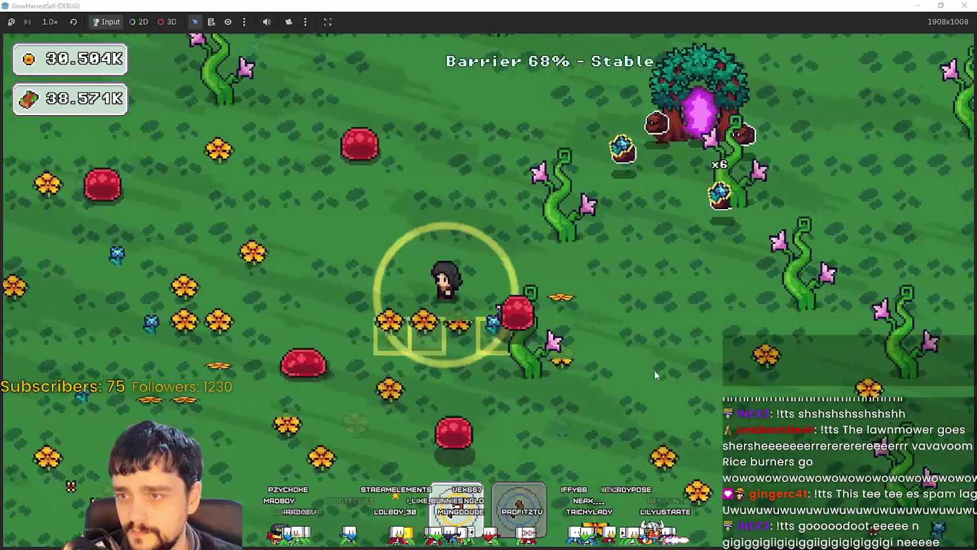
key(a)
key(s)
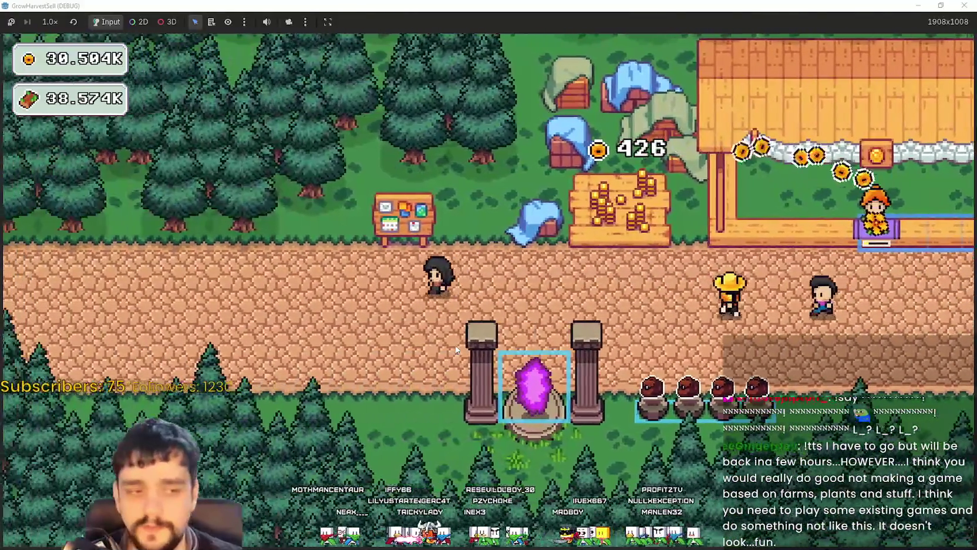
Step: Unlock the Special Magical Bag, play a Stage 2 run, then restore the game to a window
click(456, 346)
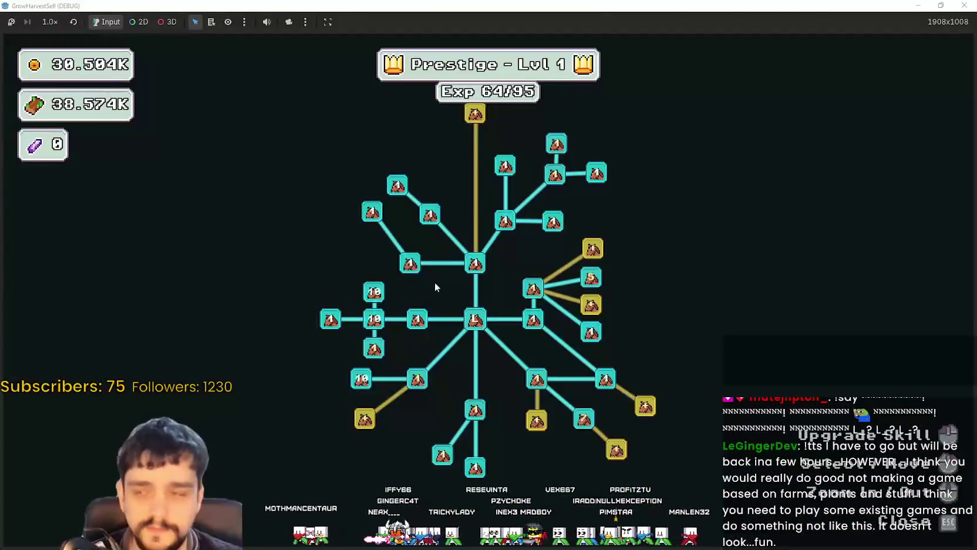
scroll(469, 236, up, 3)
mouse_move(472, 160)
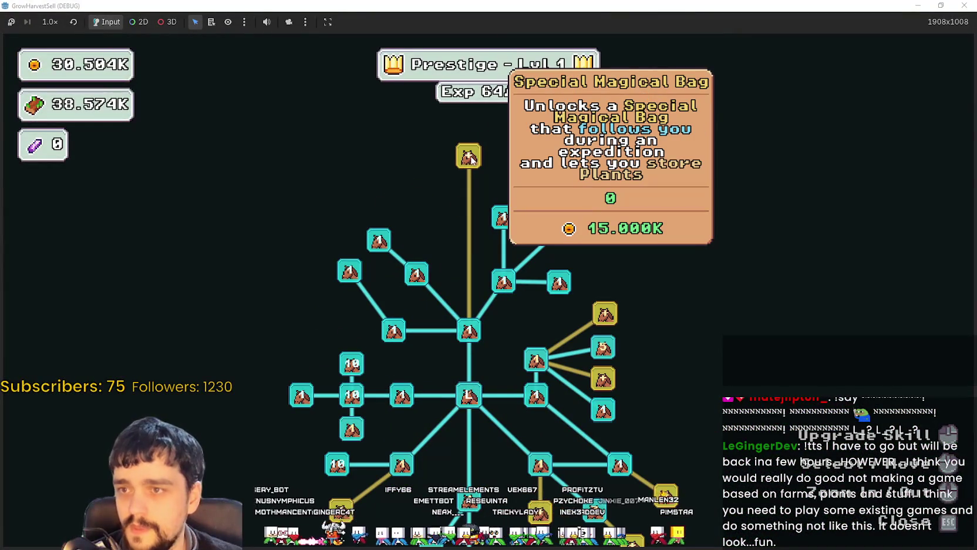
key(Escape)
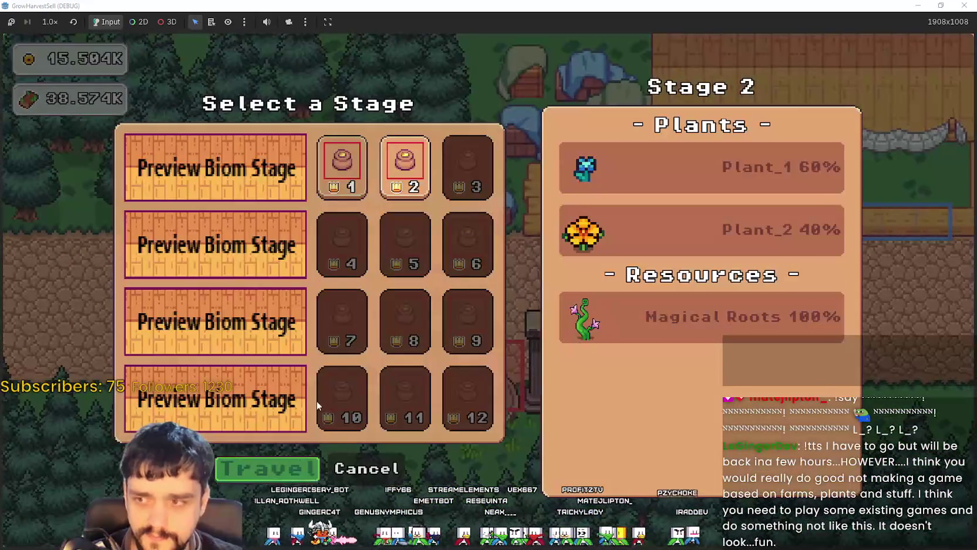
click(286, 467)
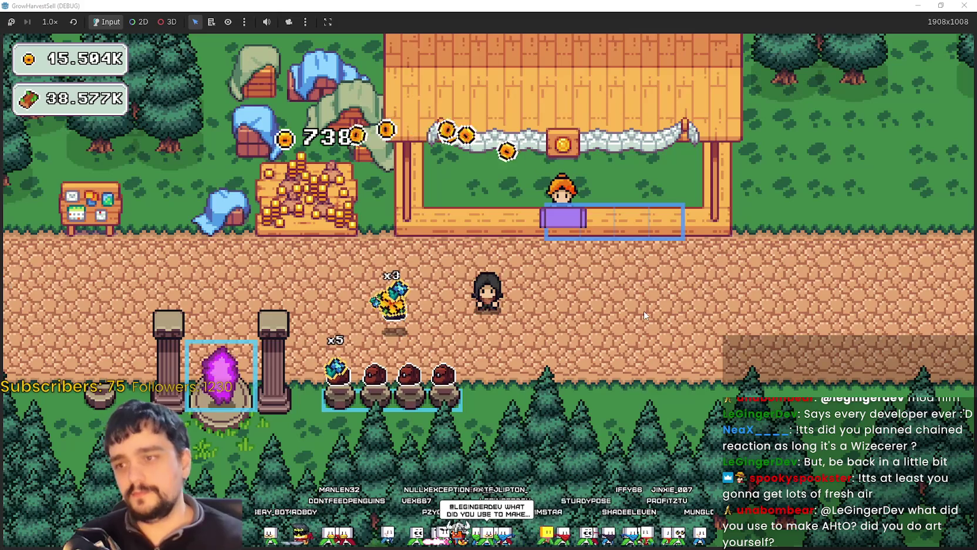
double_click(664, 12)
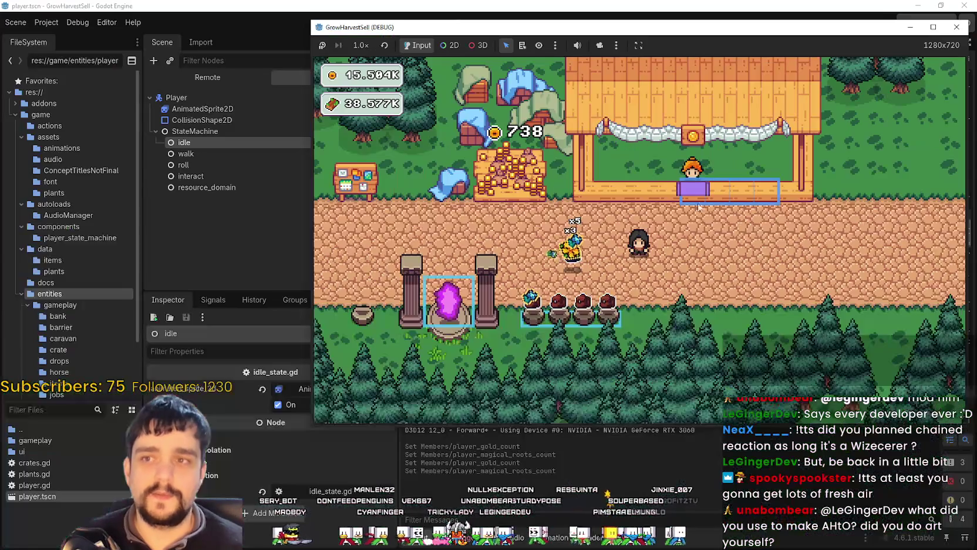
Step: Stop the GrowHarvestSell debug run and switch to the MR FARMBOY editor window
drag(904, 36, 828, 49)
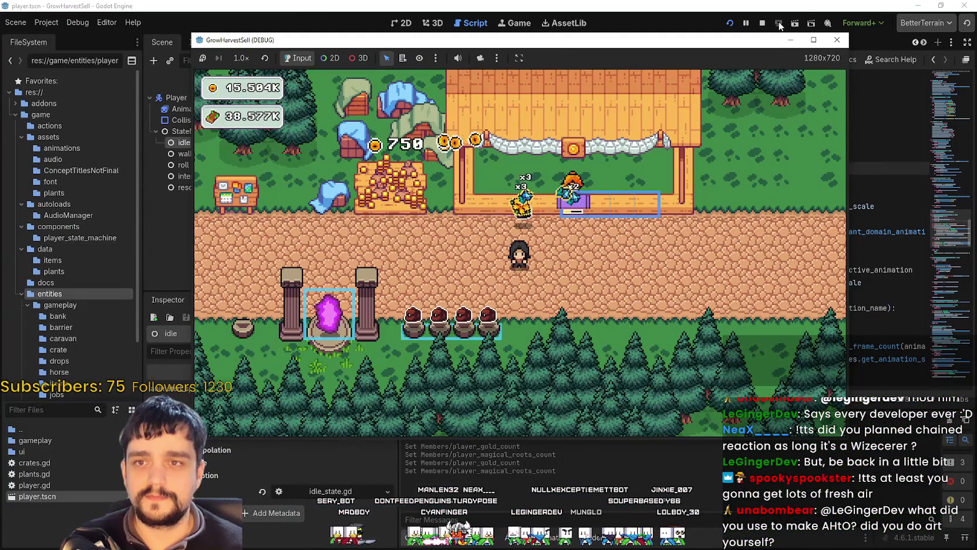
click(762, 23)
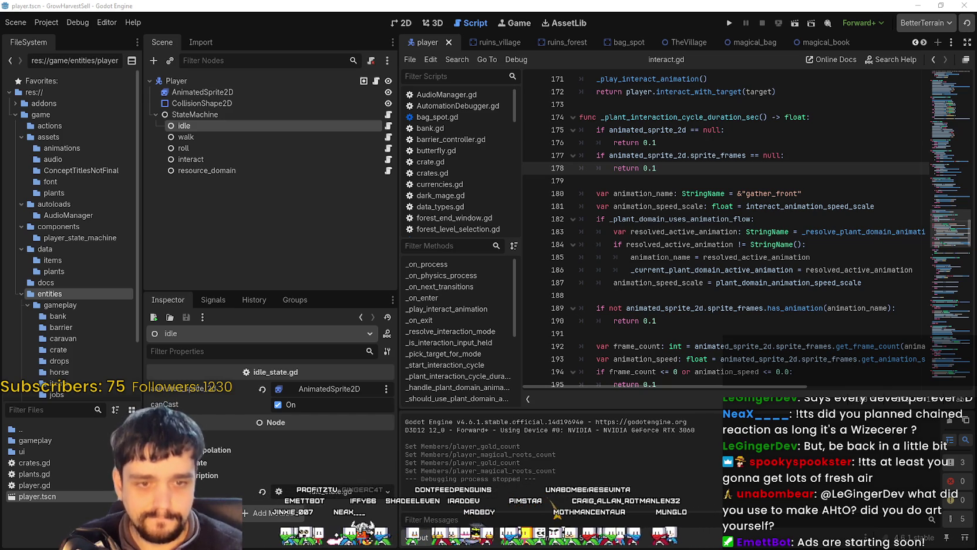
click(675, 284)
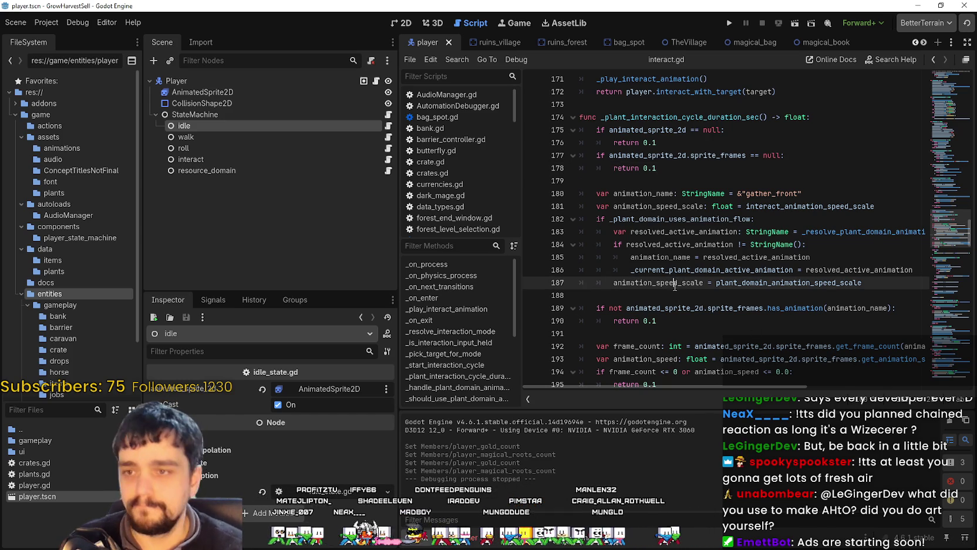
click(918, 5)
scroll(672, 331, down, 2)
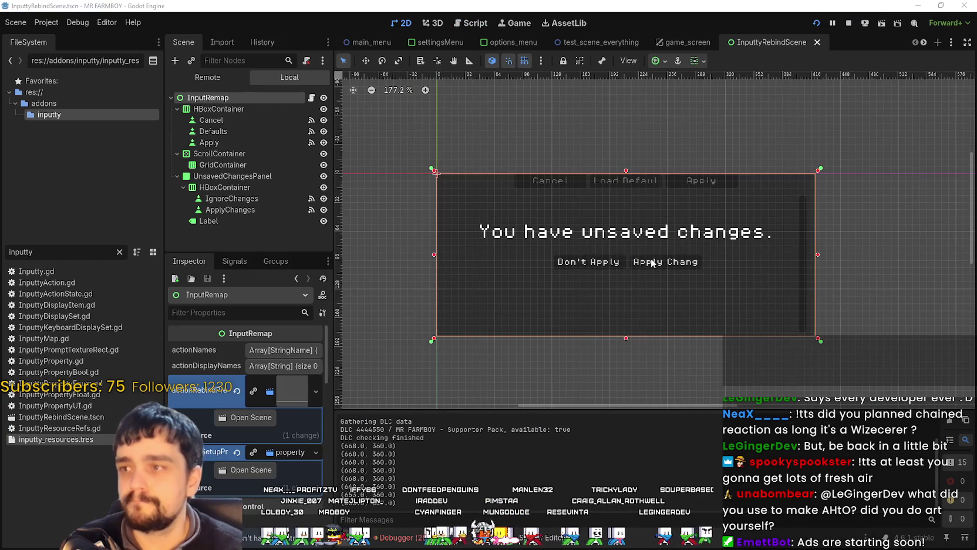
Step: Stop the MR FARMBOY game with F8 and open the action_rebind_ui_prefab scene tab
scroll(760, 226, up, 1)
scroll(706, 229, down, 3)
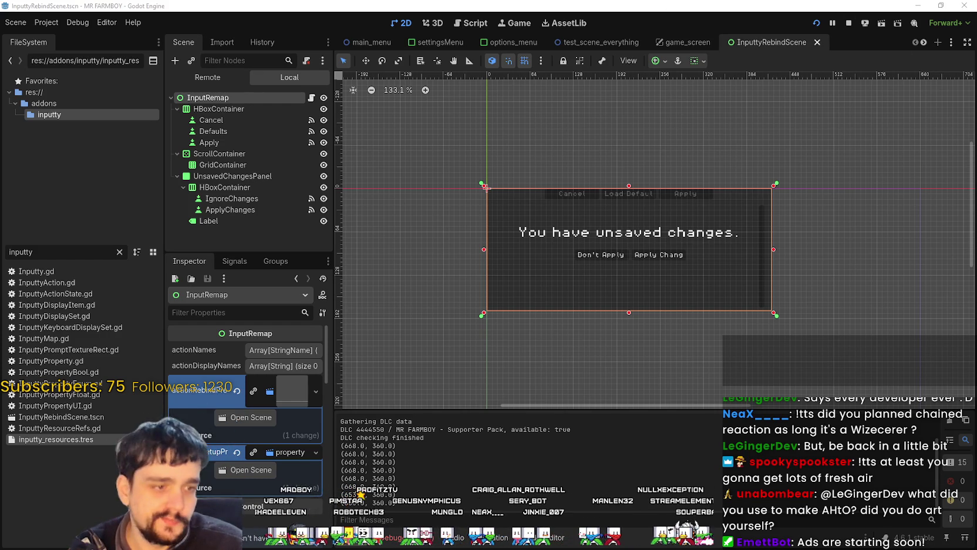
scroll(612, 244, down, 5)
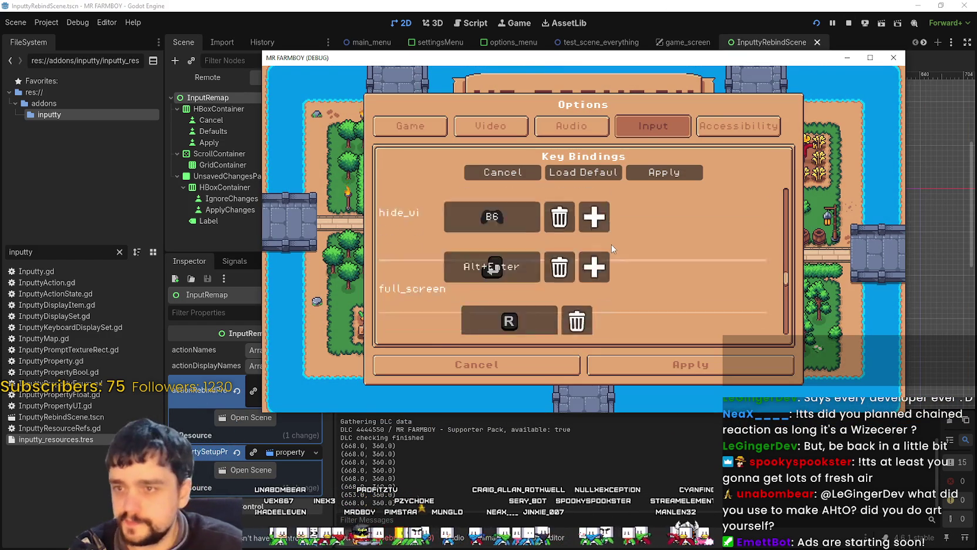
scroll(642, 216, down, 3)
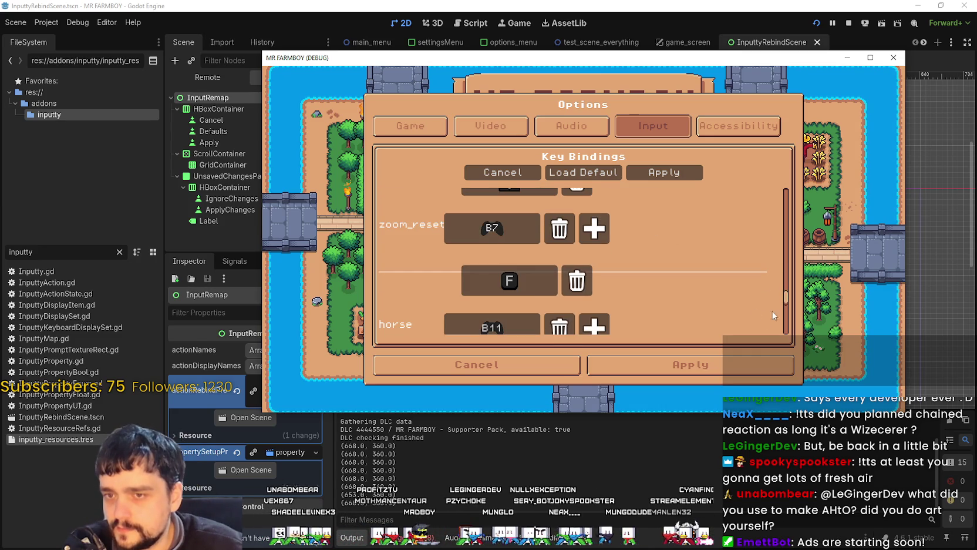
drag(788, 304, 796, 192)
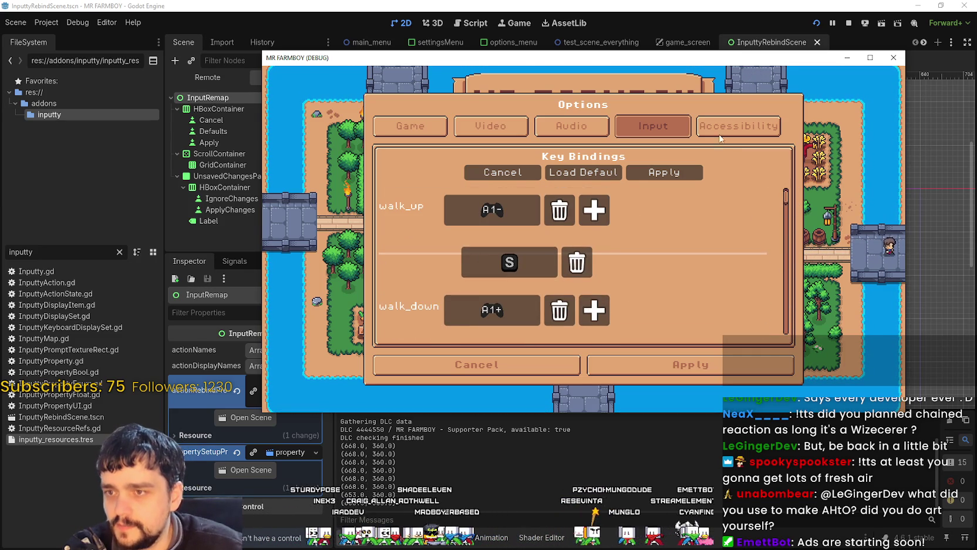
key(F8)
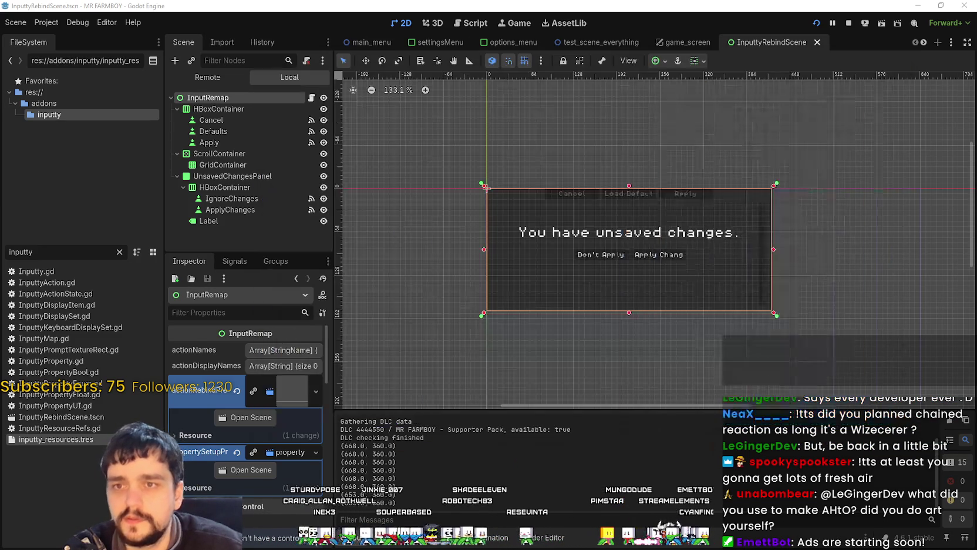
click(924, 43)
click(924, 43)
click(577, 42)
scroll(420, 229, up, 3)
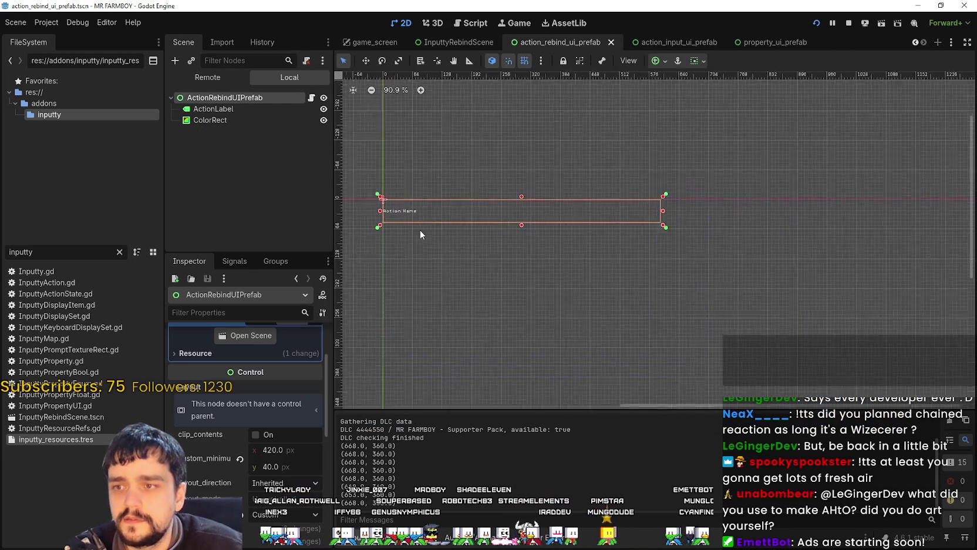
Step: Resize the ActionRebindUIPrefab root to about 420×40, pulling its right anchors leftward
click(221, 109)
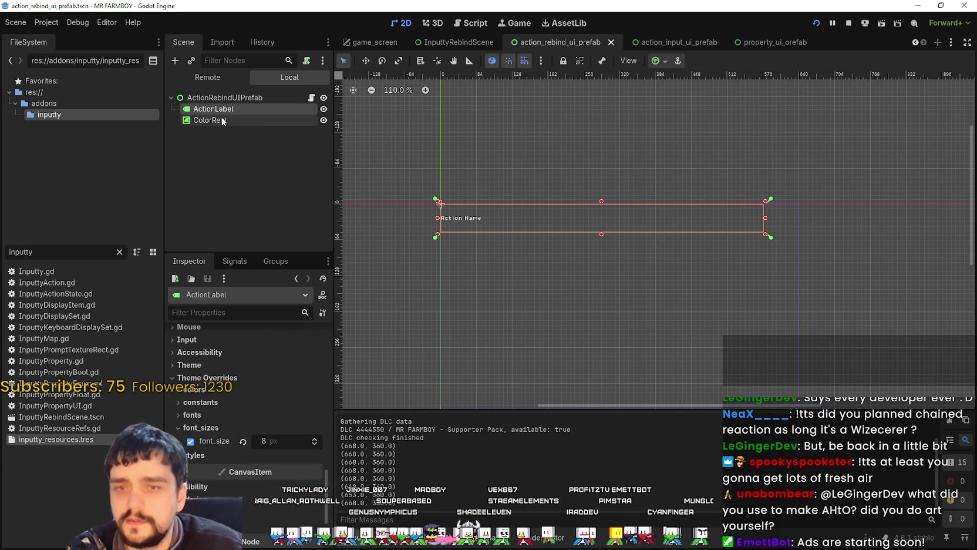
click(282, 98)
scroll(769, 220, up, 1)
drag(766, 217, 718, 216)
mouse_move(773, 198)
mouse_down()
mouse_move(621, 197)
mouse_move(718, 198)
mouse_up()
drag(539, 280, 605, 265)
click(324, 98)
click(323, 97)
click(325, 110)
click(325, 110)
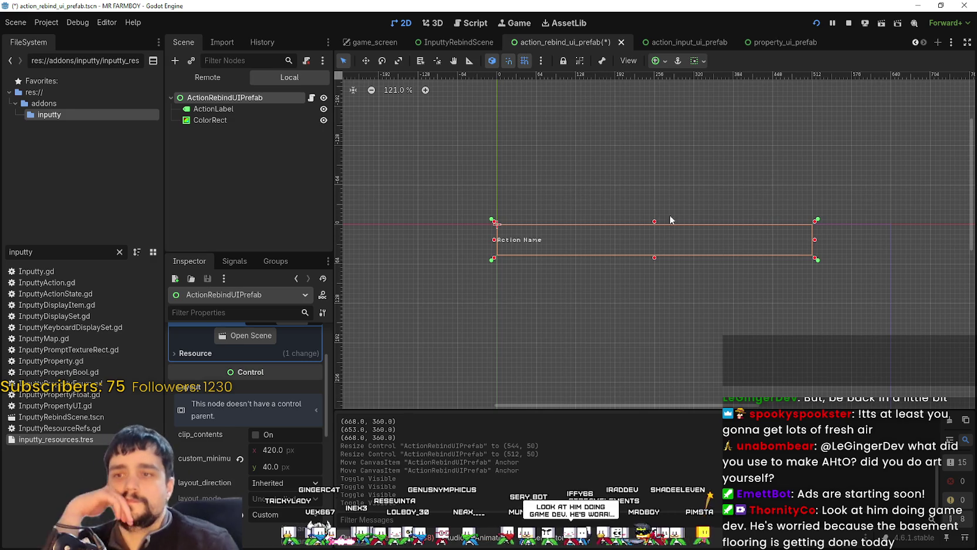
scroll(684, 258, up, 1)
mouse_move(653, 258)
mouse_down()
mouse_move(652, 389)
mouse_move(655, 280)
mouse_move(669, 210)
mouse_move(655, 306)
mouse_move(660, 235)
mouse_up()
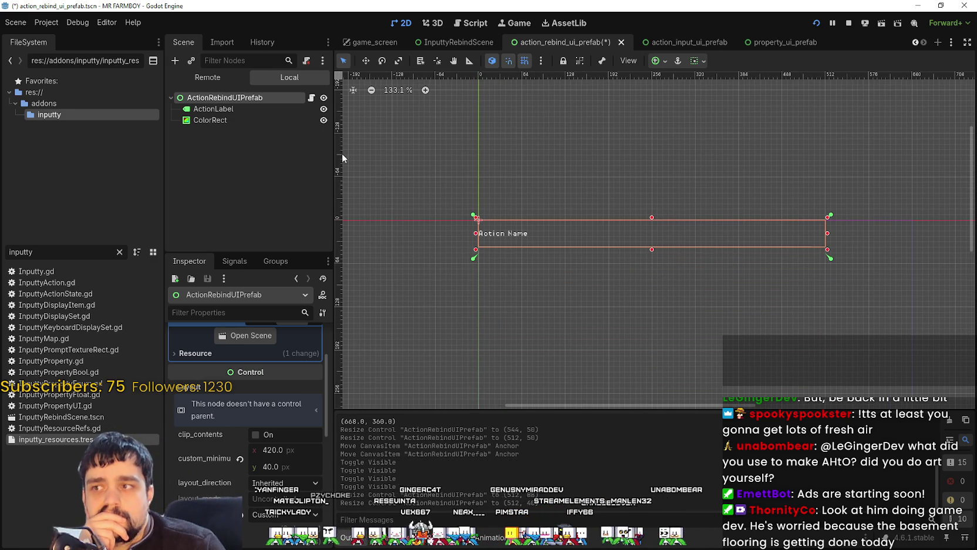
Step: Narrow the ActionLabel box so it roughly fits the 'Action Name' text
click(240, 108)
scroll(442, 245, up, 1)
scroll(529, 241, right, 1)
mouse_move(830, 230)
mouse_down()
mouse_move(521, 230)
mouse_move(879, 241)
mouse_move(784, 230)
mouse_move(929, 231)
mouse_move(550, 226)
mouse_move(605, 226)
mouse_move(426, 211)
mouse_up()
scroll(530, 233, up, 4)
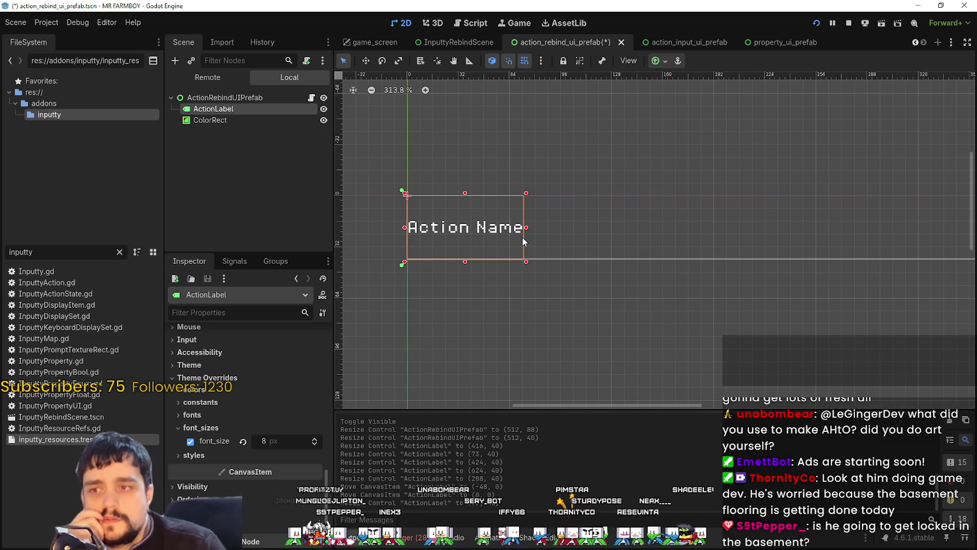
drag(526, 232, 580, 235)
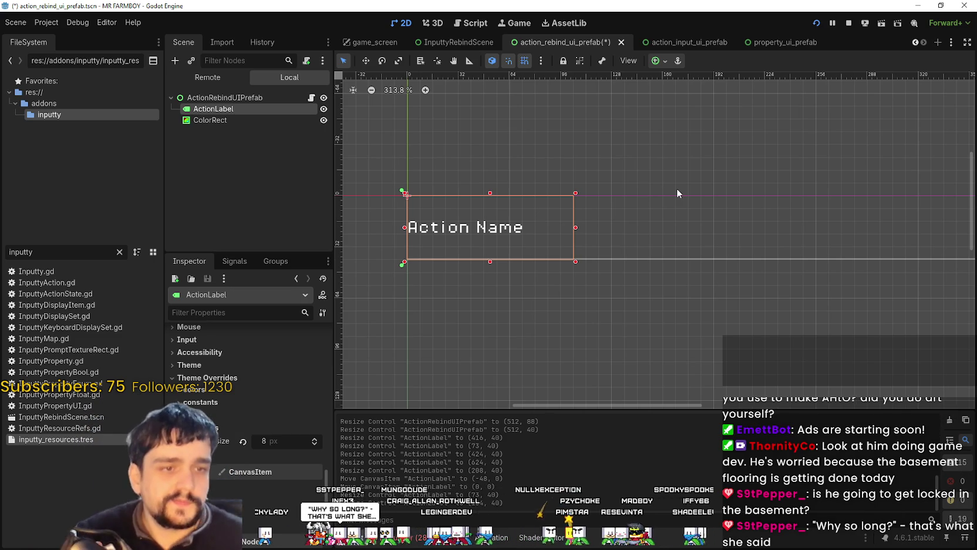
scroll(666, 247, down, 2)
scroll(666, 245, down, 3)
click(813, 233)
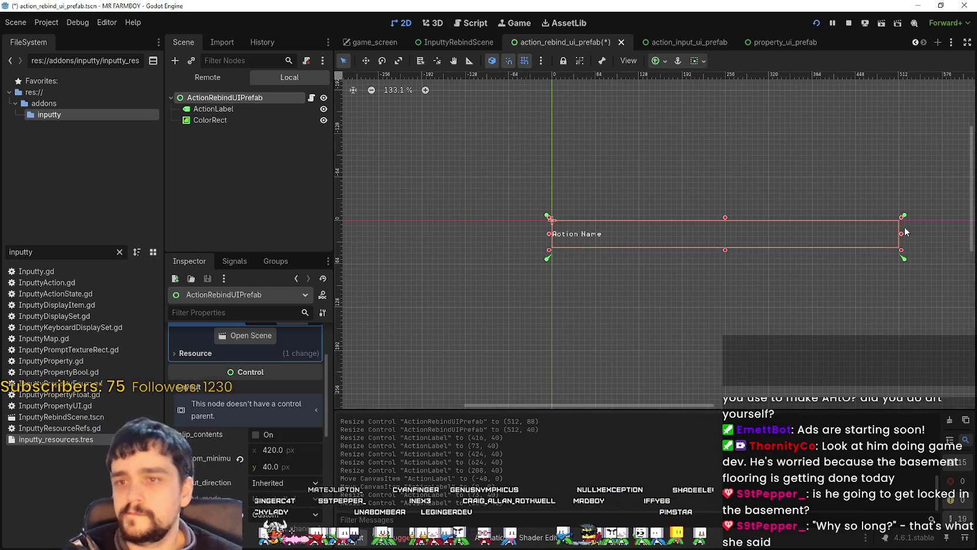
Step: Snap the prefab root's right anchors onto its right edge
scroll(896, 234, up, 1)
drag(894, 236, 706, 232)
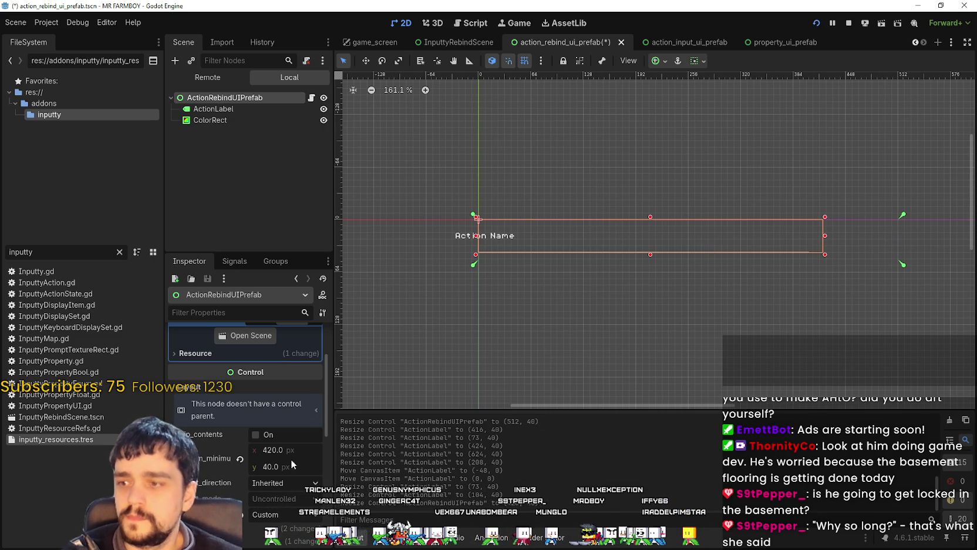
scroll(882, 235, down, 1)
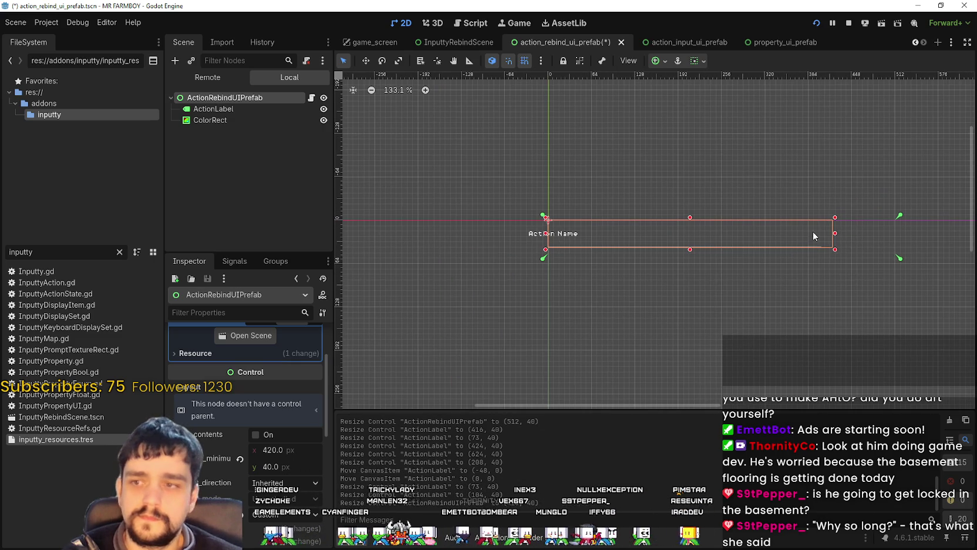
mouse_move(836, 236)
mouse_down()
mouse_move(858, 235)
mouse_move(775, 235)
mouse_move(836, 235)
mouse_up()
mouse_move(897, 218)
mouse_down()
mouse_move(835, 220)
mouse_move(834, 239)
mouse_up()
scroll(839, 261, up, 5)
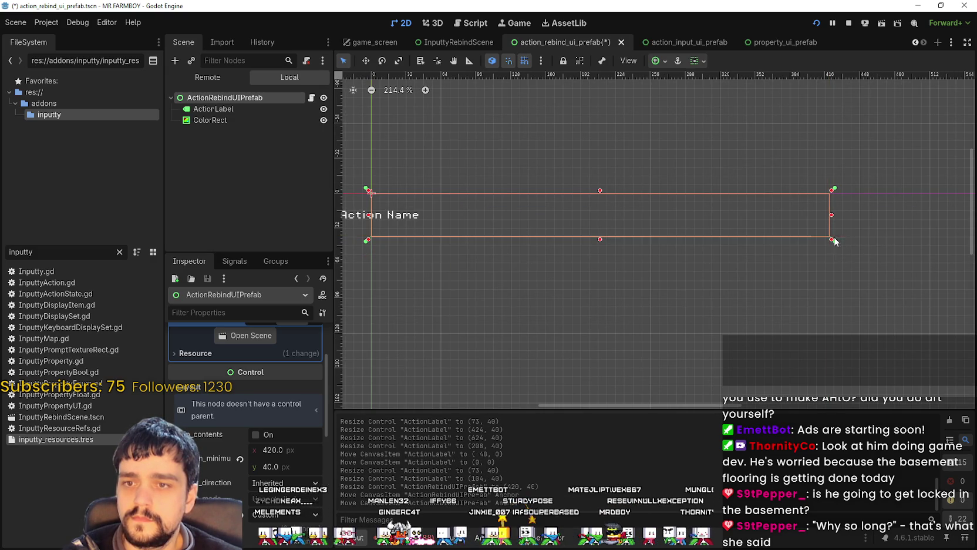
scroll(648, 218, up, 2)
Step: Align ActionLabel to the root's left edge at 96×40, then switch to the GrowHarvestSell project
click(241, 108)
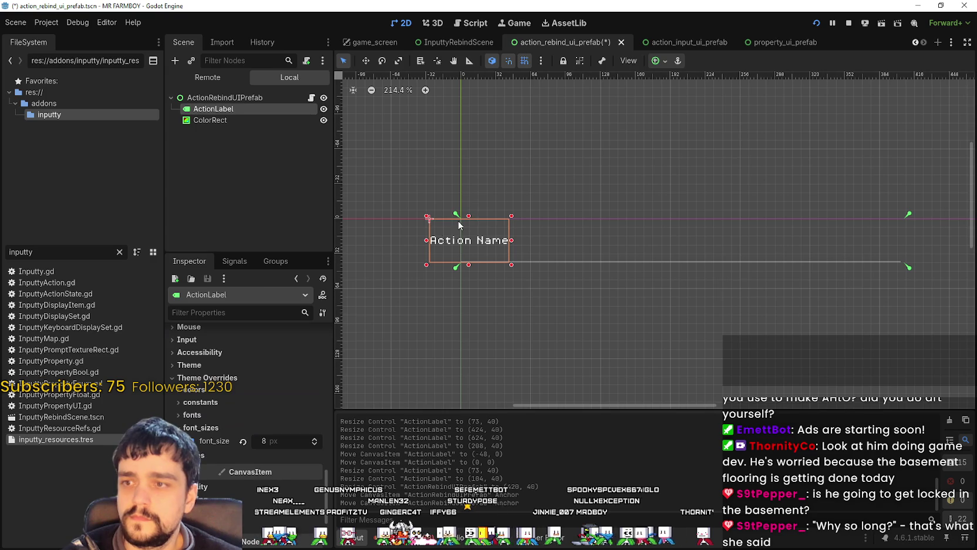
drag(453, 241, 483, 239)
scroll(758, 235, down, 1)
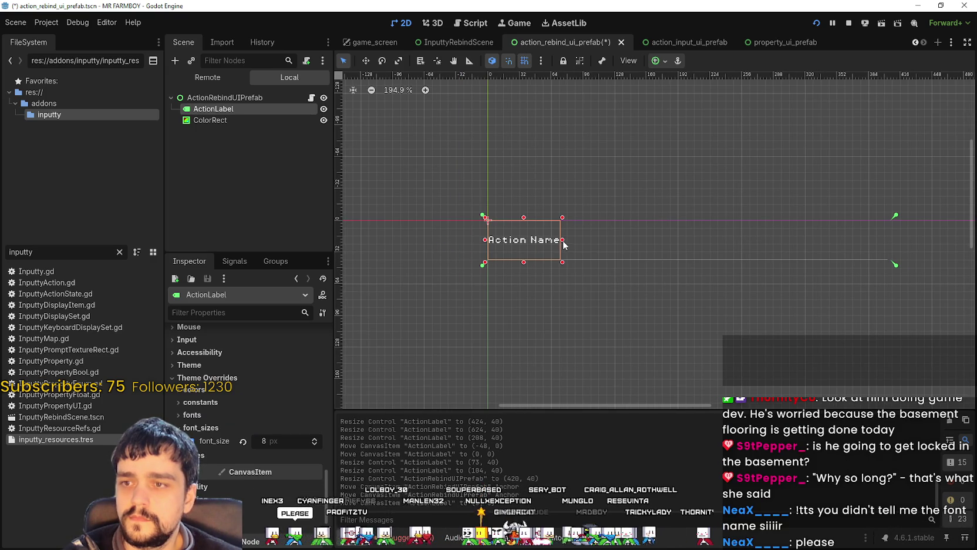
drag(563, 242, 688, 241)
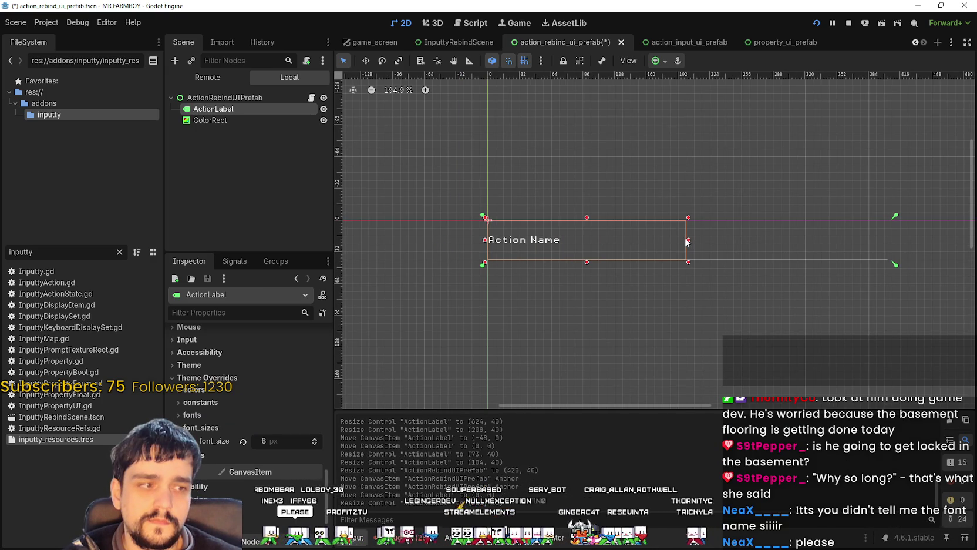
mouse_move(689, 241)
mouse_down()
mouse_move(952, 236)
mouse_move(938, 249)
mouse_move(488, 240)
mouse_move(645, 226)
mouse_move(588, 231)
mouse_up()
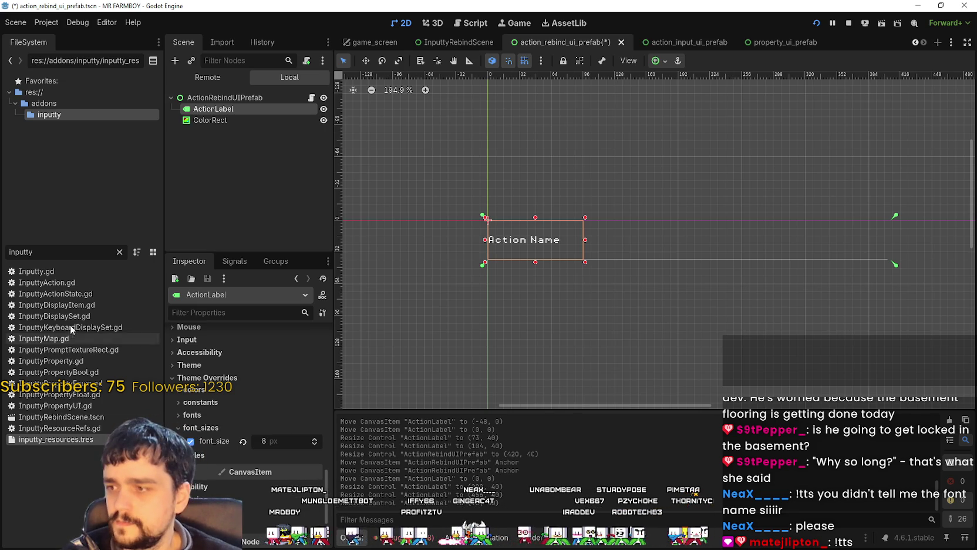
double_click(49, 256)
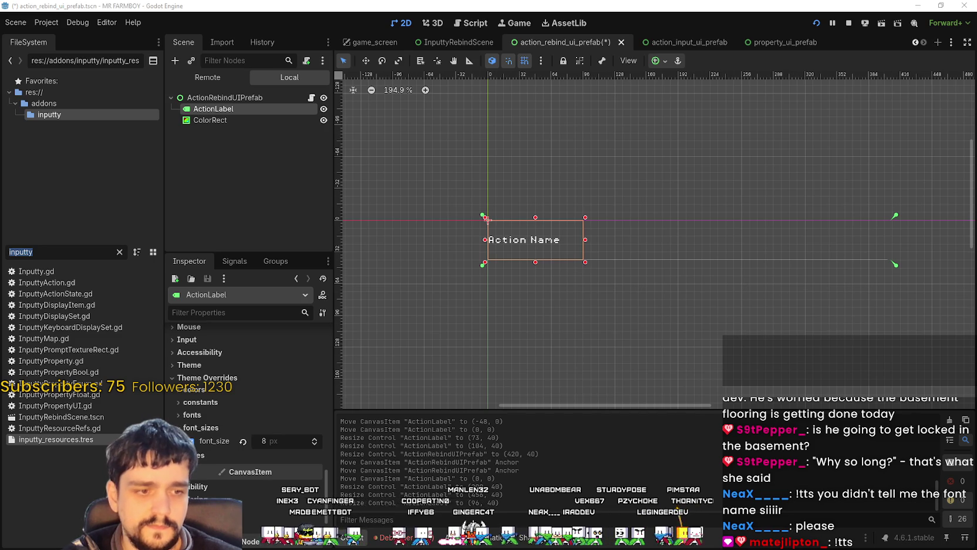
key(alt+Tab)
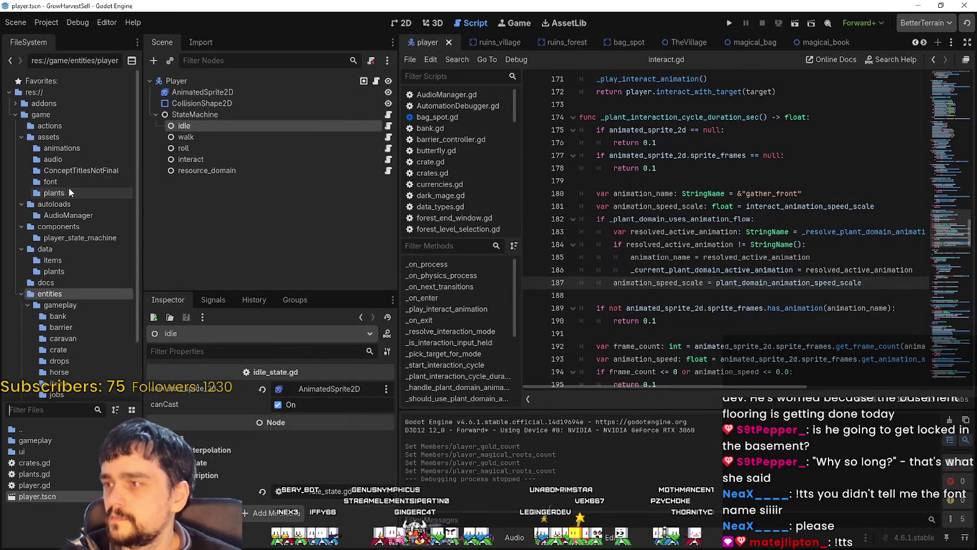
Step: View PixelOperator8-Bold.ttf in res://game/assets/font, then return to the MR FARMBOY editor
click(51, 182)
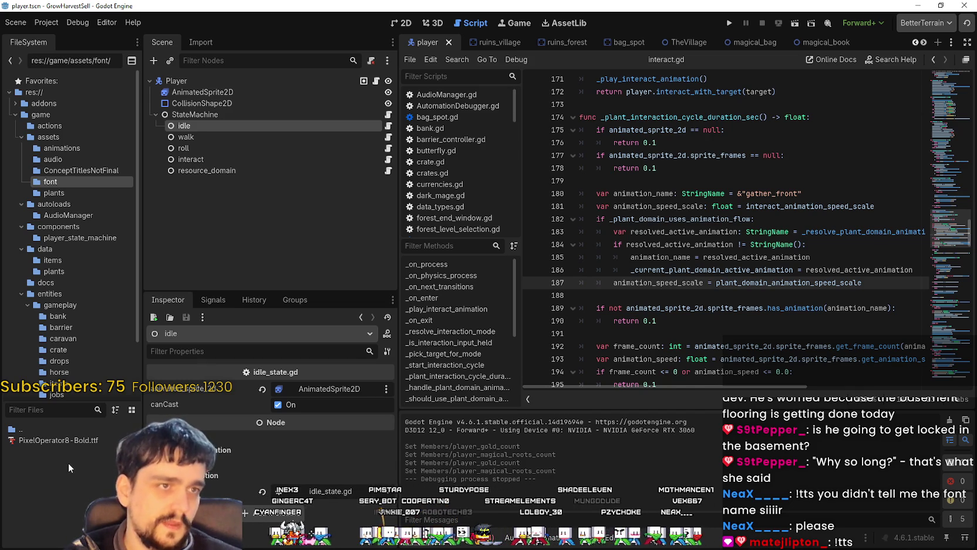
click(918, 5)
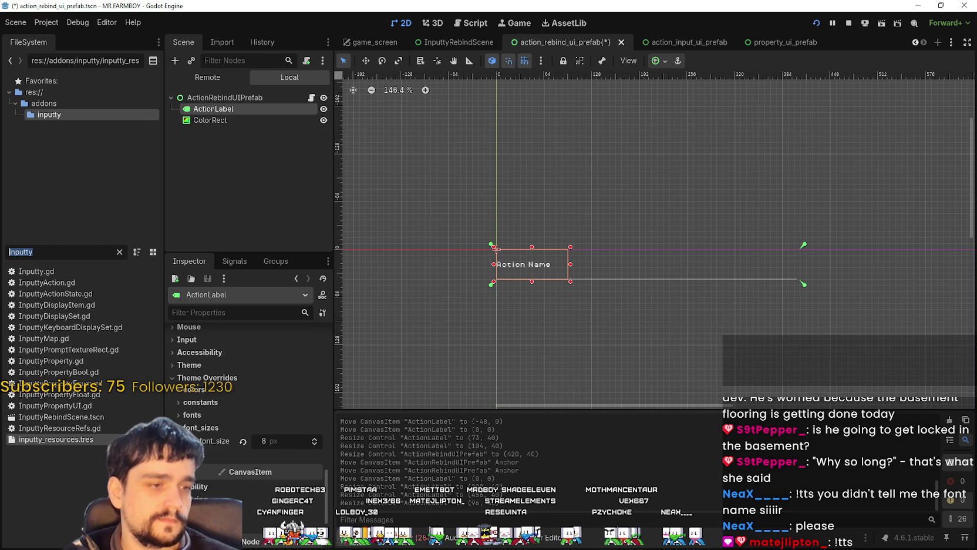
Step: Resize the ColorRect into a thin, roughly 403-px-wide grey strip under the Action Name label
scroll(794, 285, up, 2)
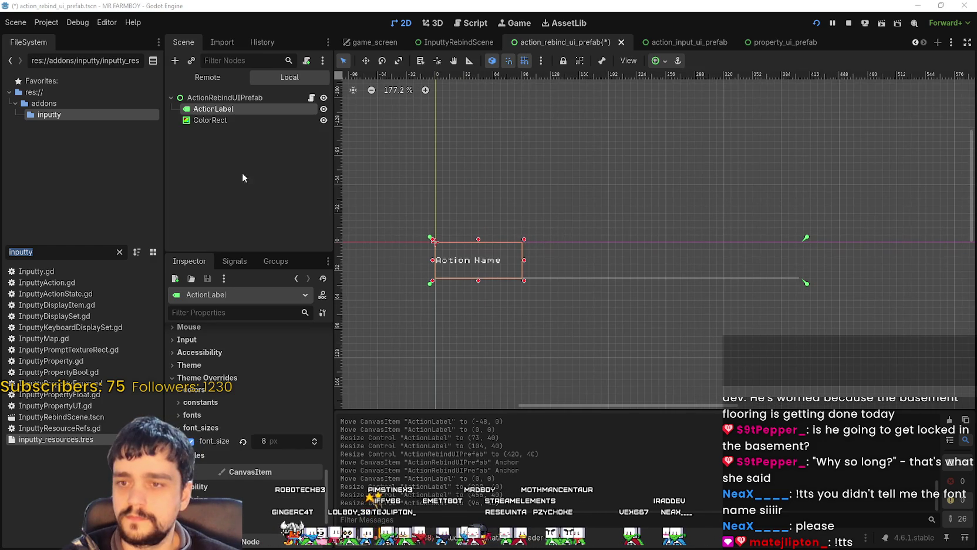
click(217, 120)
scroll(594, 283, up, 2)
mouse_move(620, 274)
mouse_down()
mouse_move(621, 338)
mouse_move(616, 286)
mouse_up()
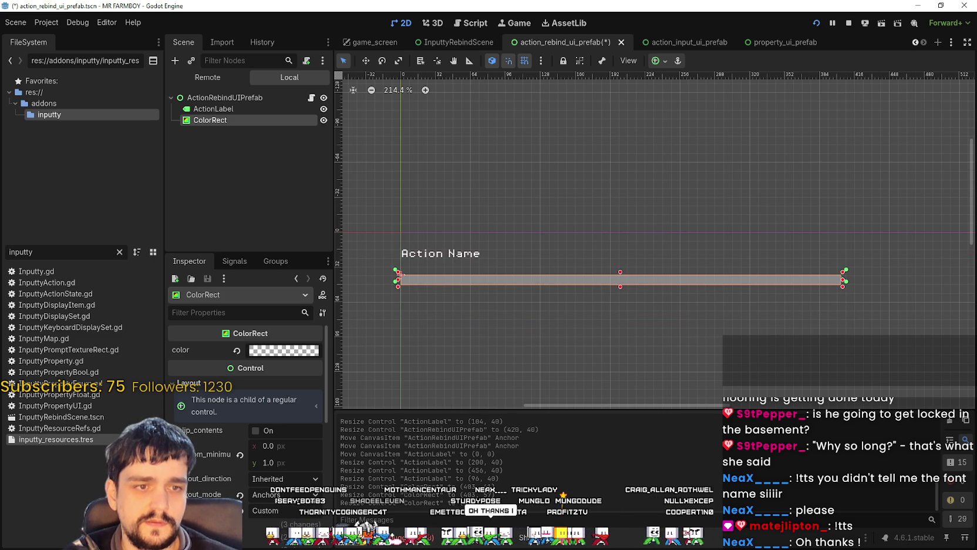
drag(623, 289, 629, 411)
scroll(631, 349, down, 2)
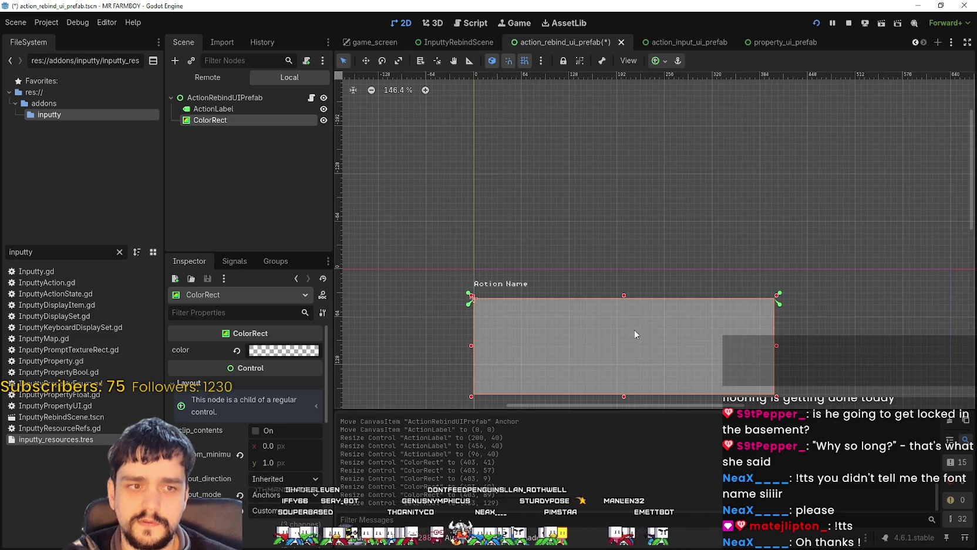
scroll(629, 347, up, 1)
scroll(629, 342, up, 1)
drag(636, 364, 622, 241)
scroll(619, 238, up, 4)
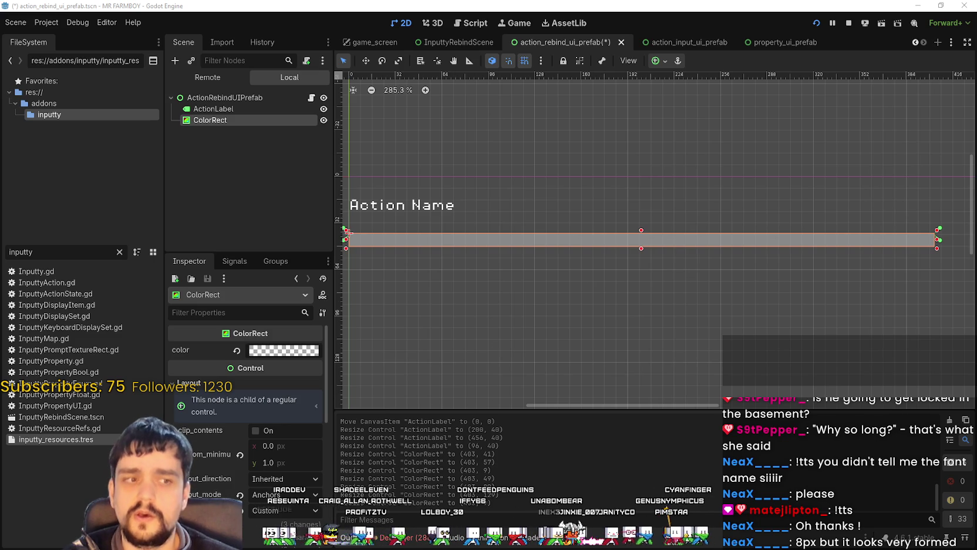
scroll(566, 260, down, 3)
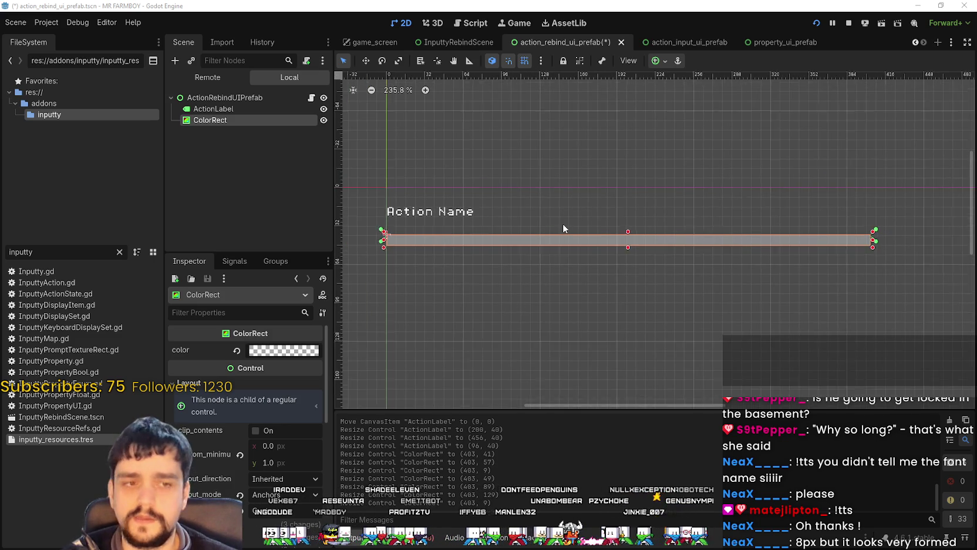
click(250, 99)
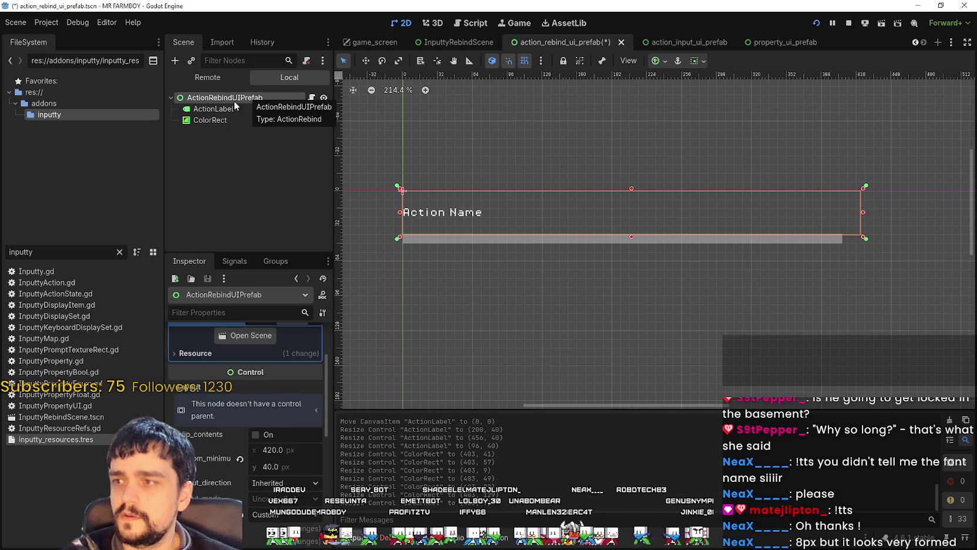
Step: Turn off horizontal expand in the prefab root's container sizing options
click(658, 61)
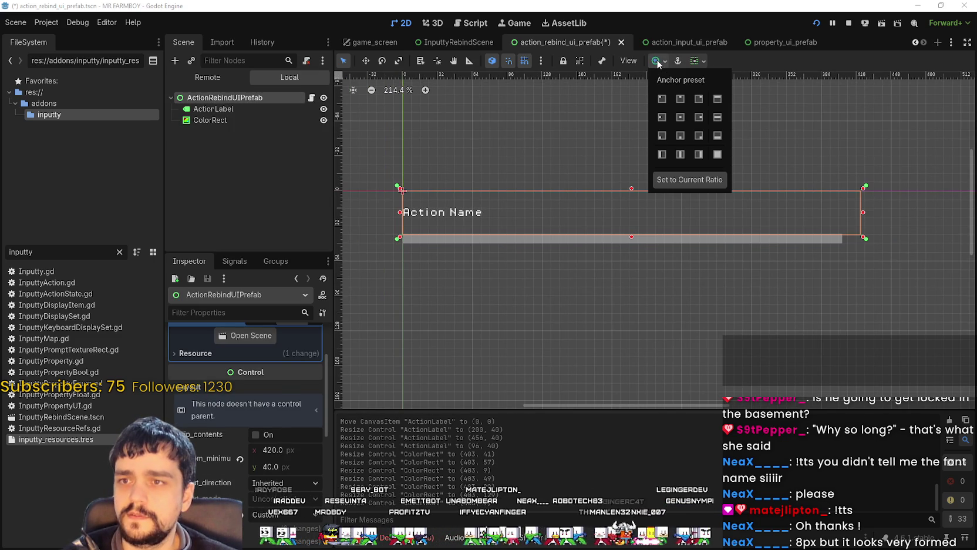
click(695, 61)
click(694, 61)
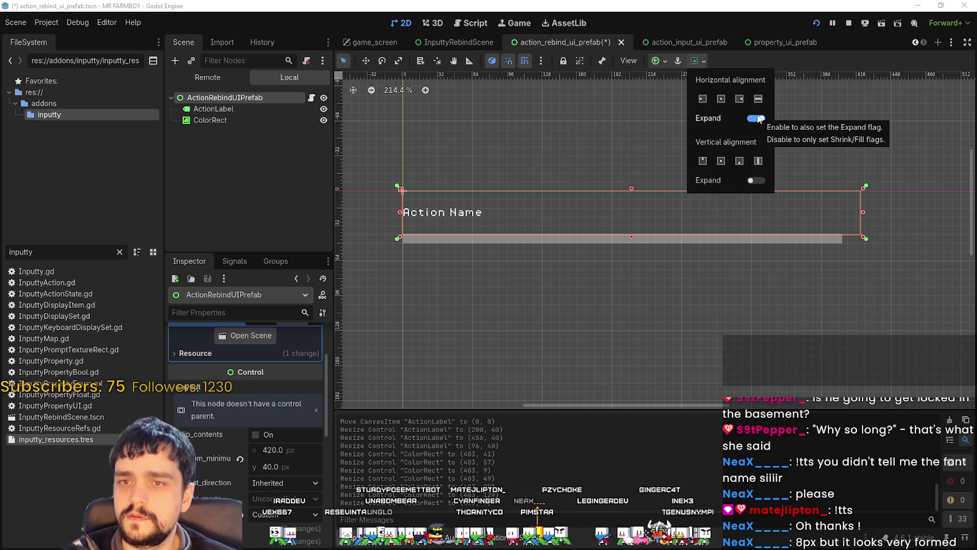
click(758, 118)
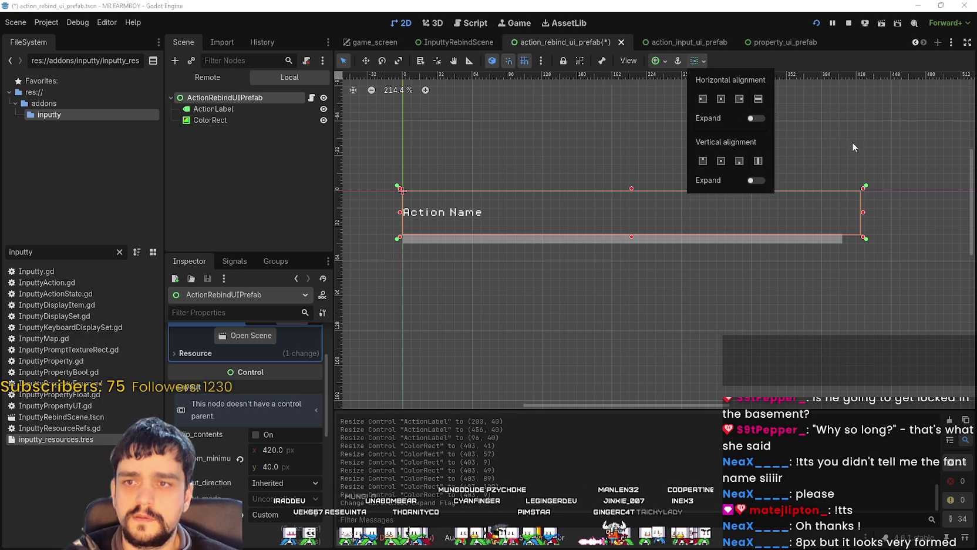
click(863, 214)
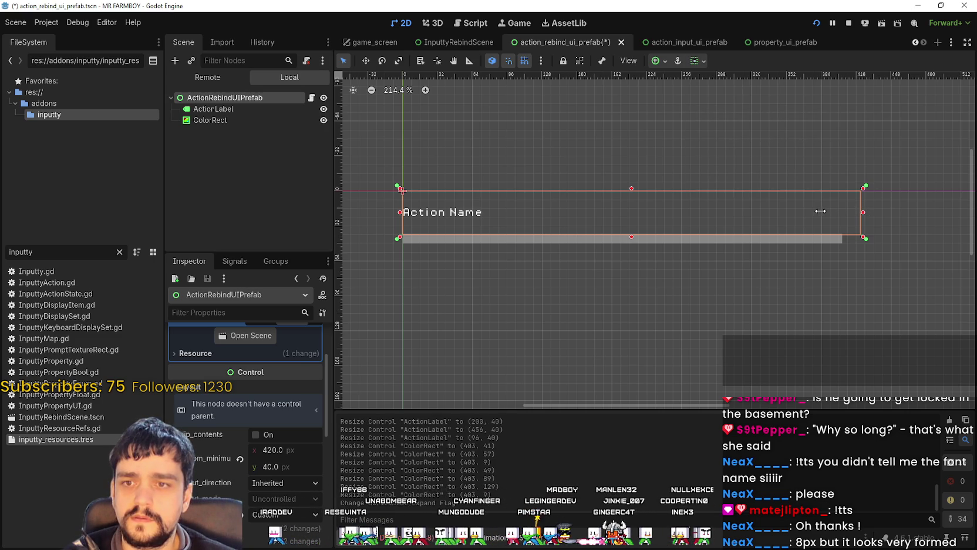
scroll(739, 246, down, 1)
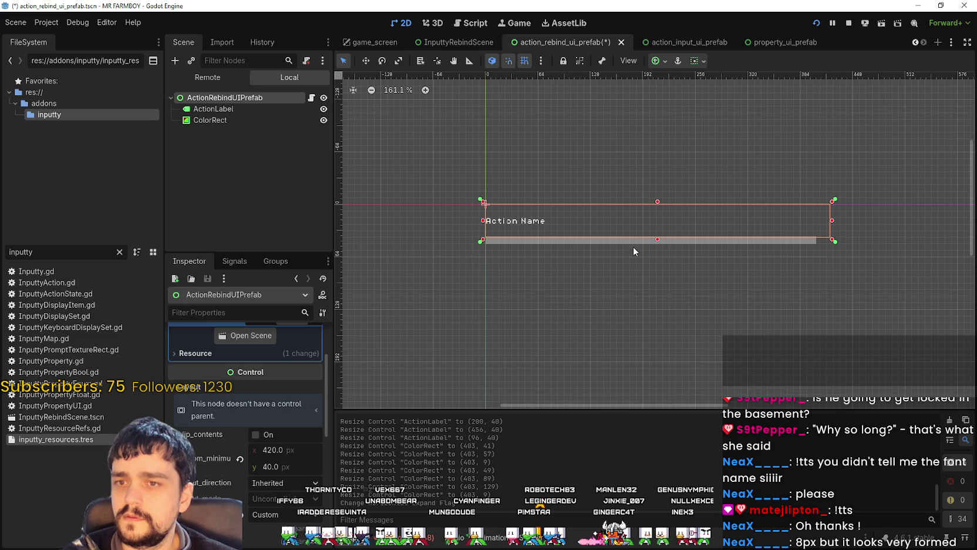
Step: Resize the ActionLabel box to about 73×39 so it hugs the Action Name text
click(613, 242)
scroll(822, 262, up, 1)
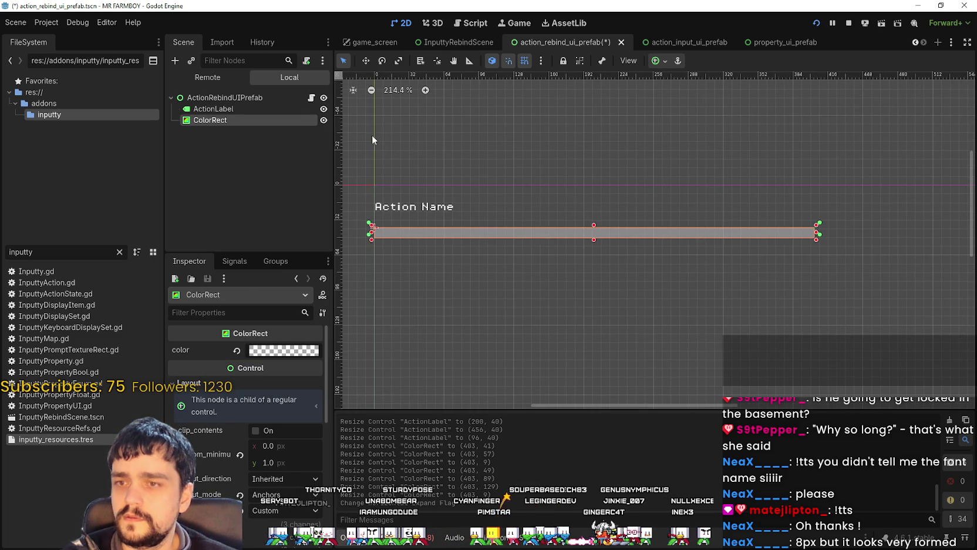
click(234, 109)
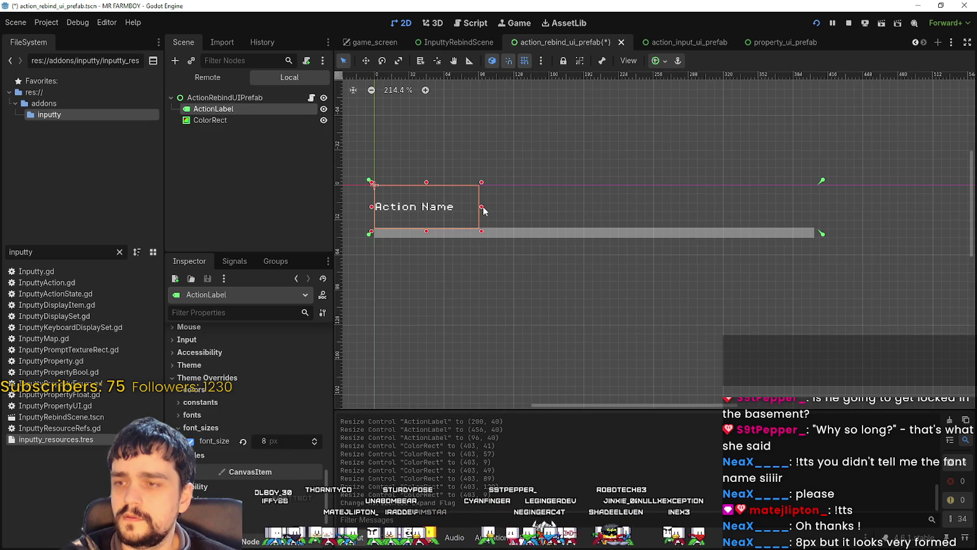
drag(482, 206, 606, 207)
scroll(511, 233, down, 1)
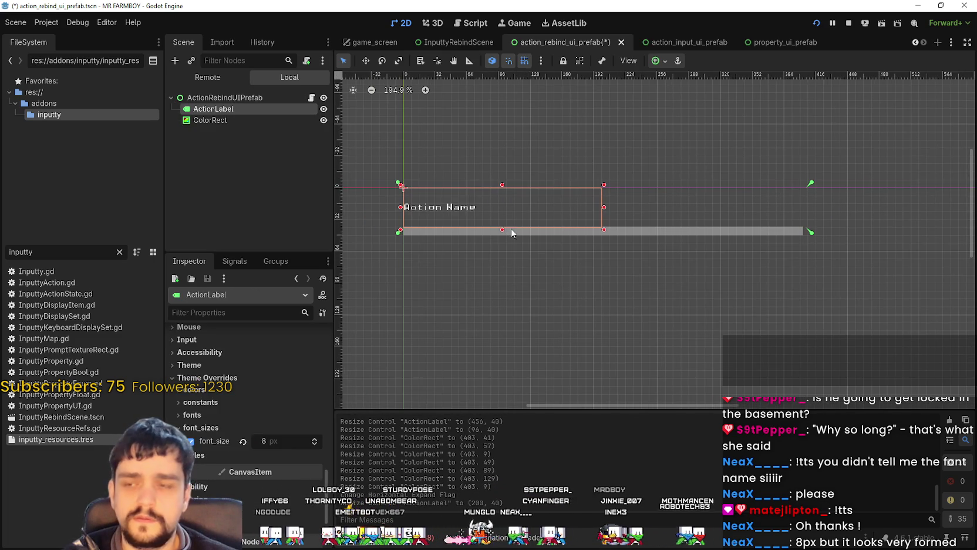
mouse_move(503, 233)
mouse_down()
mouse_move(524, 304)
mouse_move(507, 361)
mouse_move(514, 373)
mouse_up()
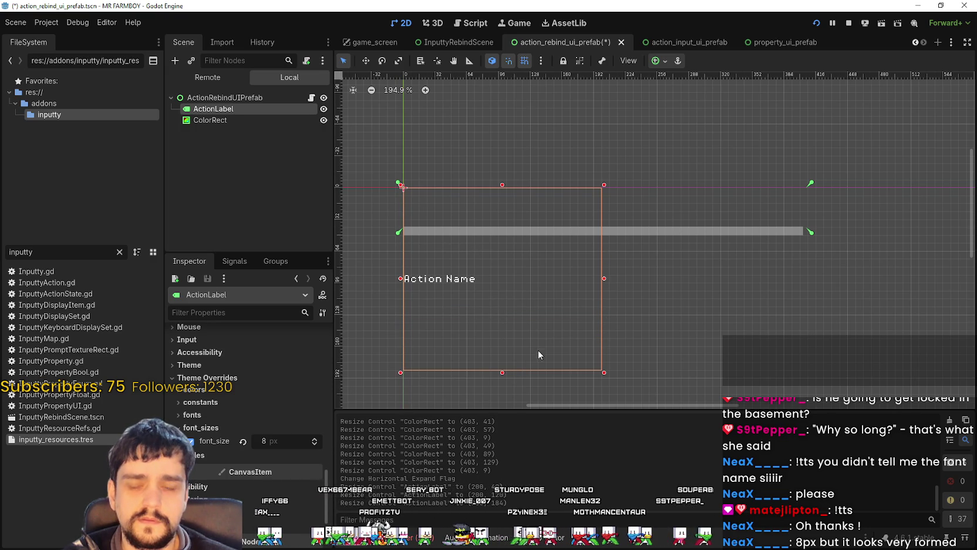
mouse_move(507, 373)
mouse_down()
mouse_move(514, 213)
mouse_move(509, 230)
mouse_up()
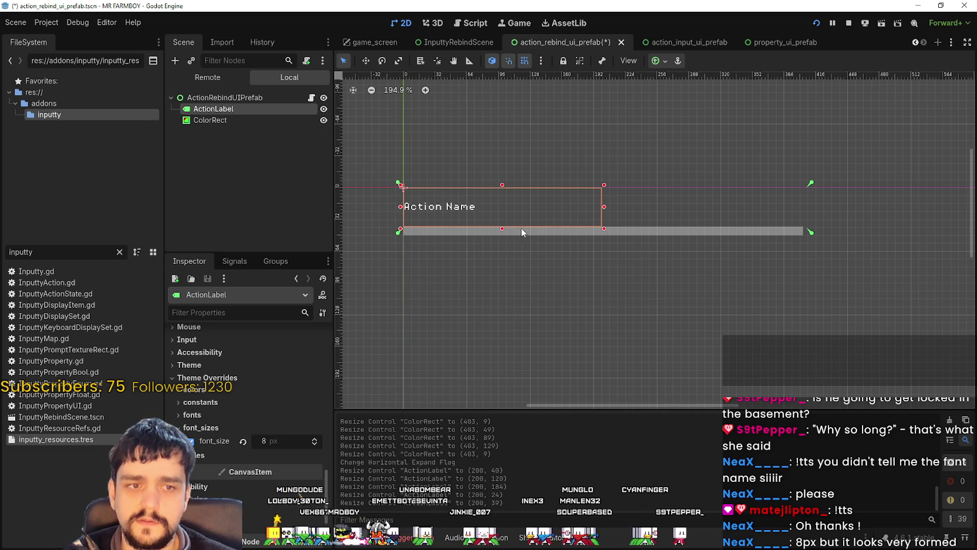
drag(584, 205, 480, 206)
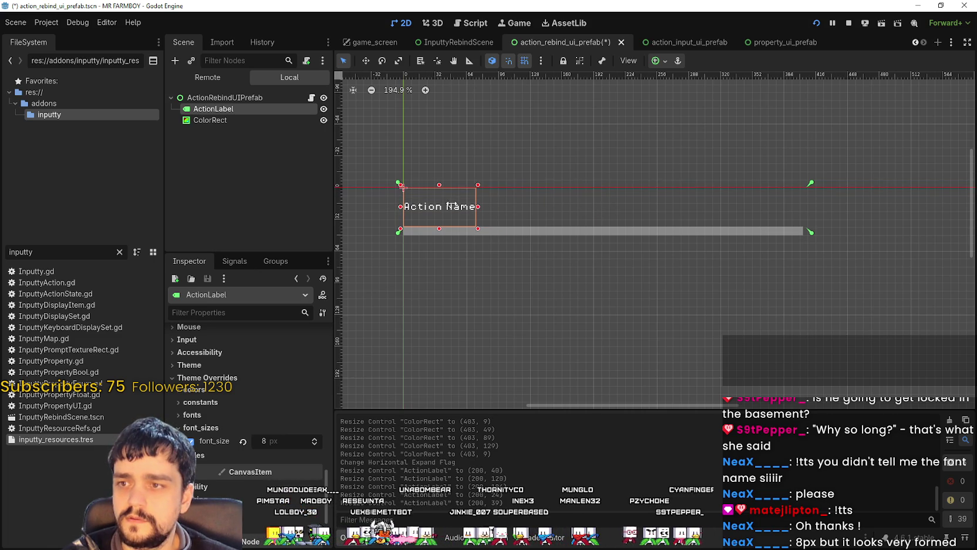
Step: Move the ActionLabel's right anchors onto its right edge
scroll(546, 203, up, 1)
scroll(546, 203, up, 1)
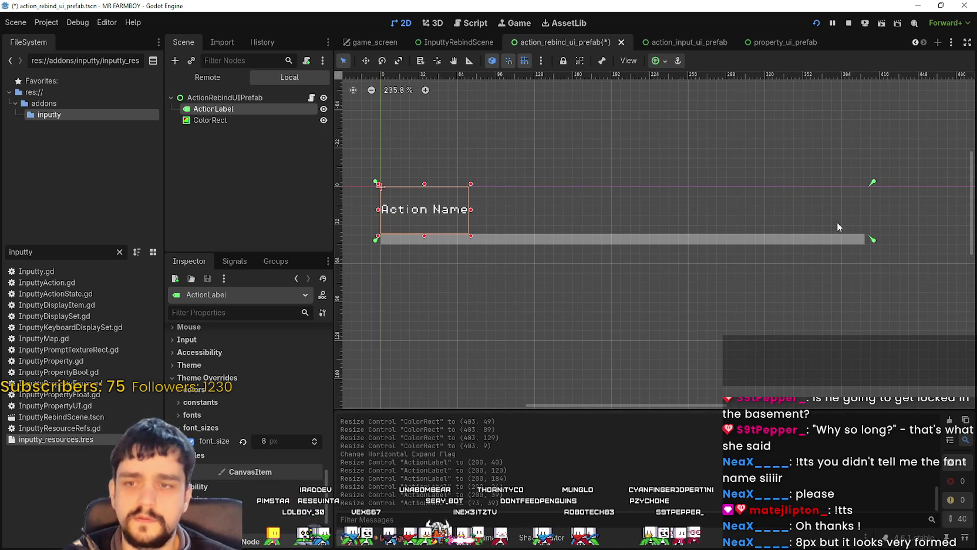
drag(722, 182, 474, 183)
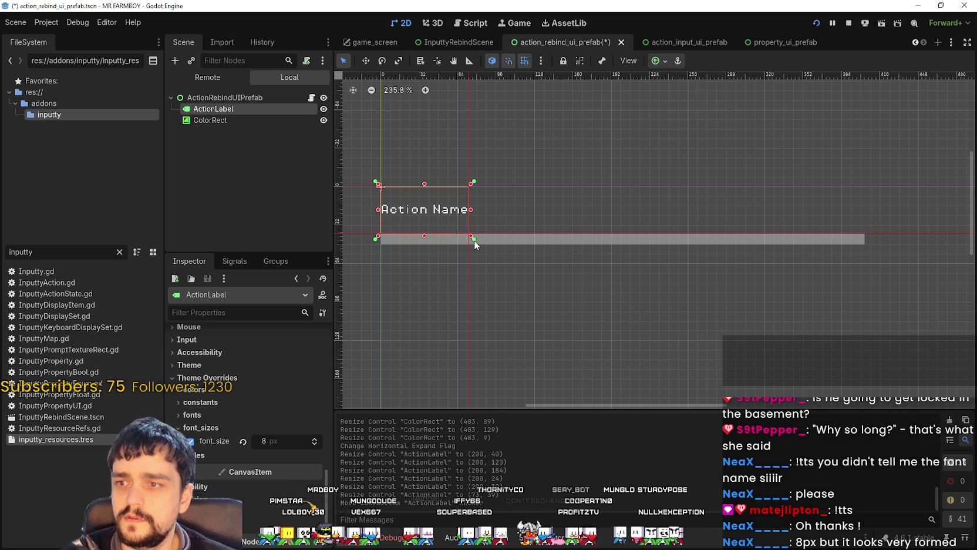
drag(474, 243, 469, 239)
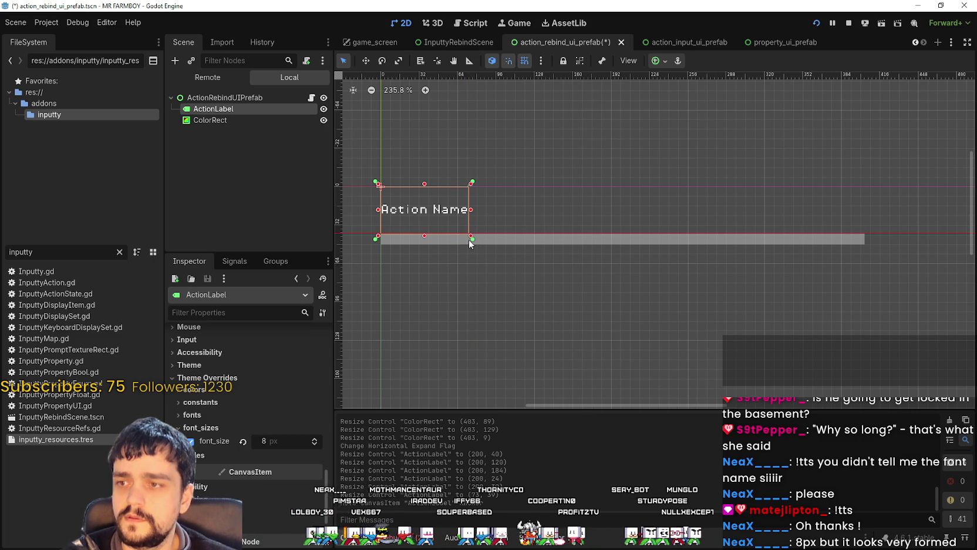
scroll(482, 219, up, 5)
scroll(471, 224, down, 7)
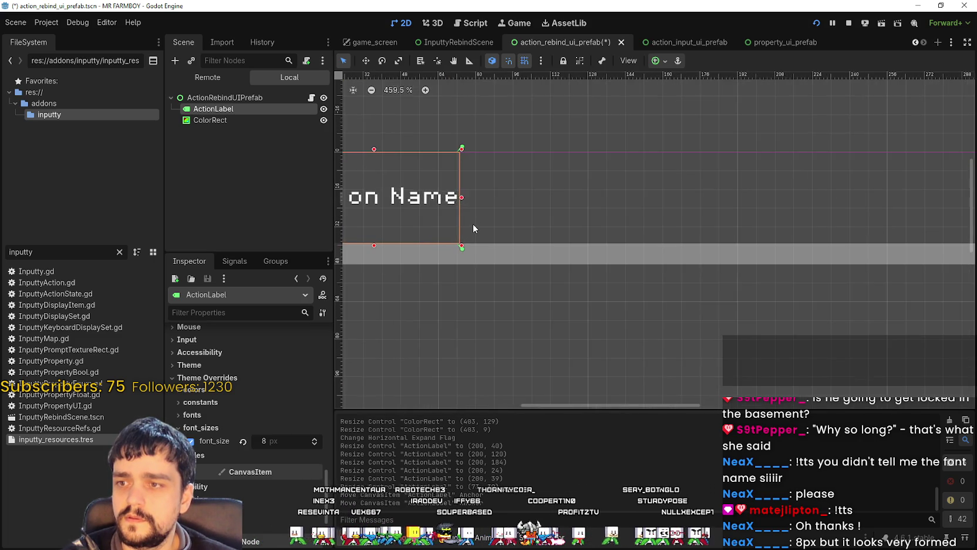
Step: Set the ColorRect's Custom Minimum Size x to 420
click(246, 121)
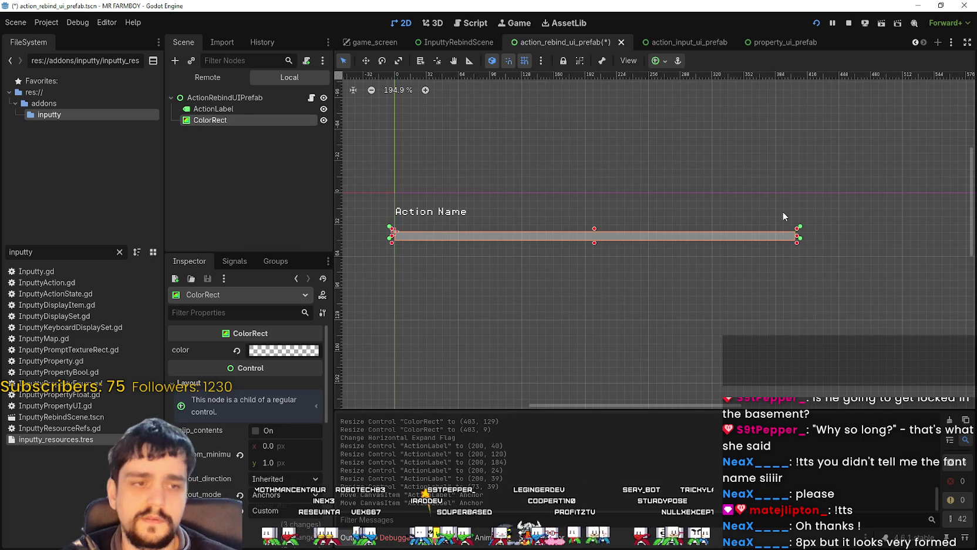
scroll(812, 223, up, 3)
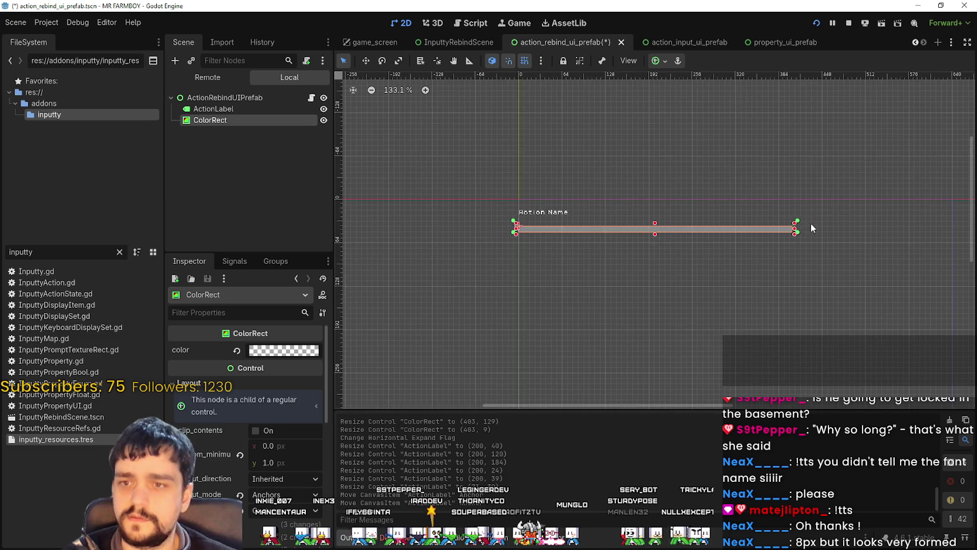
click(283, 445)
text(420)
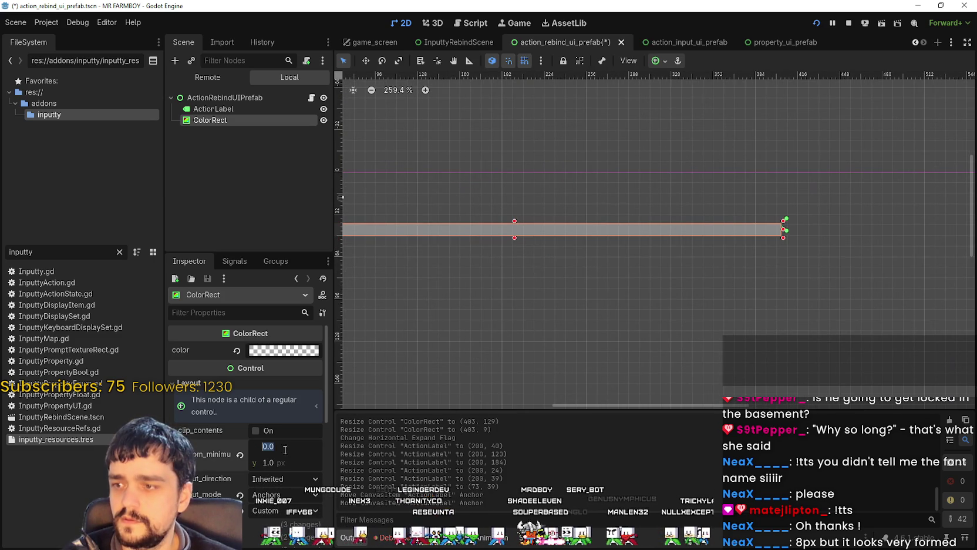
key(Return)
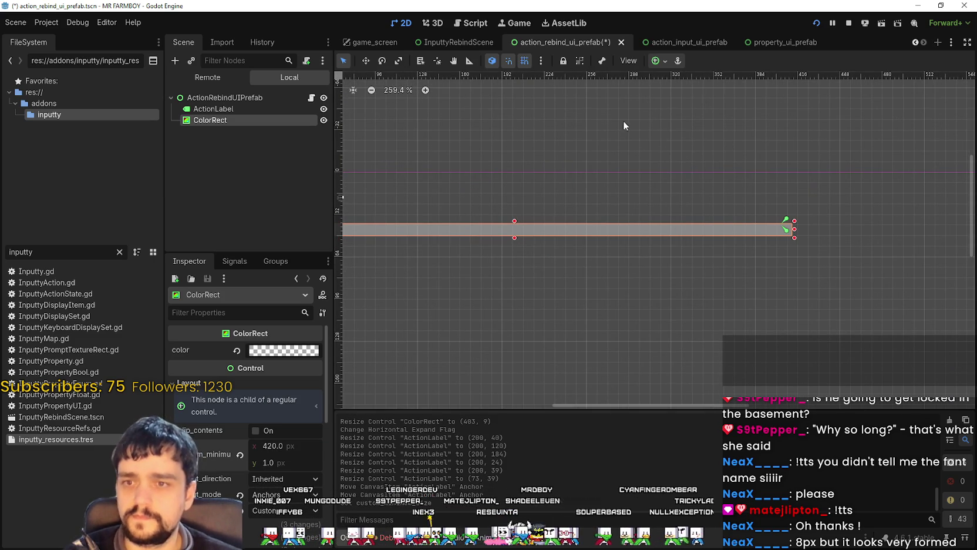
scroll(623, 121, down, 1)
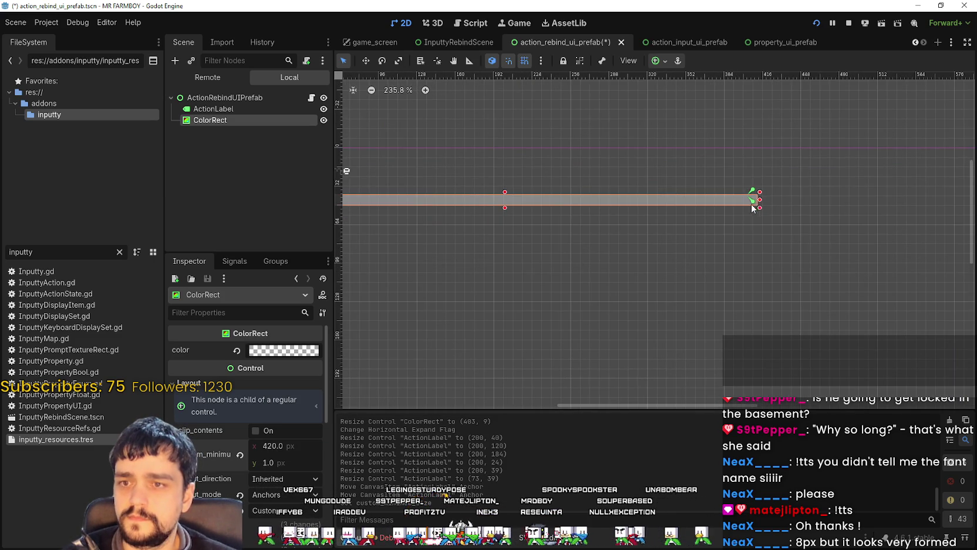
scroll(505, 201, up, 3)
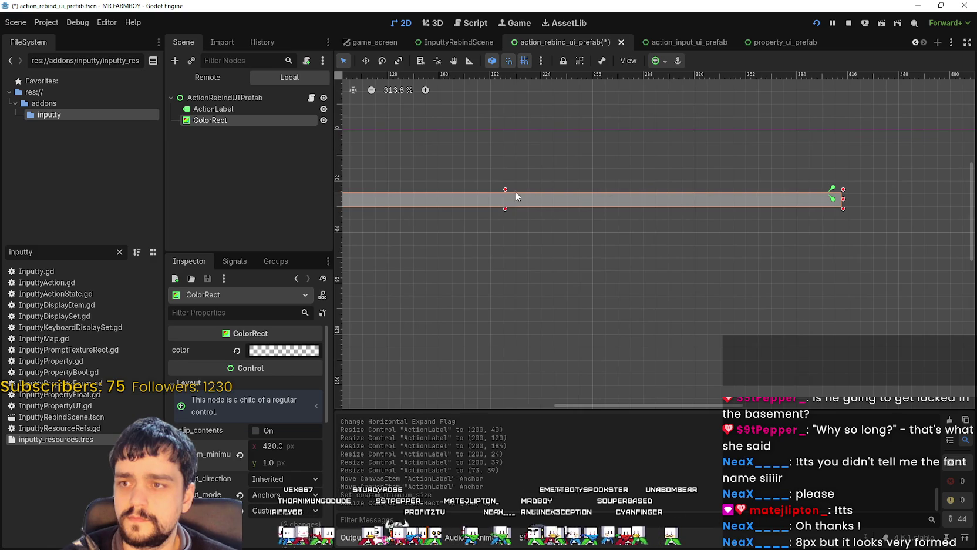
scroll(761, 199, up, 2)
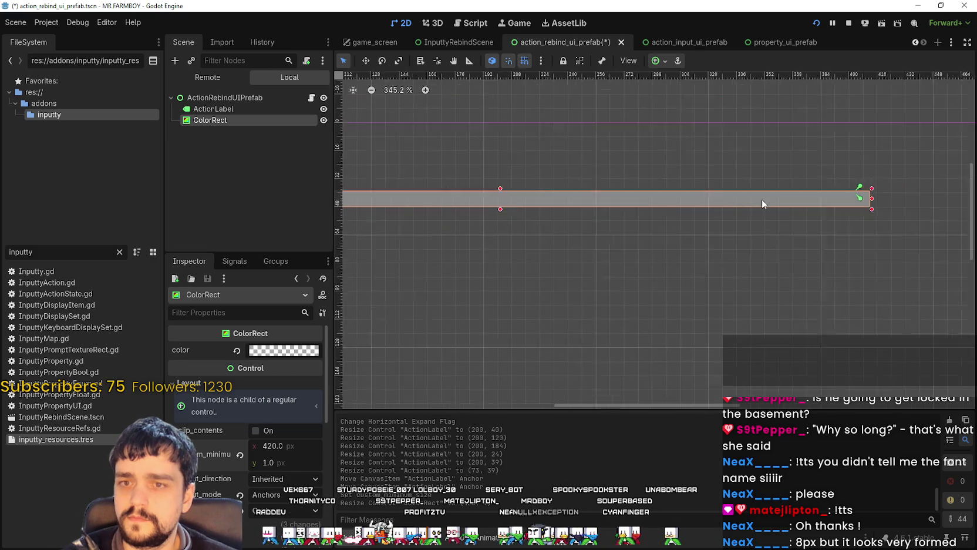
Step: Disable grid snapping and thin the grey bar to a 1-px strip at y 39
click(523, 61)
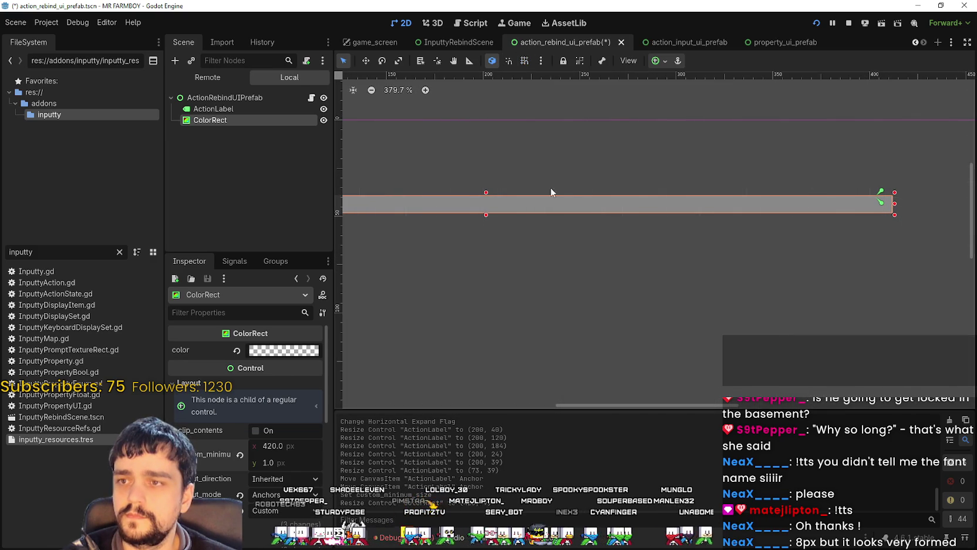
drag(485, 211, 487, 202)
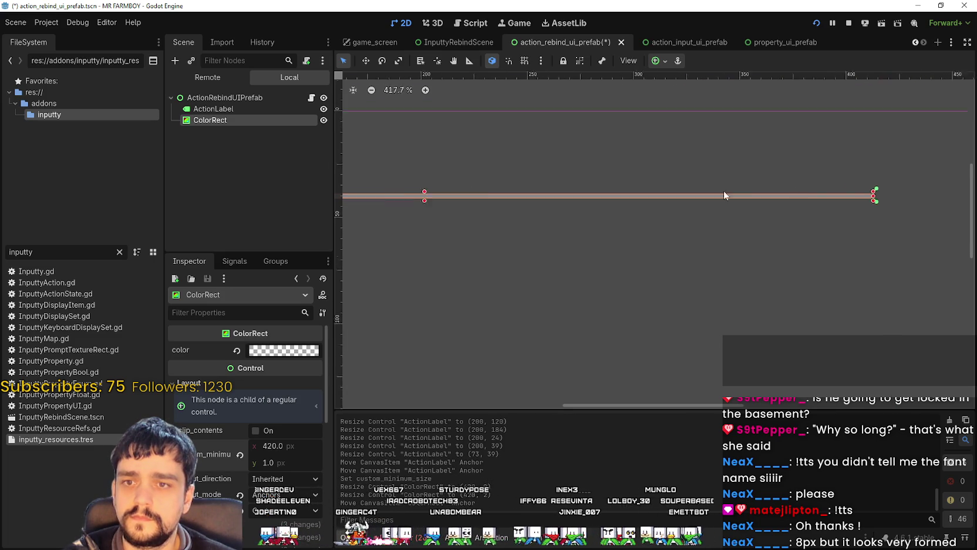
scroll(490, 239, down, 2)
scroll(491, 239, down, 1)
click(433, 200)
scroll(593, 219, down, 2)
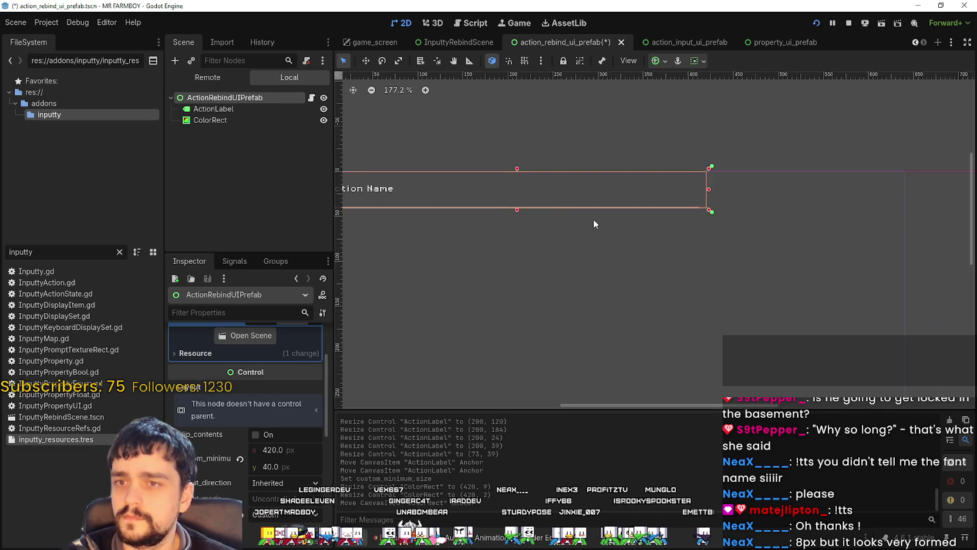
scroll(442, 212, up, 4)
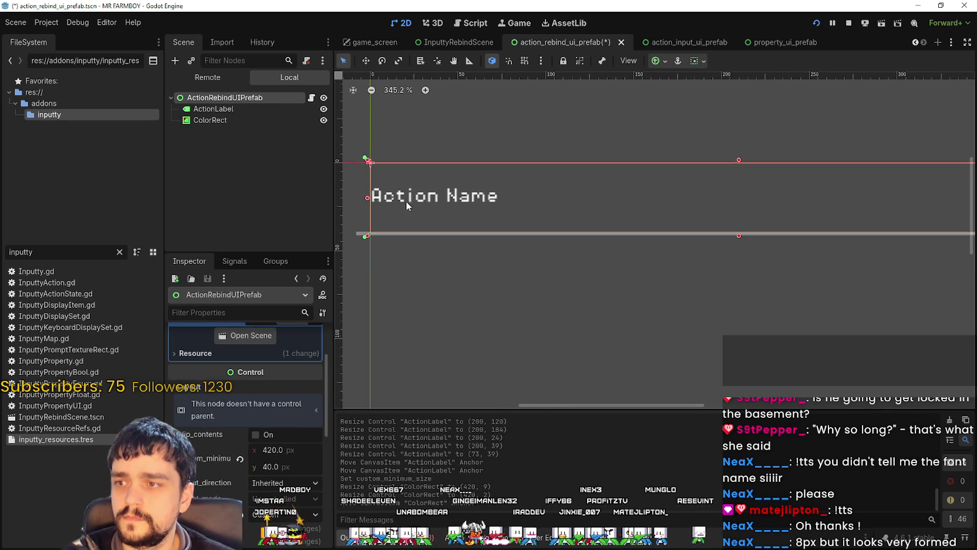
Step: Nudge the grey bar one unit right with the Move tool to line up with the label
click(361, 235)
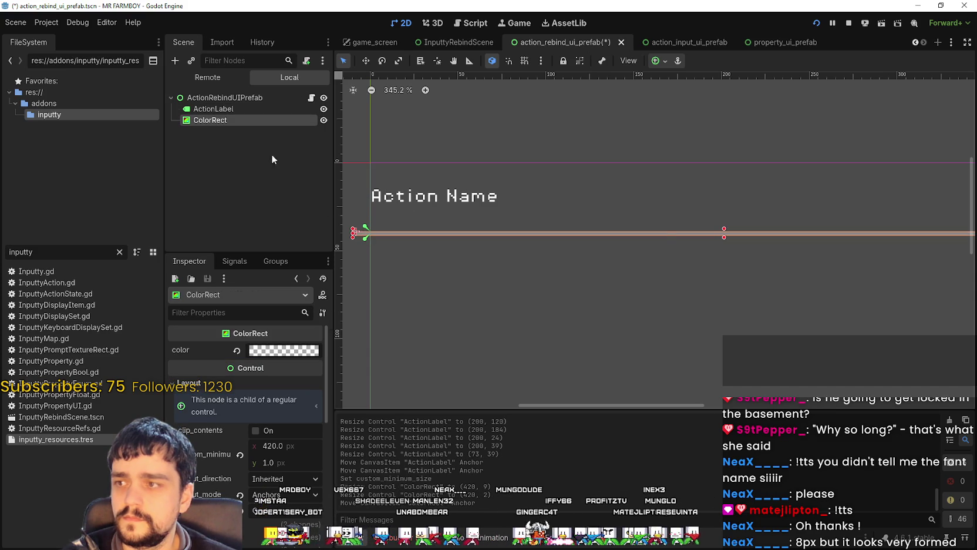
scroll(396, 183, down, 2)
click(365, 60)
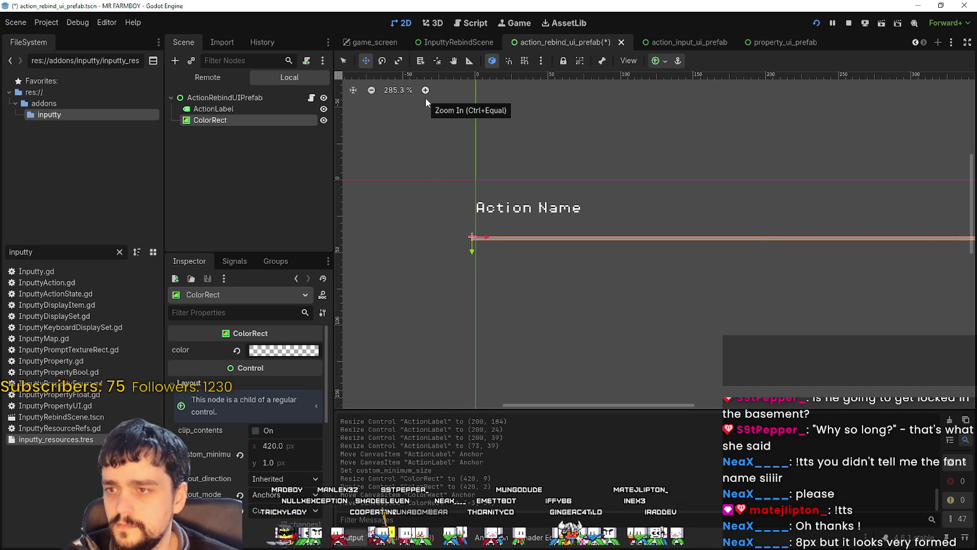
scroll(480, 212, up, 4)
scroll(446, 258, up, 15)
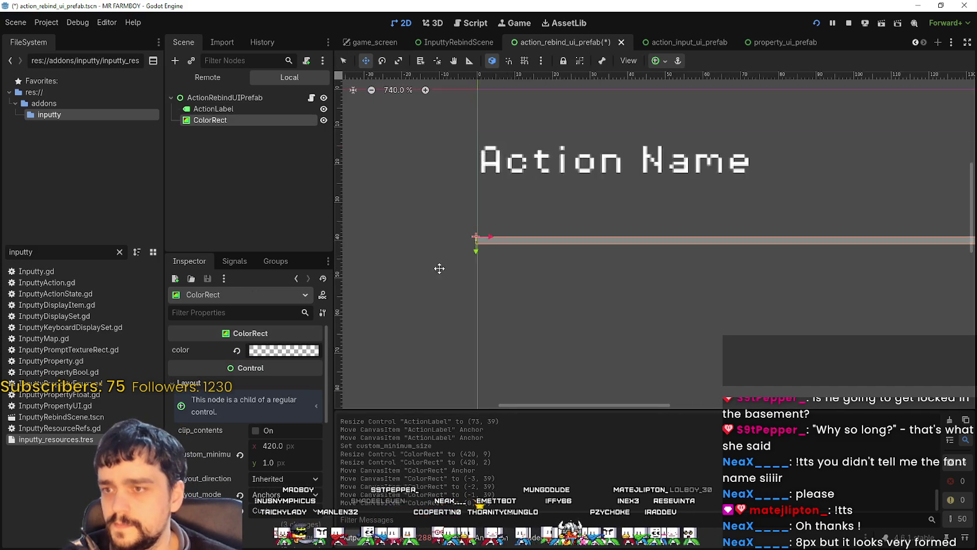
key(Right)
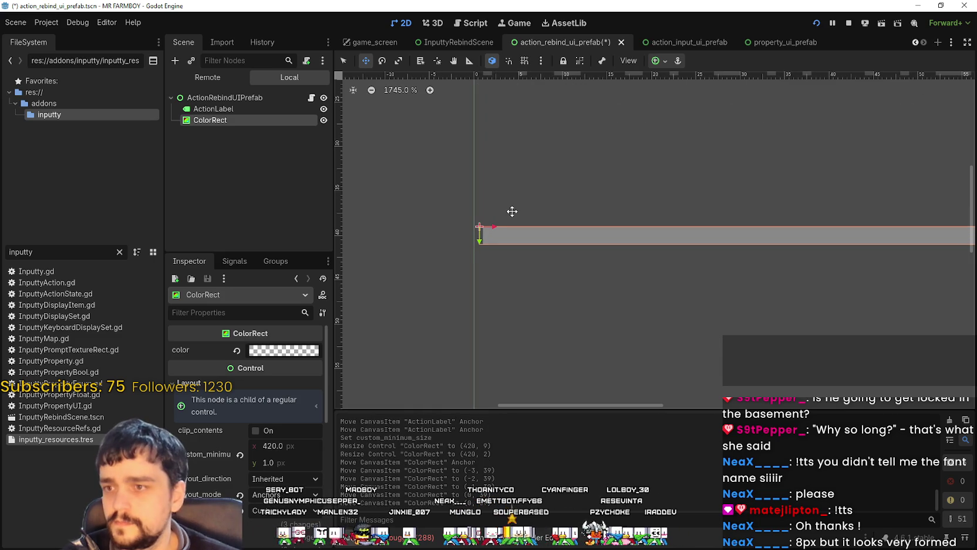
scroll(517, 214, up, 12)
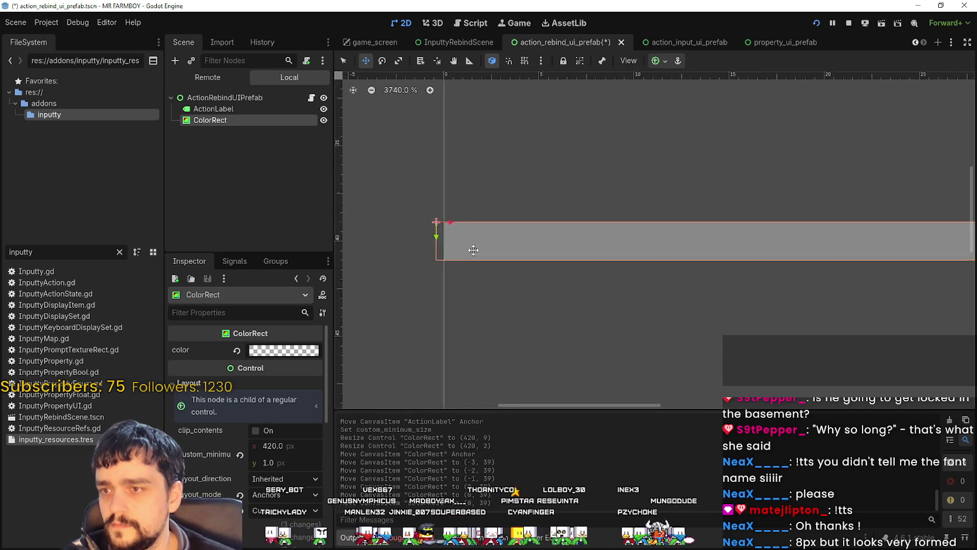
scroll(458, 233, up, 5)
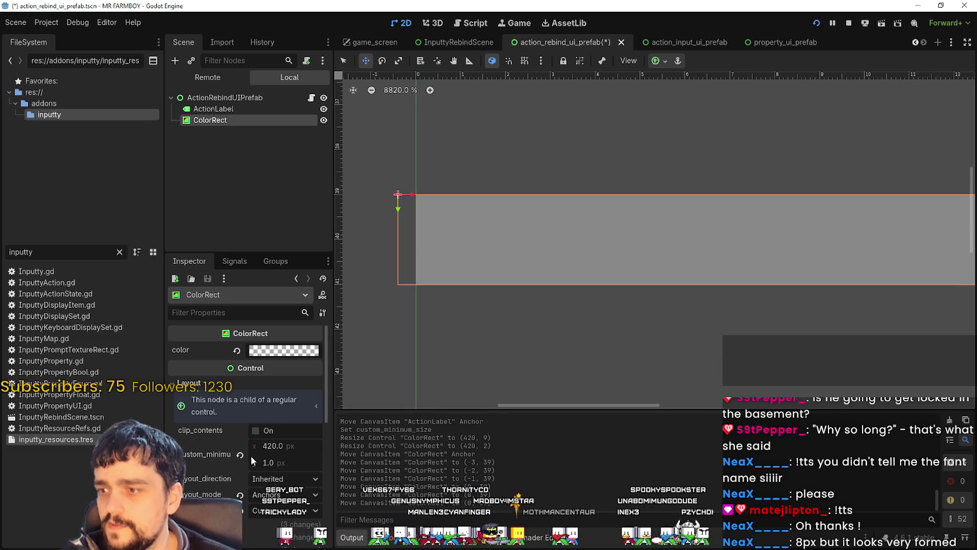